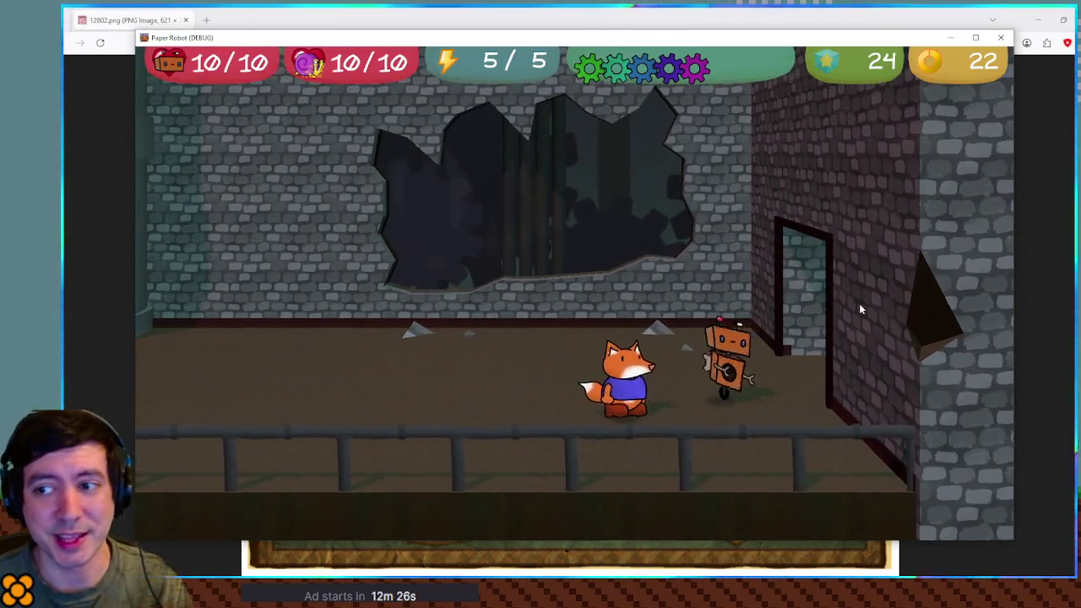
Step: Walk the fox left through the room, then quit the Paper Robot debug game
key(Left)
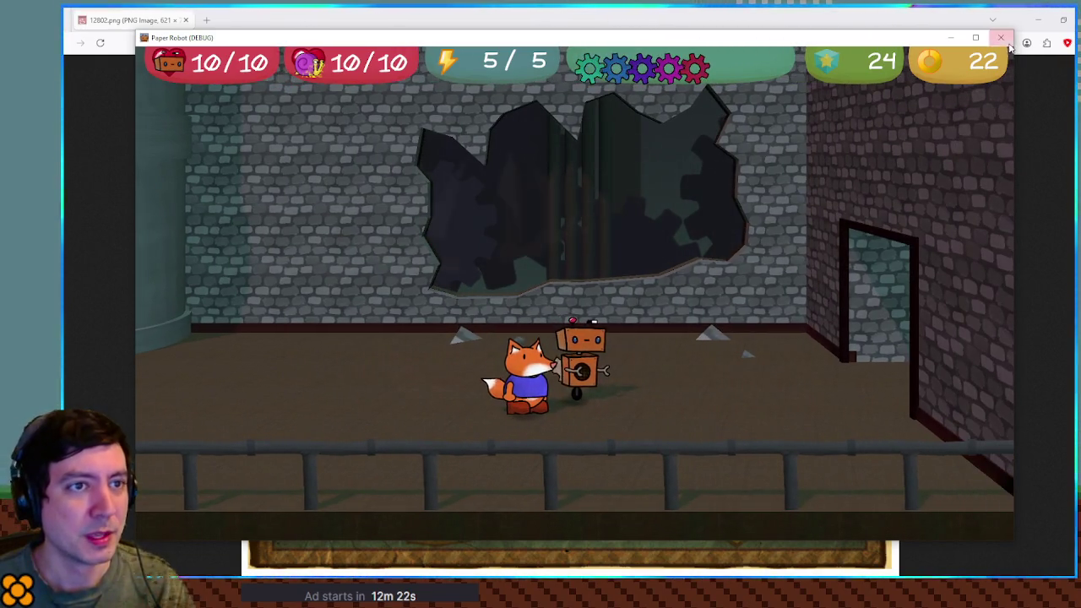
click(951, 549)
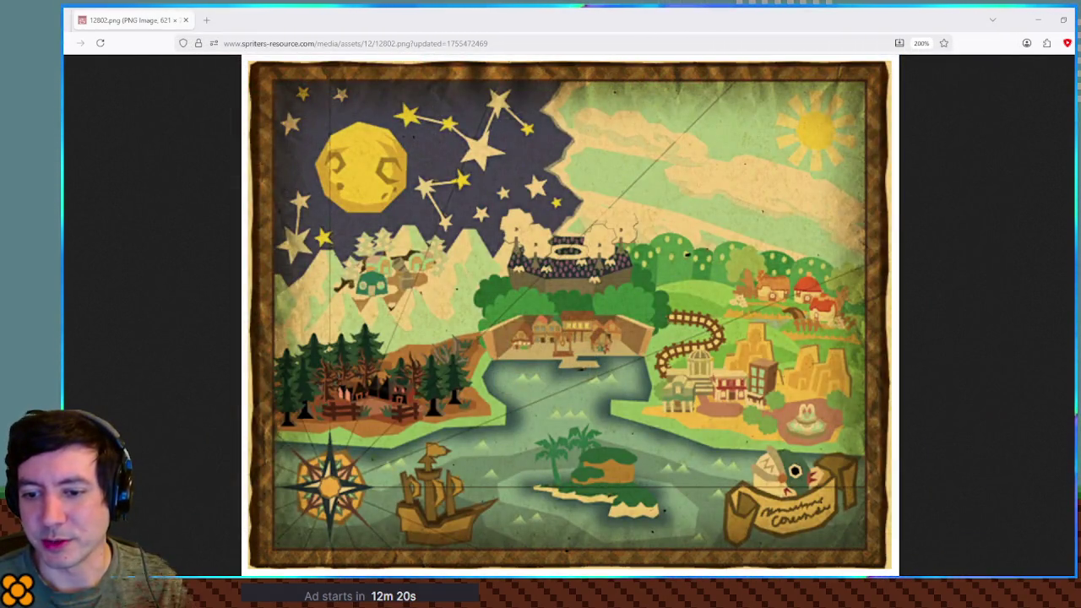
Step: Fit the 12802.png map sheet, zoom it up, and place the Bugaria map window over it
click(705, 196)
key(ctrl+0)
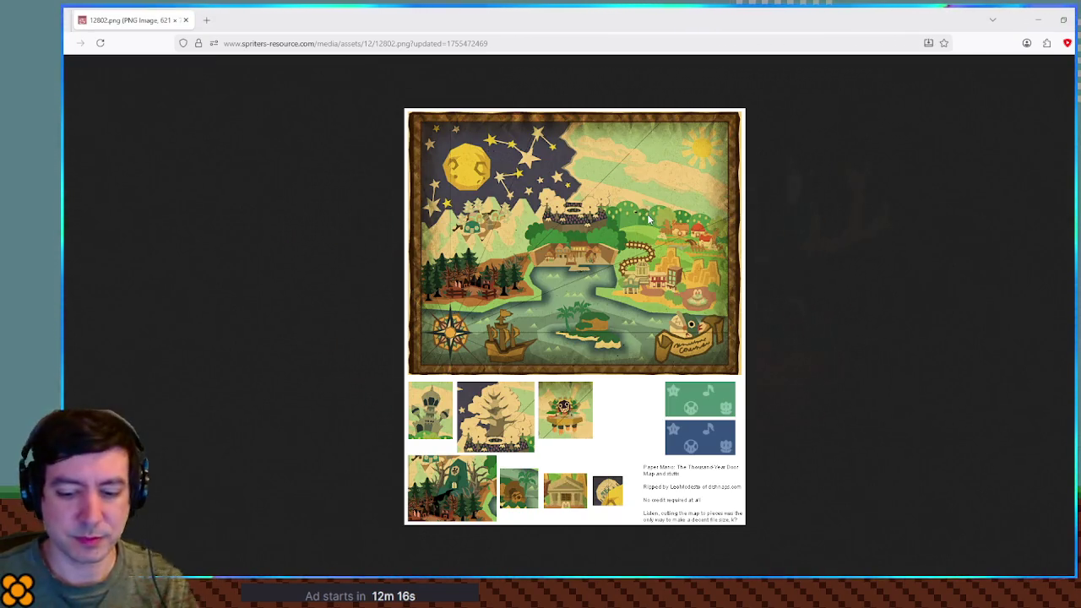
ctrl+scroll(649, 218, up, 6)
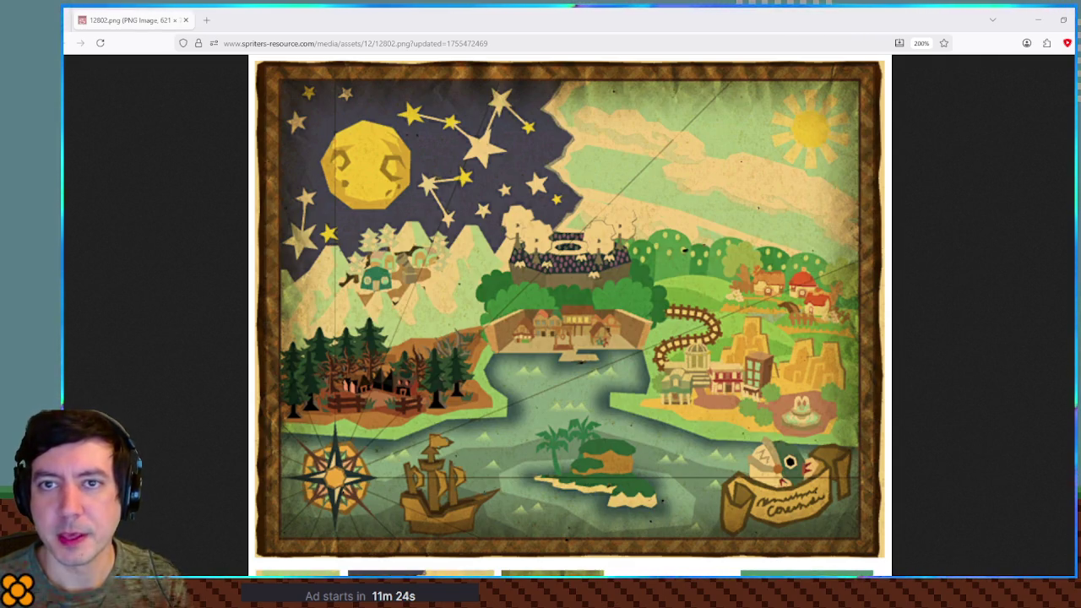
mouse_move(862, 31)
mouse_down()
mouse_move(476, 32)
mouse_move(502, 43)
mouse_up()
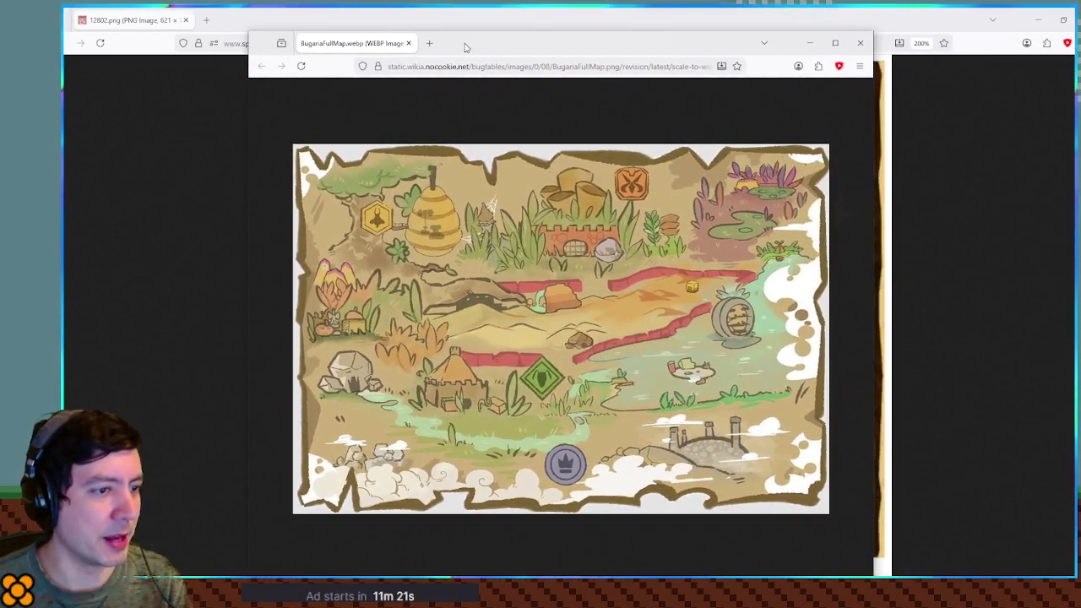
Step: Switch between the Paper Mario and Bugaria map windows, then close the Bugaria map
click(890, 245)
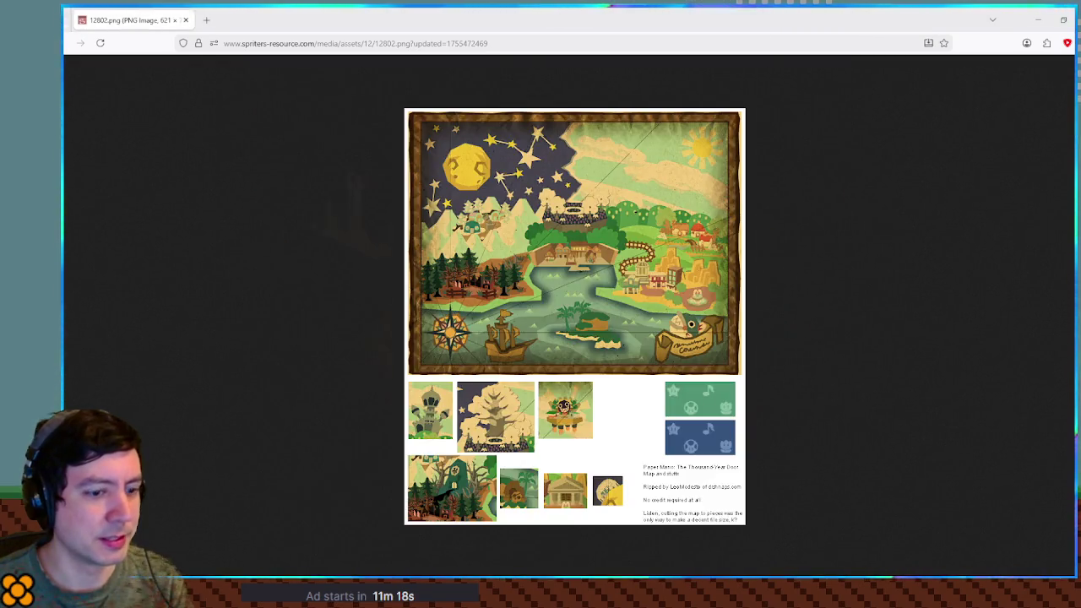
key(alt+Tab)
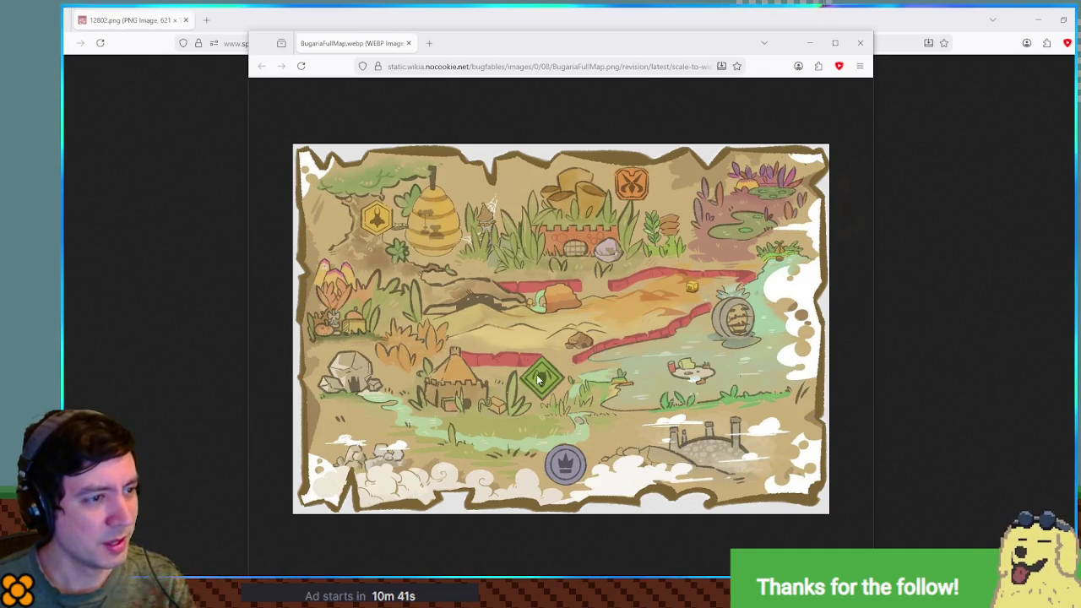
middle_click(341, 40)
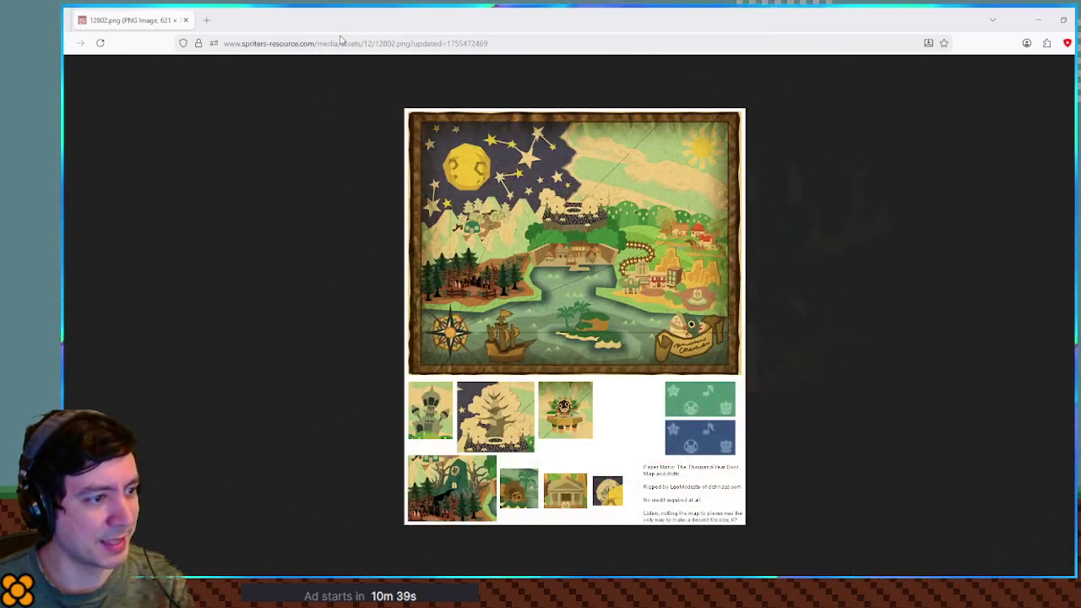
Step: Look over the 12802.png map image at 200%, then minimize Firefox
ctrl+scroll(567, 224, up, 5)
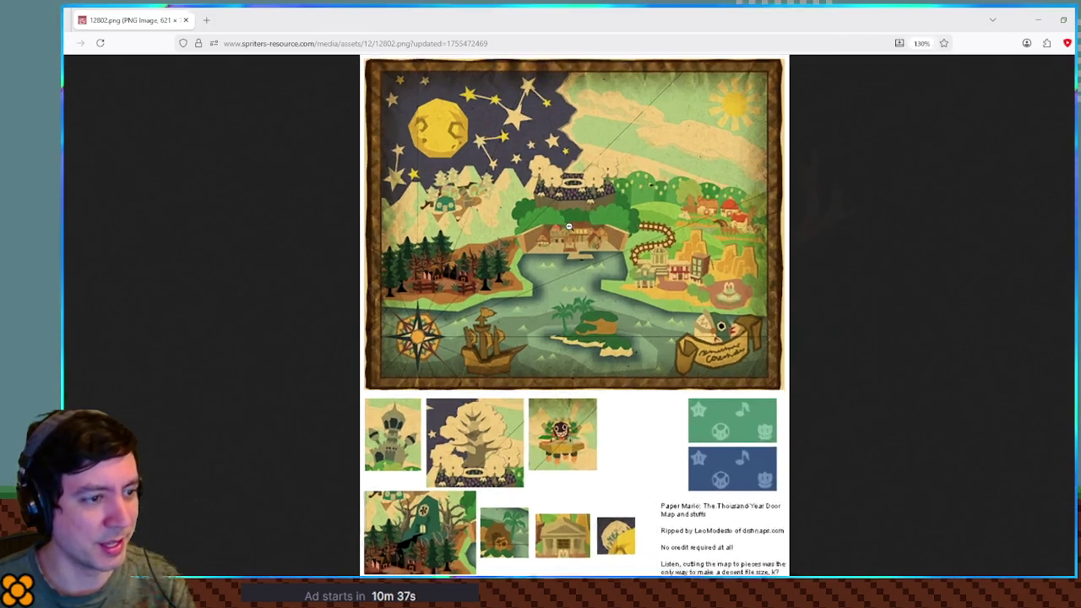
ctrl+scroll(571, 226, up, 2)
ctrl+scroll(572, 227, up, 1)
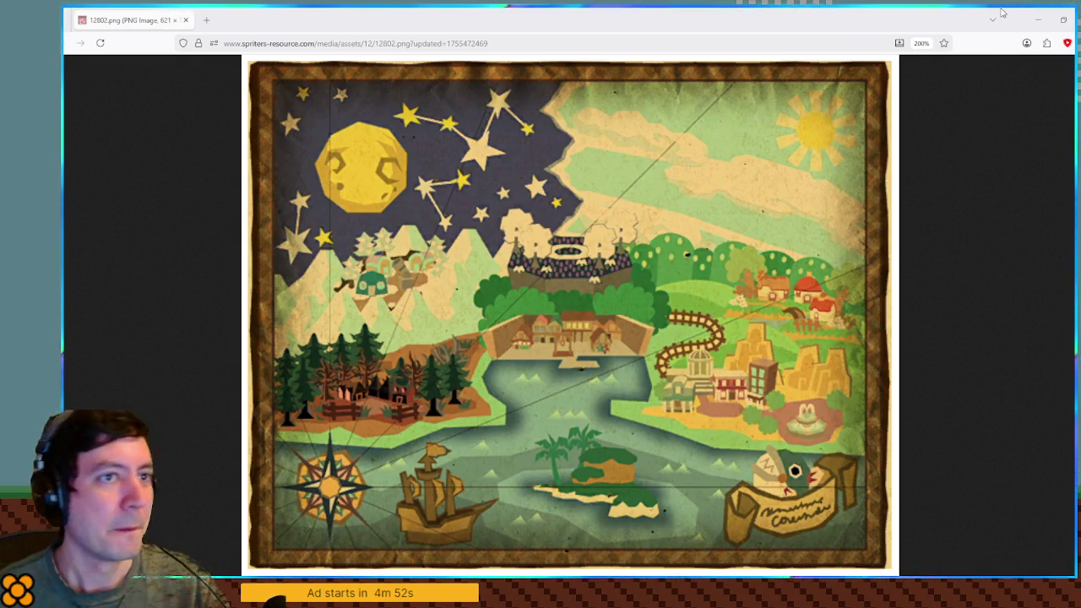
click(1034, 15)
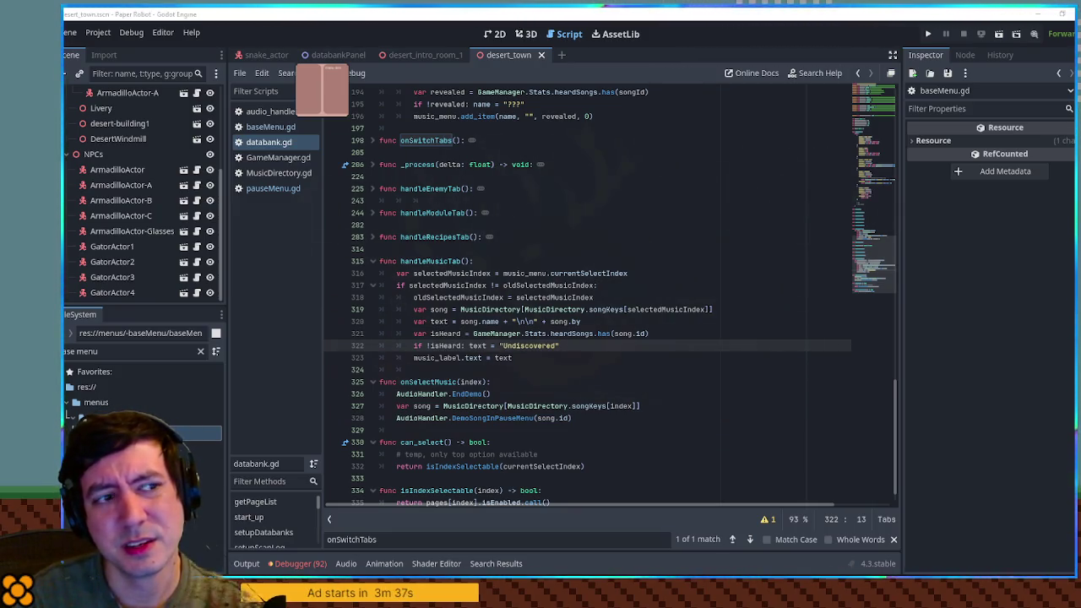
Step: Place the cursor inside handleEnemyTab in databank.gd and run the project with F5
click(605, 201)
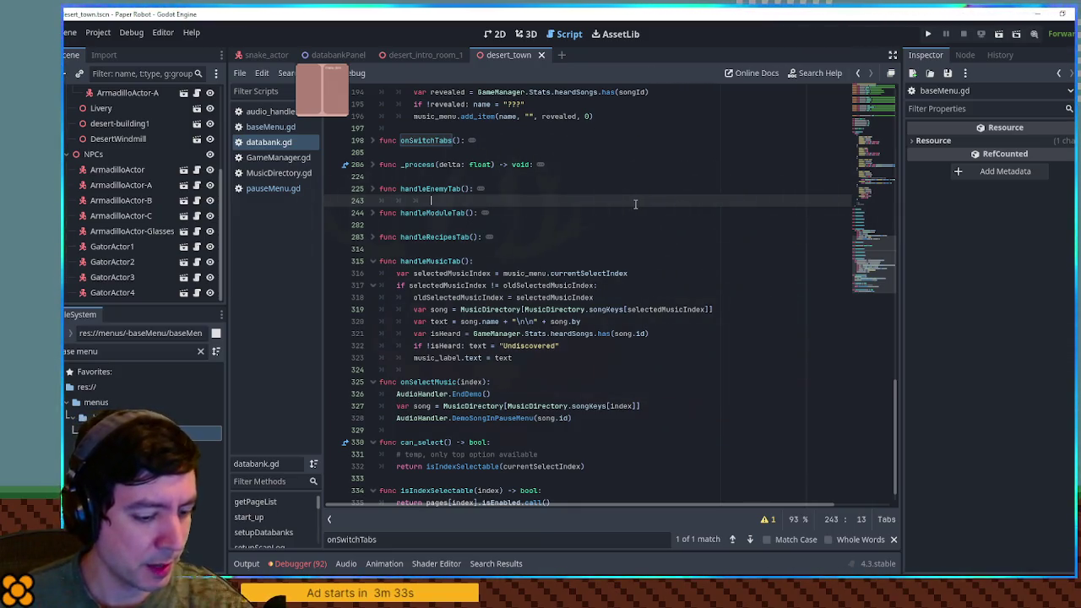
key(F5)
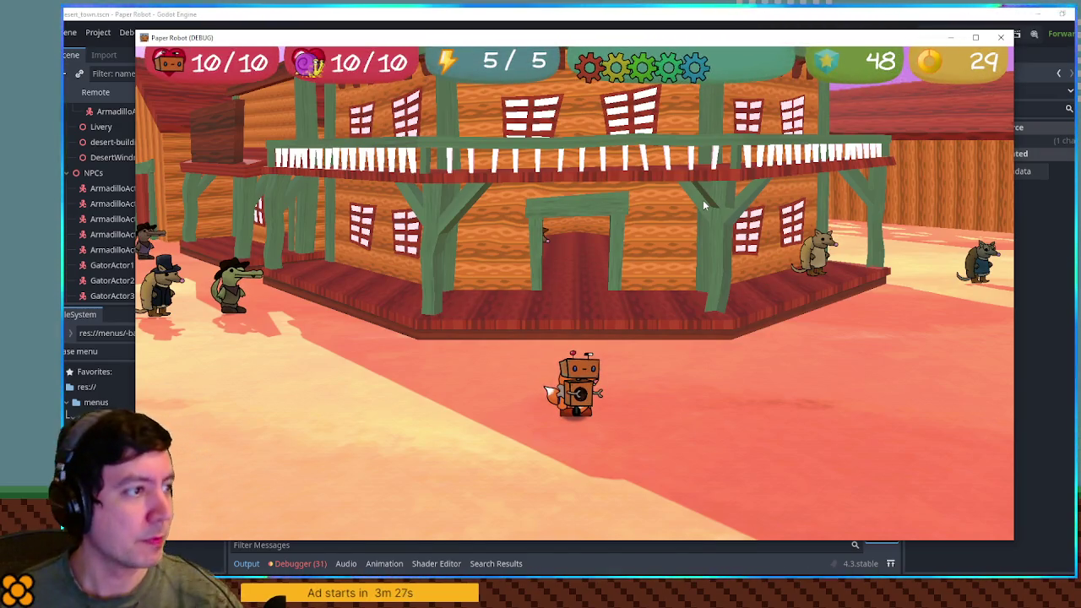
Step: Open the pause menu's Settings page and turn the music volume down to zero
key(Escape)
key(x)
key(Left)
key(Left)
key(Left)
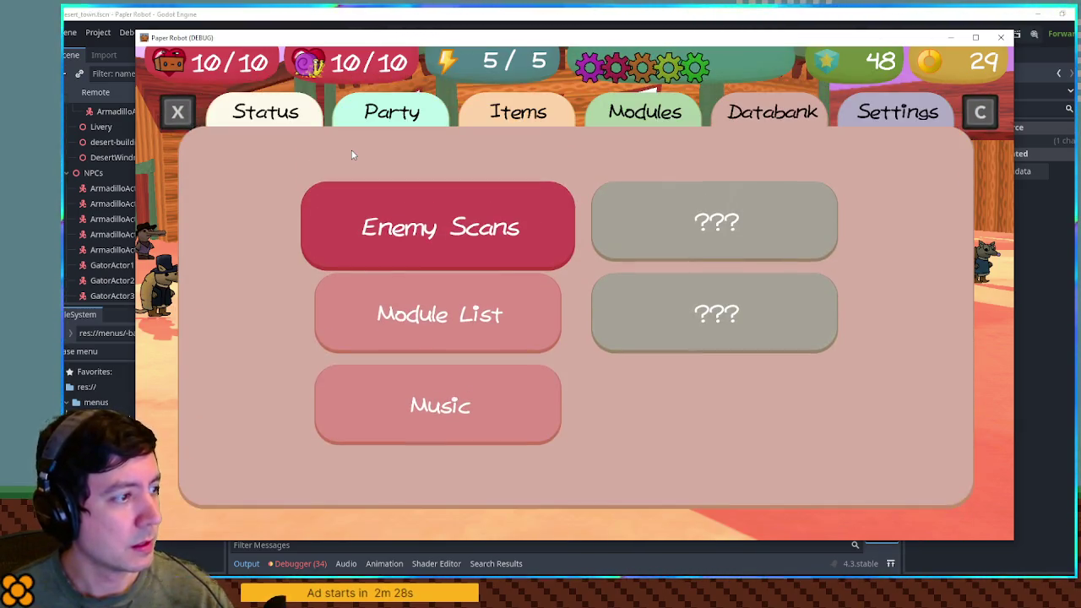
Step: Open the Databank's Enemy Scans list
key(Down)
key(Up)
key(Return)
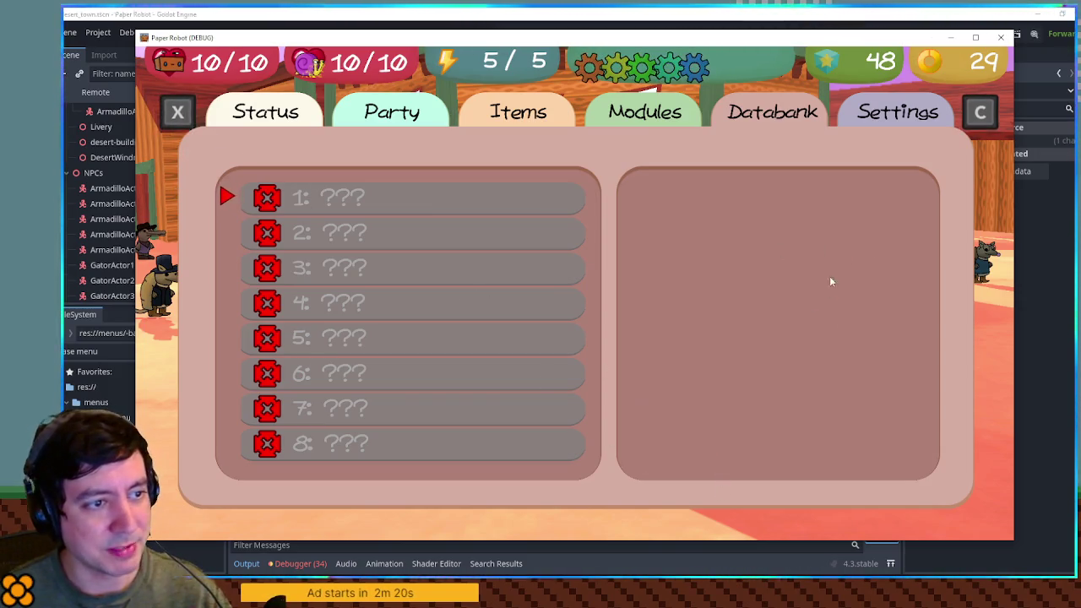
Step: Snip the menu panel as a screenshot and paste it into Paint
key(super+shift+s)
mouse_move(195, 141)
mouse_down()
mouse_move(618, 474)
mouse_move(737, 495)
mouse_up()
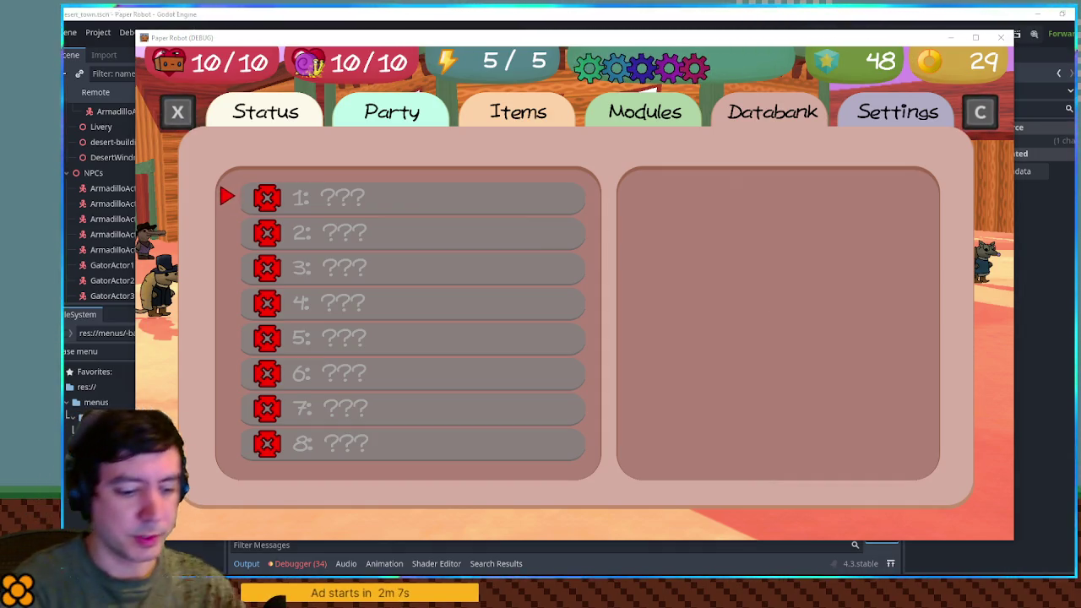
key(ctrl+v)
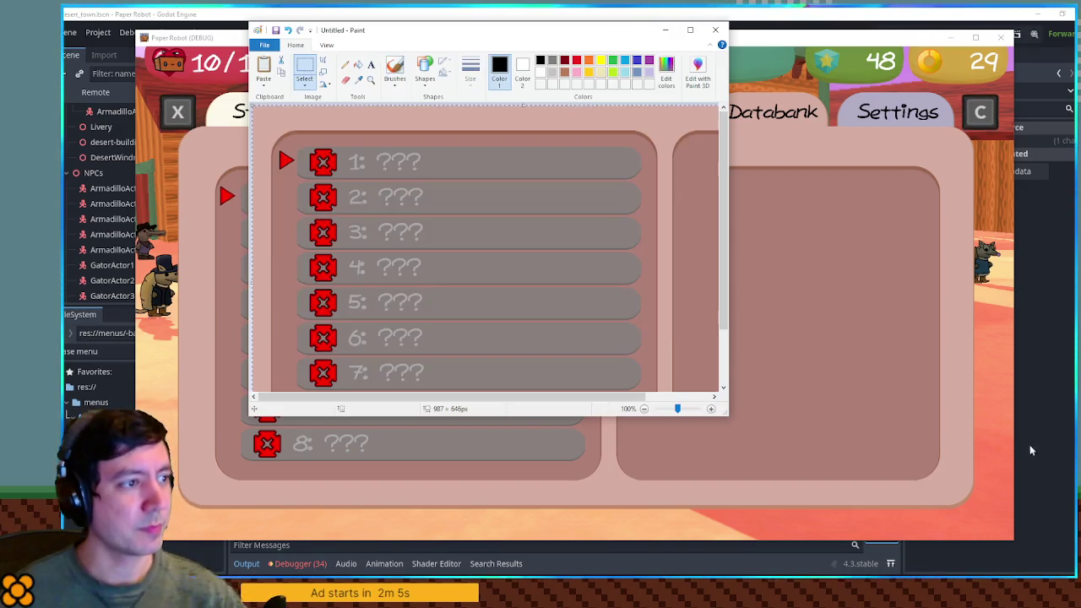
Step: Trim the Paint canvas to the menu panel's size to measure it
drag(722, 416, 1073, 531)
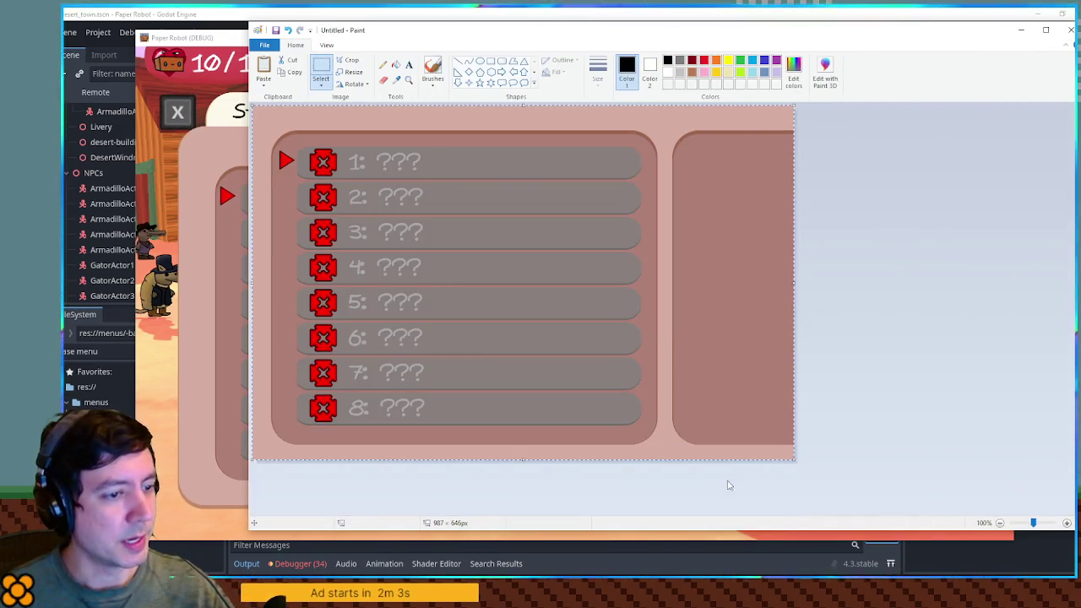
drag(550, 315, 534, 287)
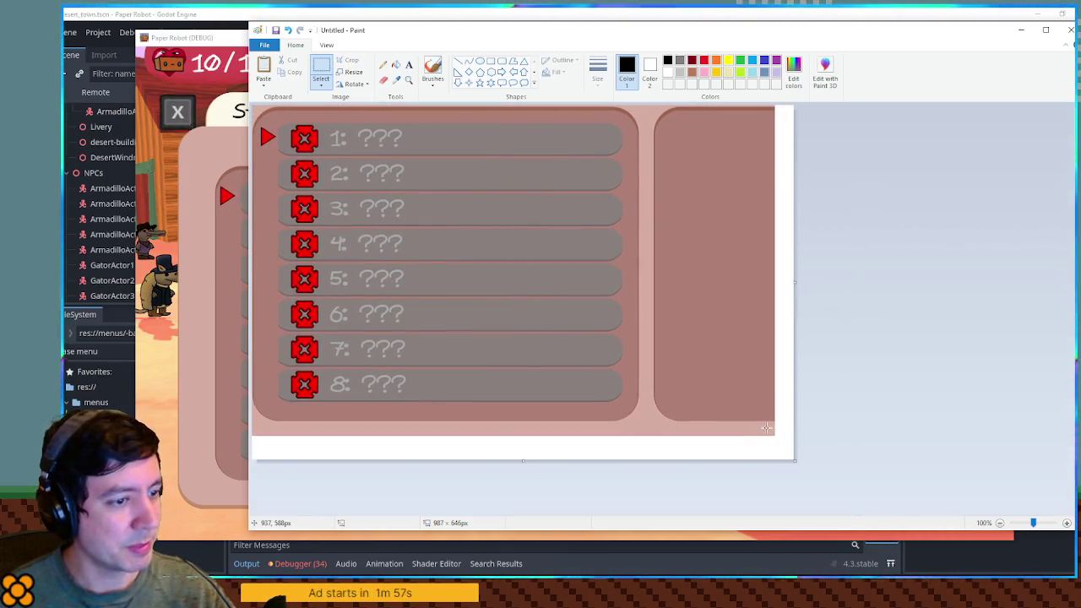
mouse_move(795, 460)
mouse_down()
mouse_move(777, 425)
mouse_move(754, 422)
mouse_up()
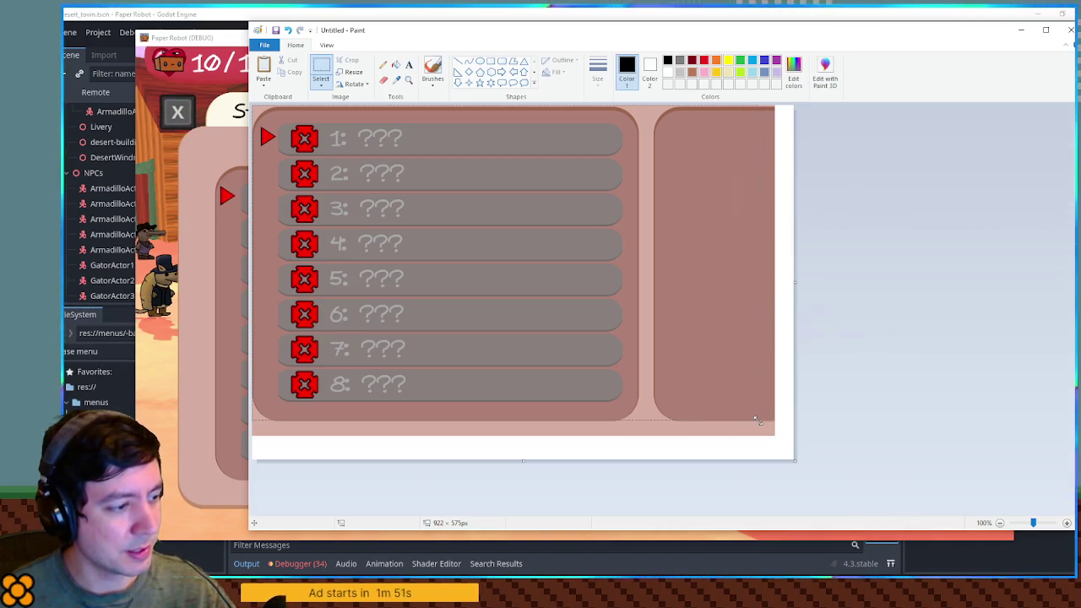
drag(751, 427, 751, 435)
Step: Discard the screenshot unsaved, close the running game, and switch to Krita
click(1069, 30)
click(686, 294)
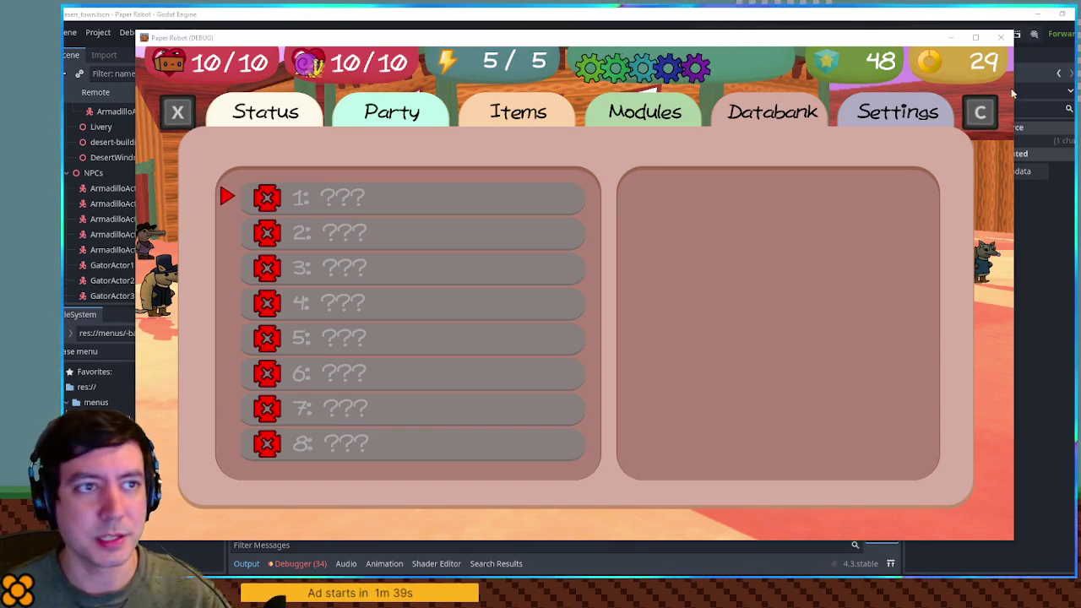
click(1001, 37)
key(alt+Tab)
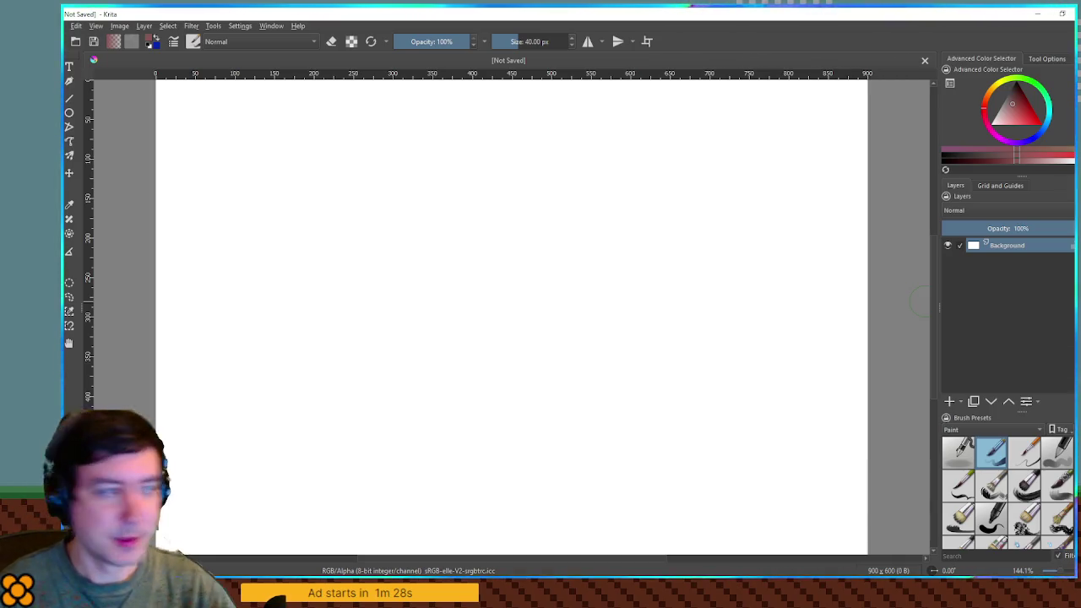
Step: Add a paint layer above Background and fill it with saturated orange
click(950, 401)
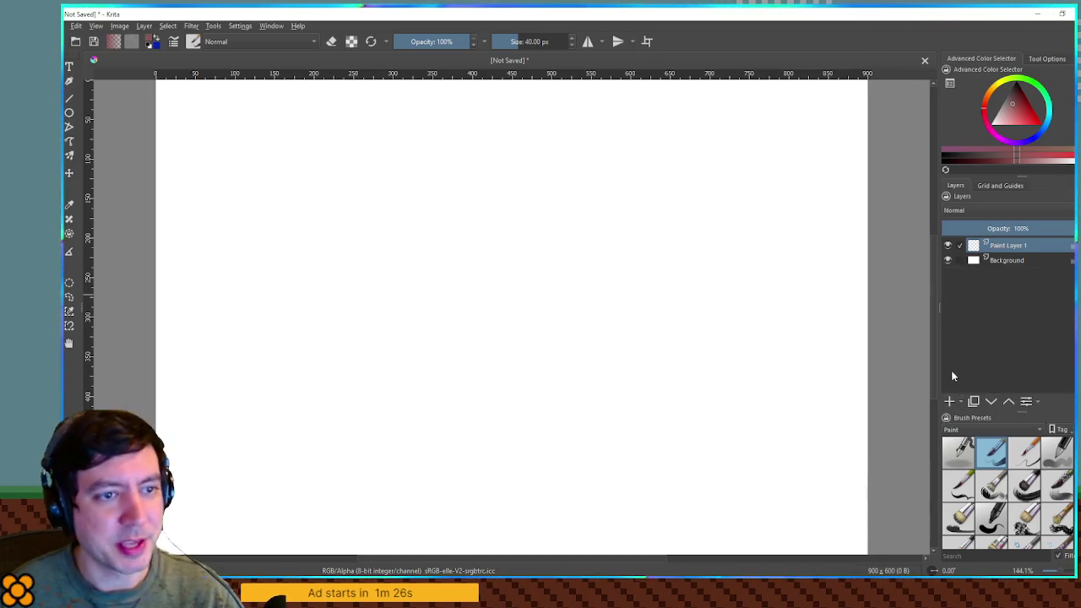
scroll(868, 329, down, 1)
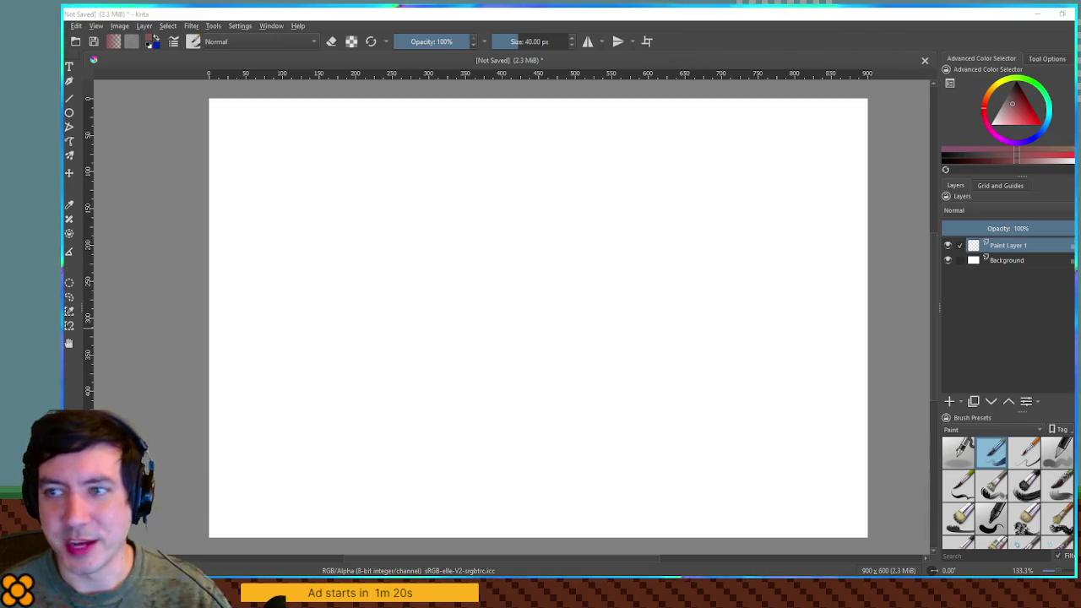
click(993, 262)
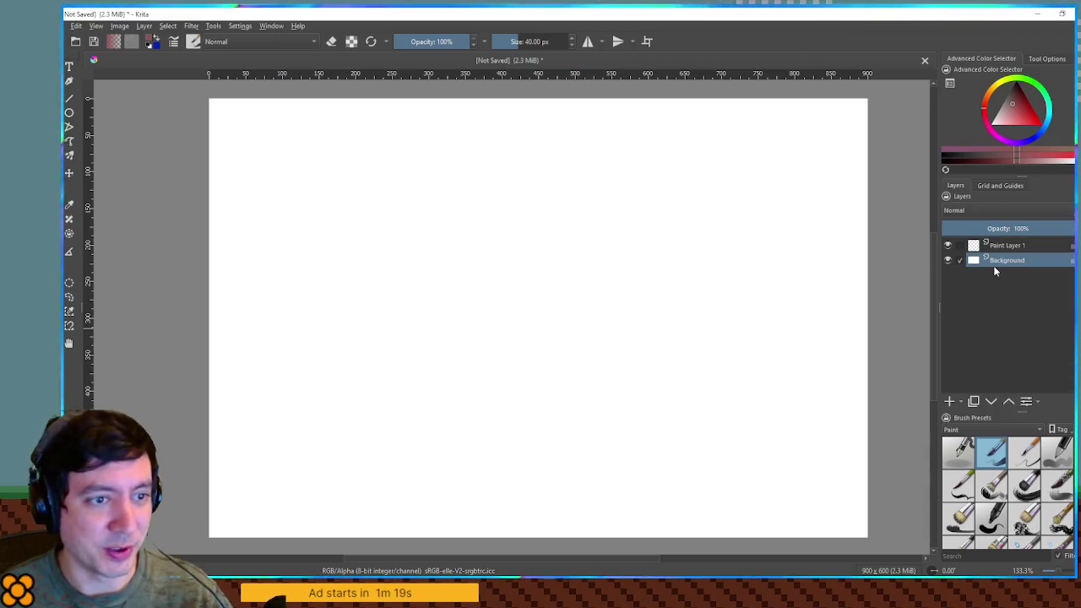
click(994, 91)
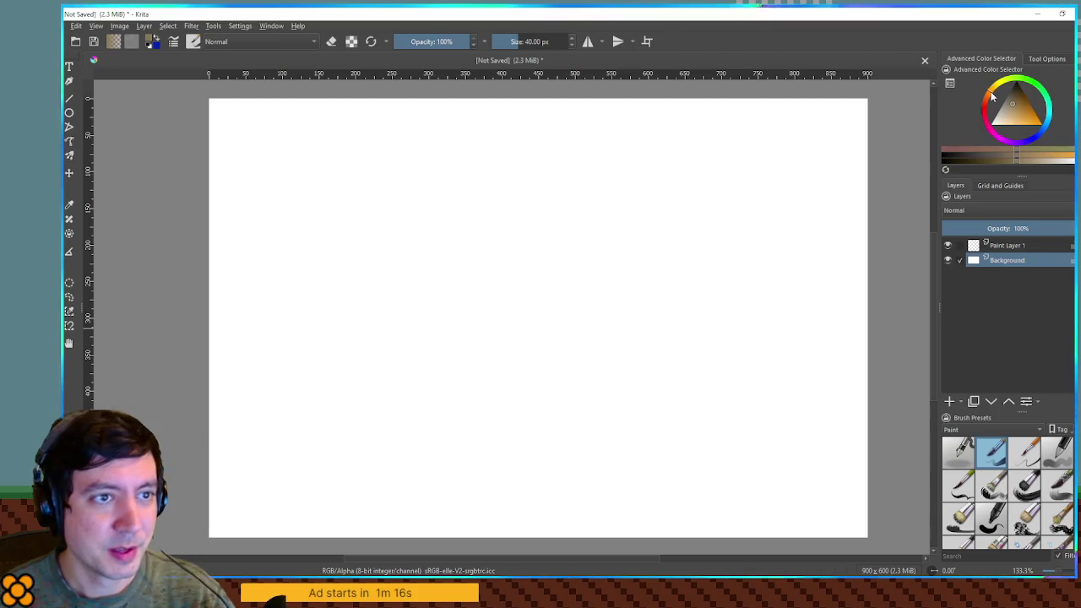
click(1026, 118)
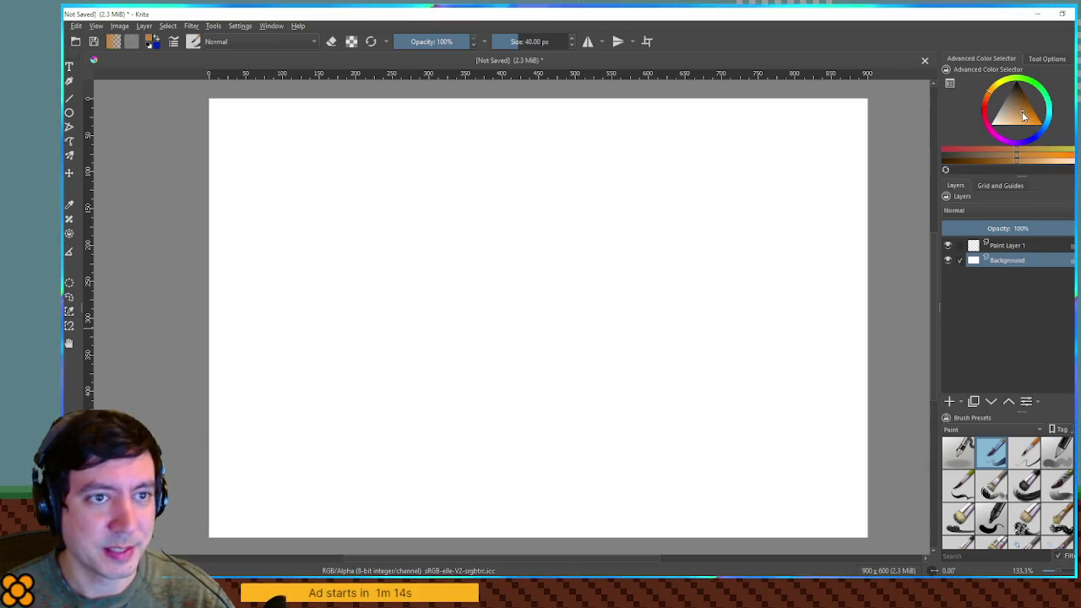
click(949, 402)
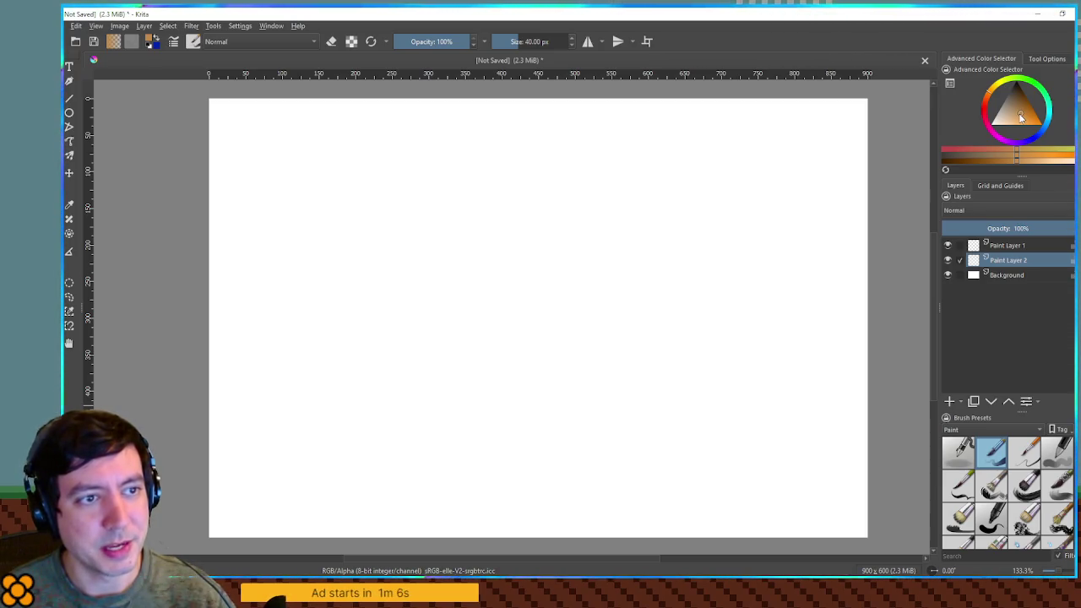
click(572, 210)
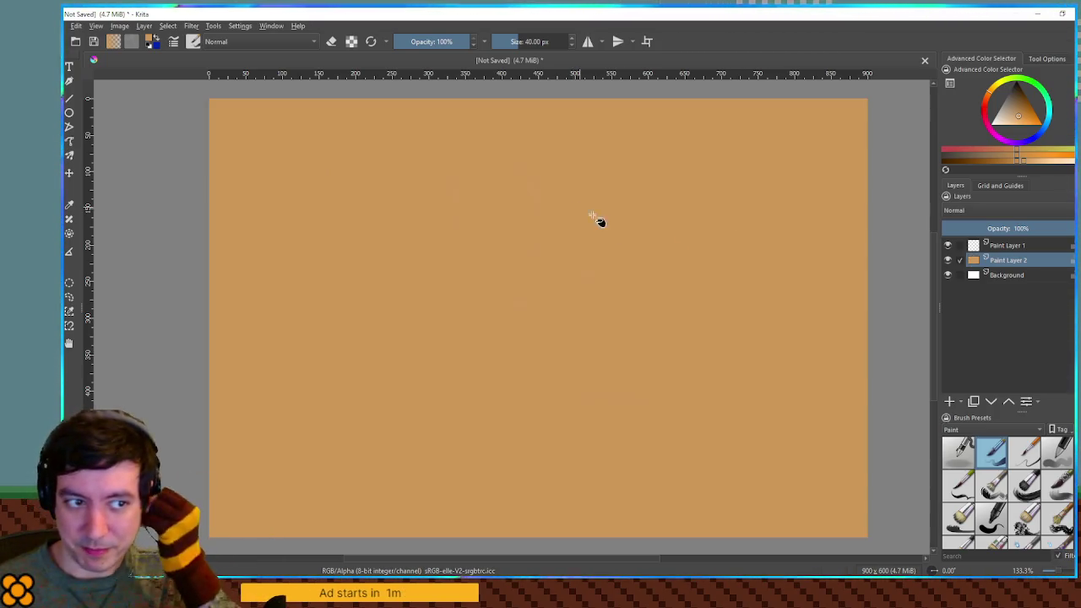
Step: Fade the orange layer to pale peach, add an empty layer, and pick white with a large textured brush
mouse_move(985, 227)
mouse_down()
mouse_move(976, 228)
mouse_move(1031, 227)
mouse_up()
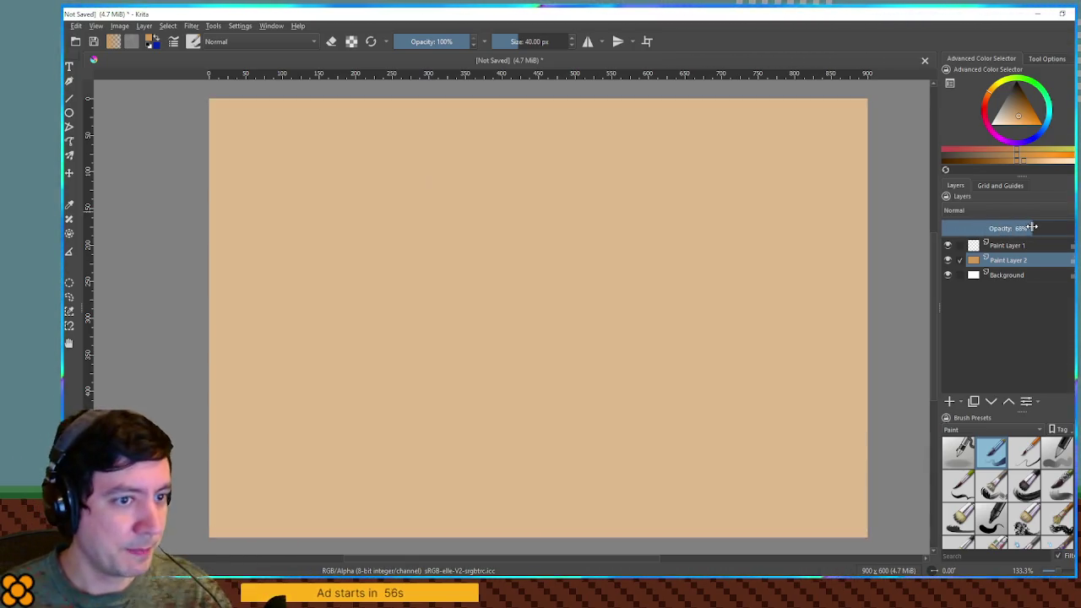
click(949, 403)
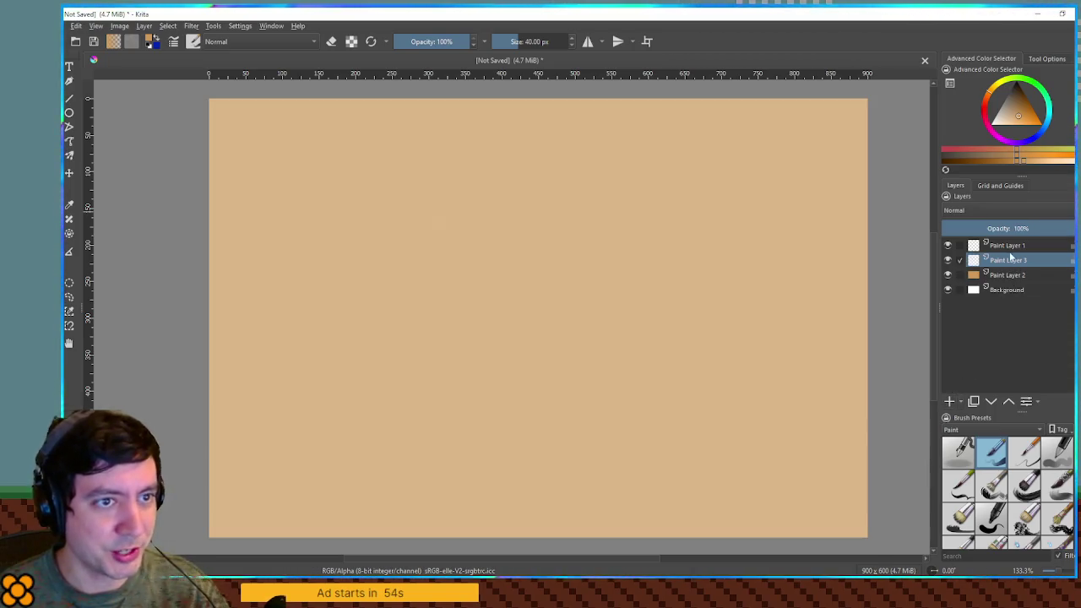
click(1020, 101)
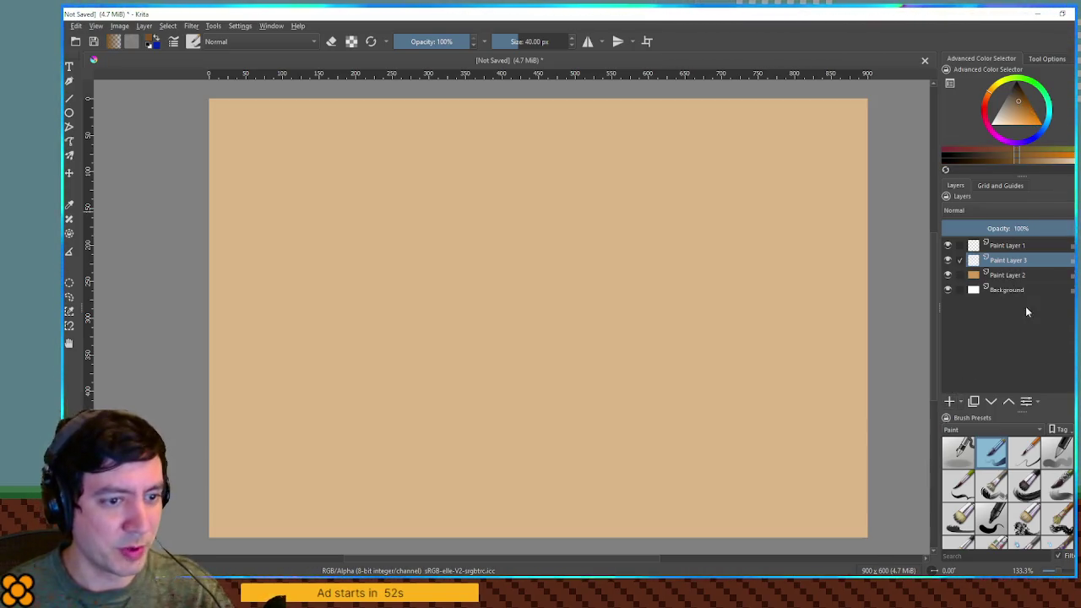
click(1024, 517)
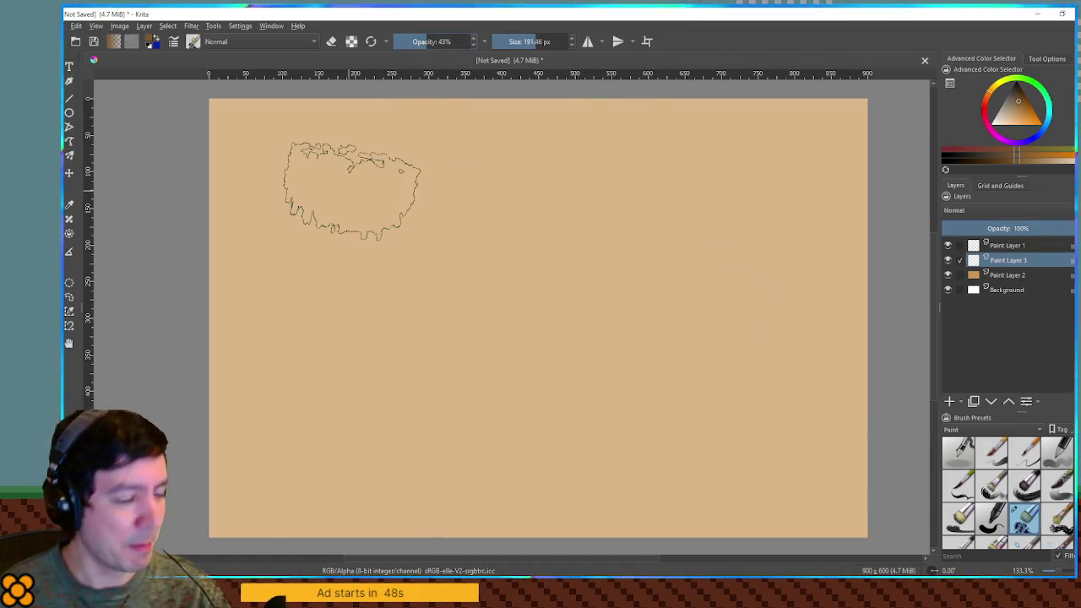
Step: Paint streaky brown parchment texture across the top, centre, diagonal and right edge of Paint Layer 3
mouse_move(253, 152)
mouse_down()
mouse_move(615, 123)
mouse_move(815, 148)
mouse_move(794, 194)
mouse_move(850, 147)
mouse_move(850, 74)
mouse_up()
mouse_move(837, 144)
mouse_down()
mouse_move(688, 147)
mouse_move(279, 317)
mouse_move(257, 241)
mouse_move(271, 317)
mouse_move(458, 338)
mouse_move(773, 291)
mouse_move(837, 388)
mouse_move(798, 485)
mouse_move(295, 448)
mouse_move(254, 397)
mouse_move(224, 423)
mouse_move(221, 381)
mouse_move(372, 397)
mouse_move(446, 422)
mouse_move(743, 338)
mouse_up()
mouse_move(507, 338)
mouse_down()
mouse_move(423, 363)
mouse_move(440, 372)
mouse_move(675, 220)
mouse_move(646, 165)
mouse_up()
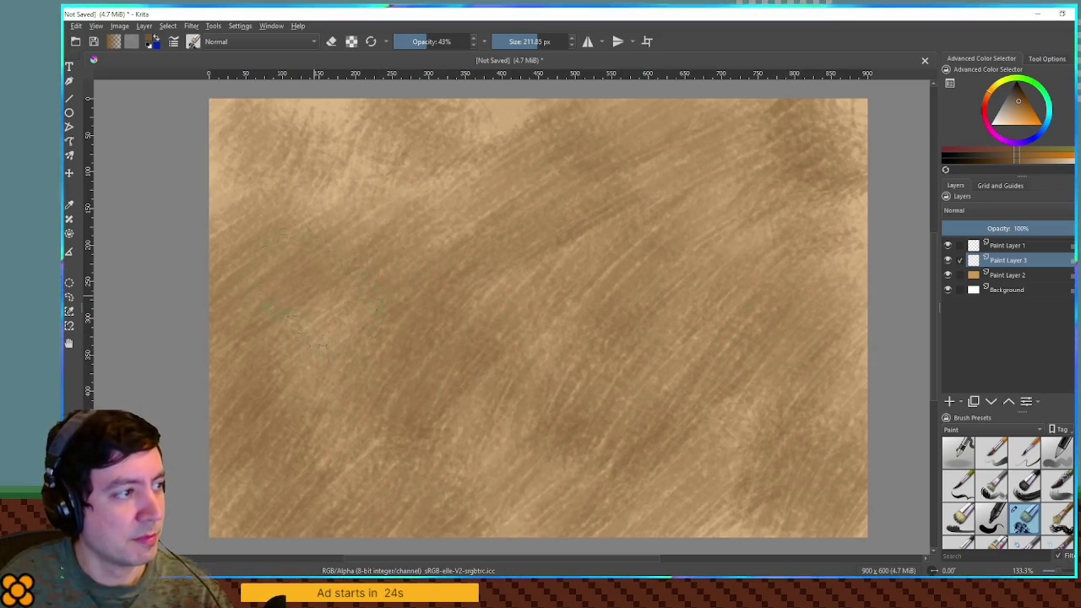
mouse_move(254, 127)
mouse_down()
mouse_move(355, 136)
mouse_move(279, 152)
mouse_move(236, 185)
mouse_move(414, 195)
mouse_move(507, 135)
mouse_move(609, 127)
mouse_up()
mouse_move(878, 186)
mouse_down()
mouse_move(845, 405)
mouse_move(854, 457)
mouse_move(693, 507)
mouse_move(845, 507)
mouse_up()
scroll(841, 507, right, 5)
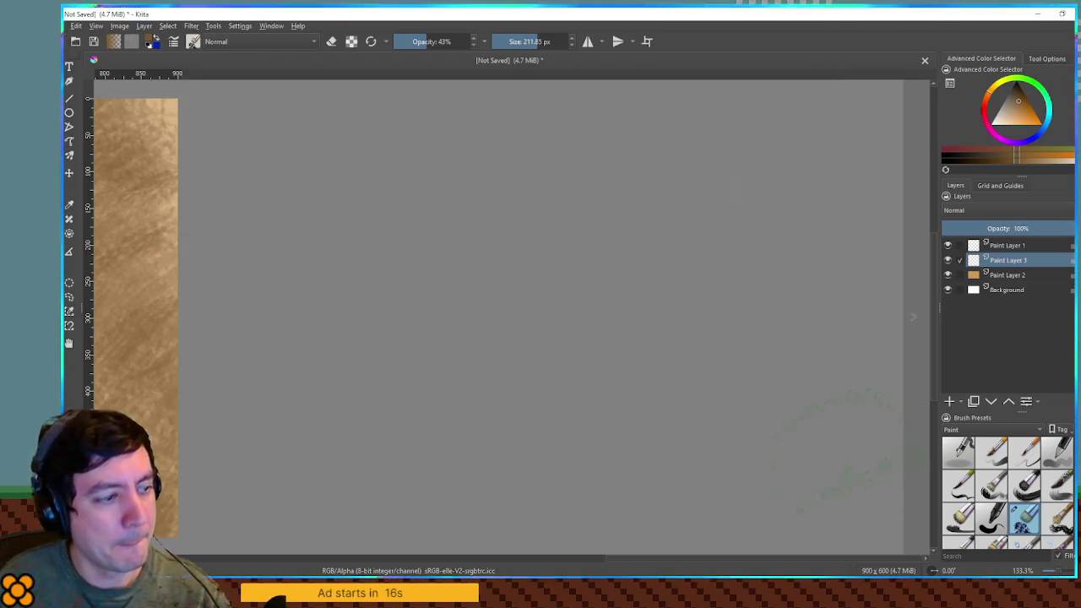
mouse_move(426, 303)
mouse_down()
mouse_move(673, 292)
mouse_move(921, 253)
mouse_move(930, 220)
mouse_up()
Step: Lower the texture layer to 53% opacity, add Paint Layer 4, and shrink the brush to about 85 px
drag(997, 227, 1011, 227)
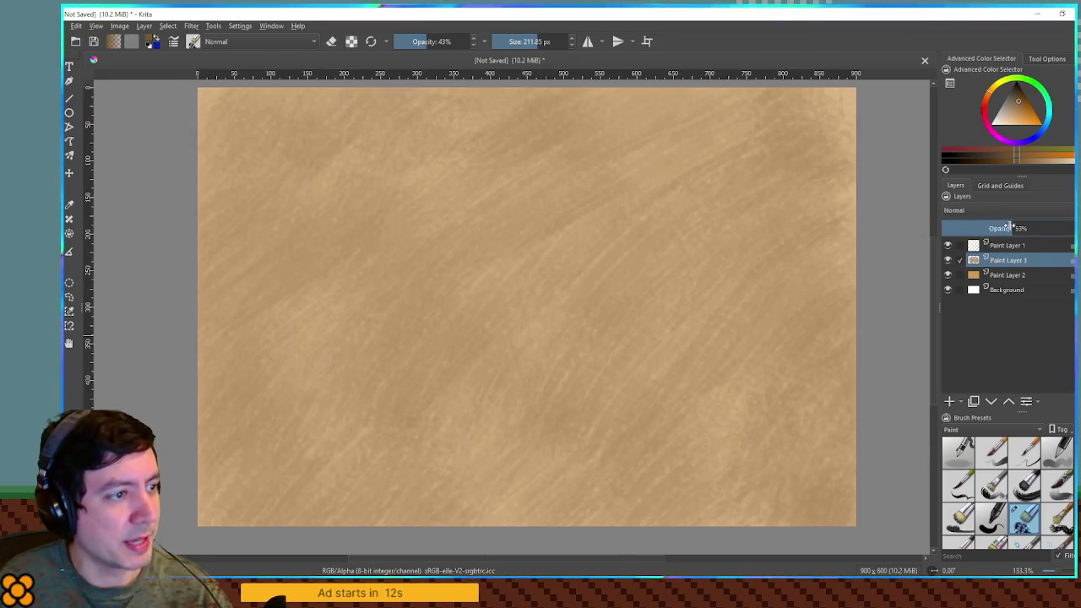
click(956, 404)
drag(574, 270, 473, 269)
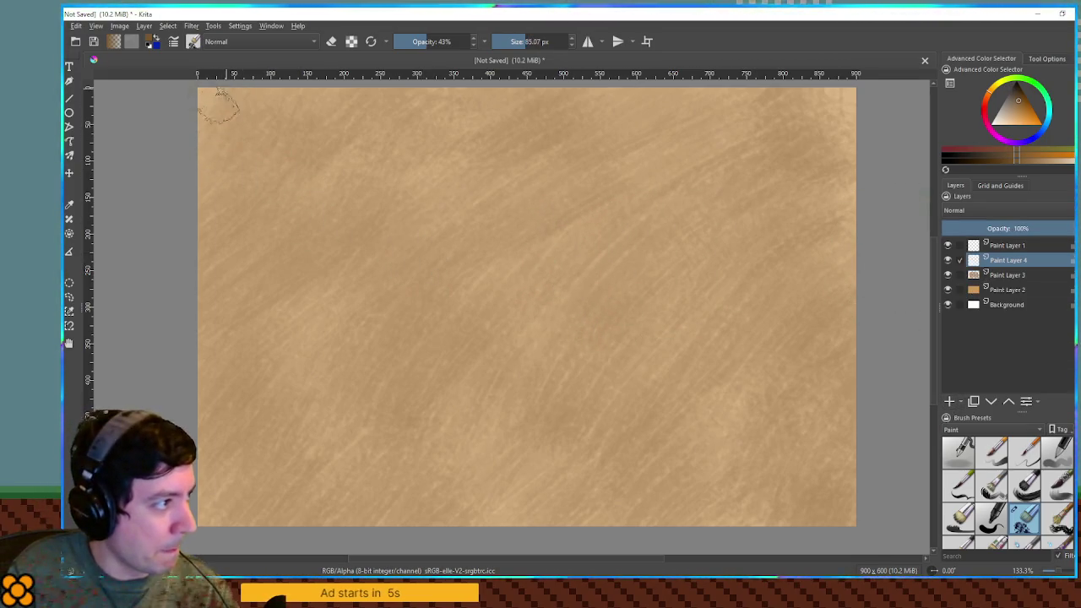
Step: Darken the top-left, bottom, left and lower-left parchment edges, then enlarge the brush to about 156 px
drag(222, 102, 207, 135)
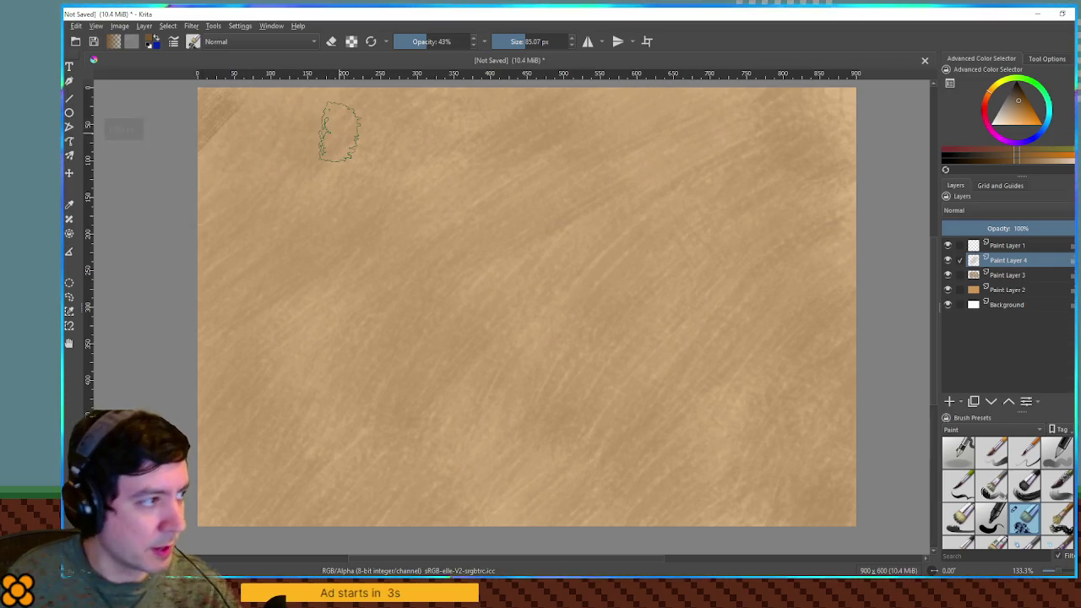
scroll(340, 132, down, 2)
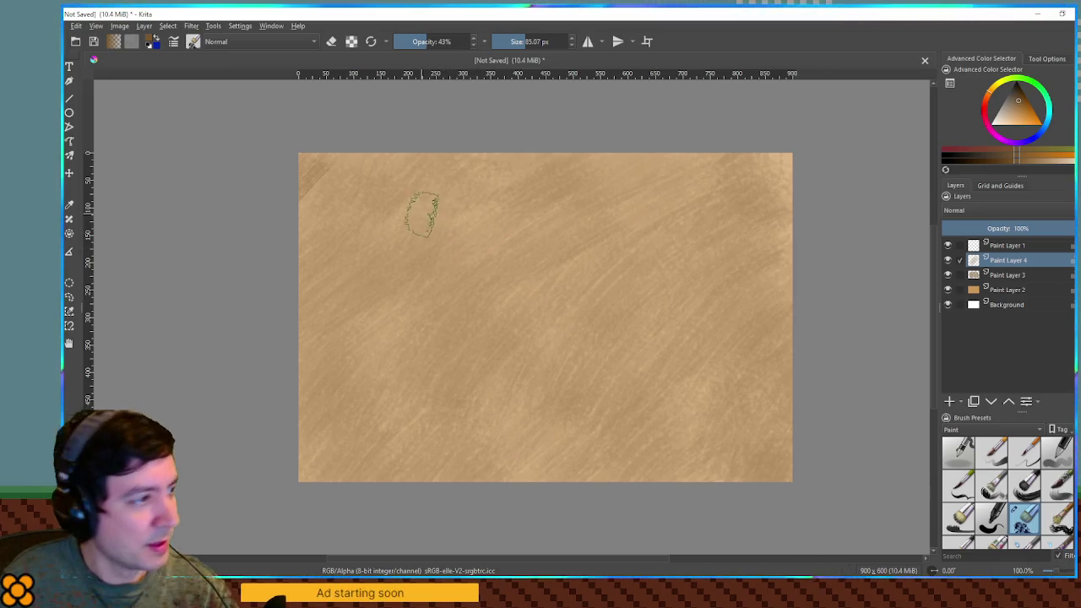
mouse_move(349, 167)
mouse_down()
mouse_move(413, 173)
mouse_move(550, 149)
mouse_move(507, 212)
mouse_move(640, 126)
mouse_move(642, 188)
mouse_move(744, 182)
mouse_move(753, 234)
mouse_move(815, 207)
mouse_move(756, 423)
mouse_move(769, 456)
mouse_move(805, 479)
mouse_up()
mouse_move(740, 465)
mouse_down()
mouse_move(612, 452)
mouse_move(568, 467)
mouse_move(477, 472)
mouse_move(418, 452)
mouse_move(377, 499)
mouse_move(346, 469)
mouse_move(312, 461)
mouse_move(304, 439)
mouse_move(331, 378)
mouse_move(303, 395)
mouse_up()
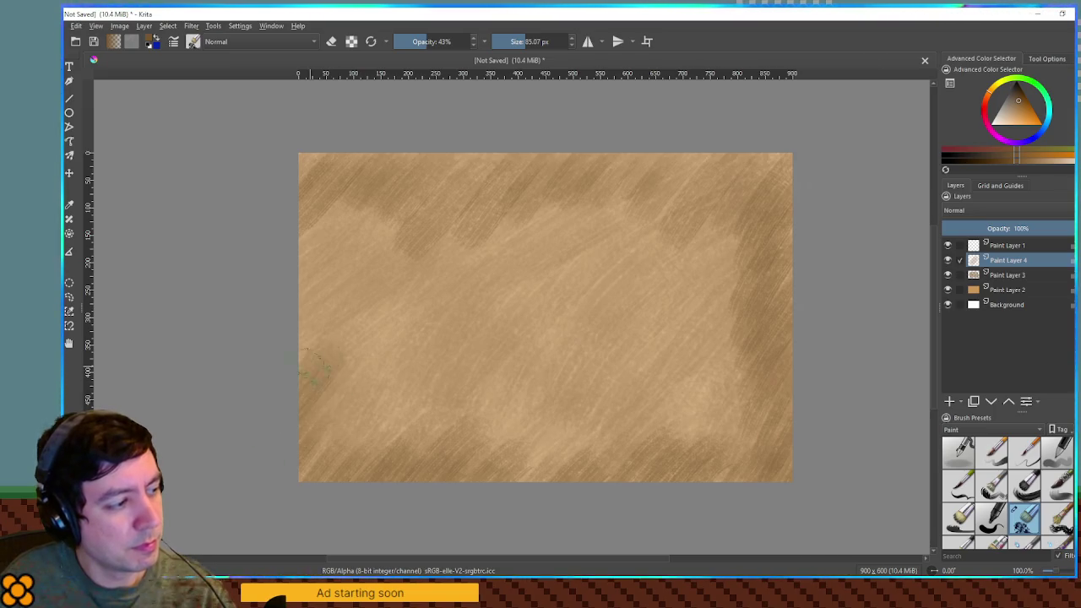
mouse_move(336, 269)
mouse_down()
mouse_move(346, 229)
mouse_move(287, 339)
mouse_up()
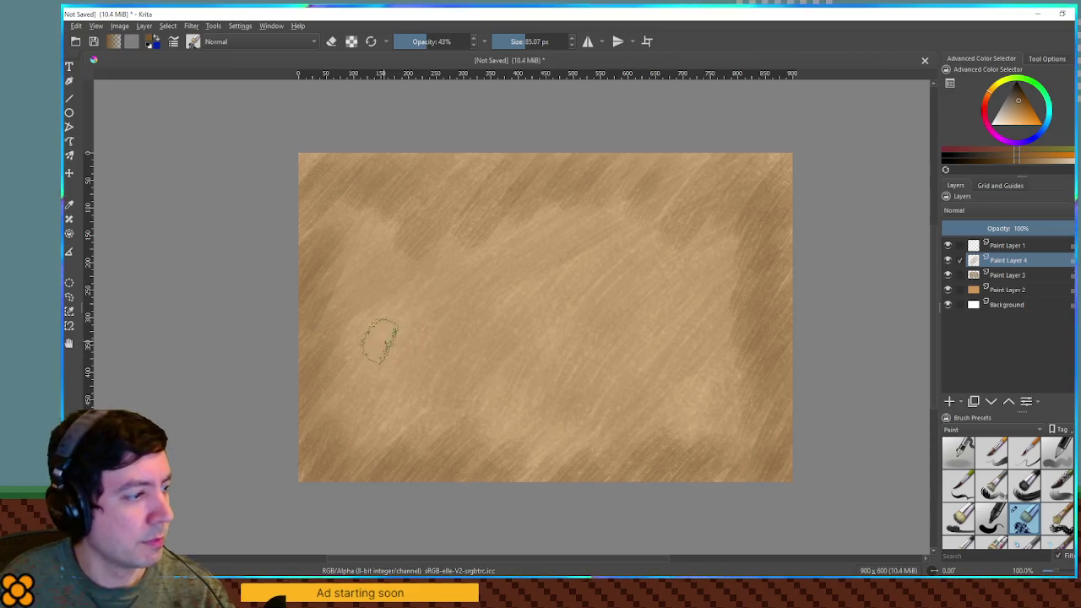
mouse_move(382, 384)
mouse_down()
mouse_move(338, 456)
mouse_move(346, 516)
mouse_up()
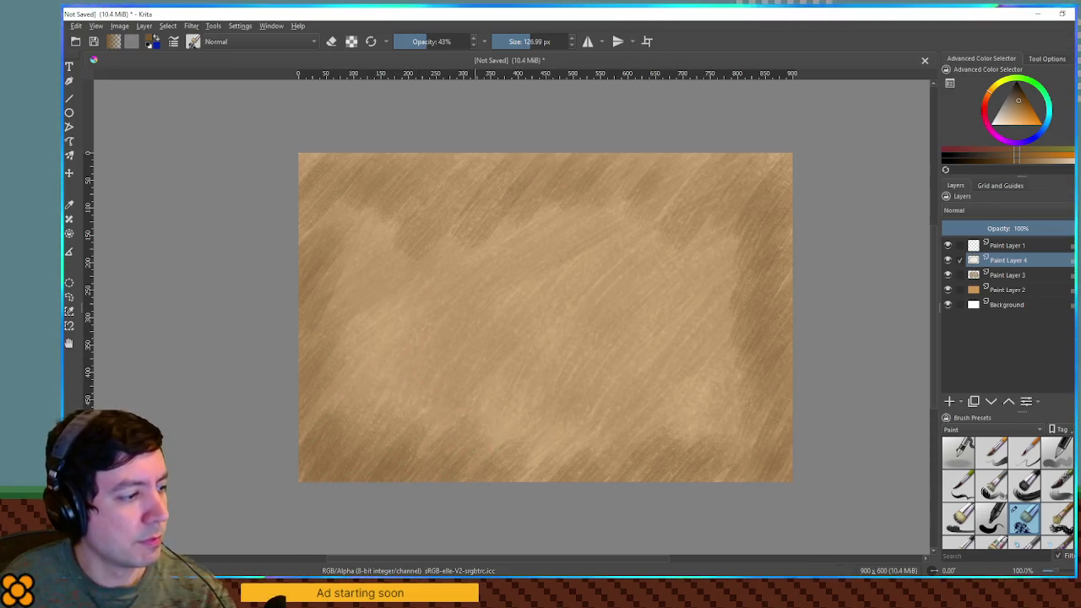
key(bracketright)
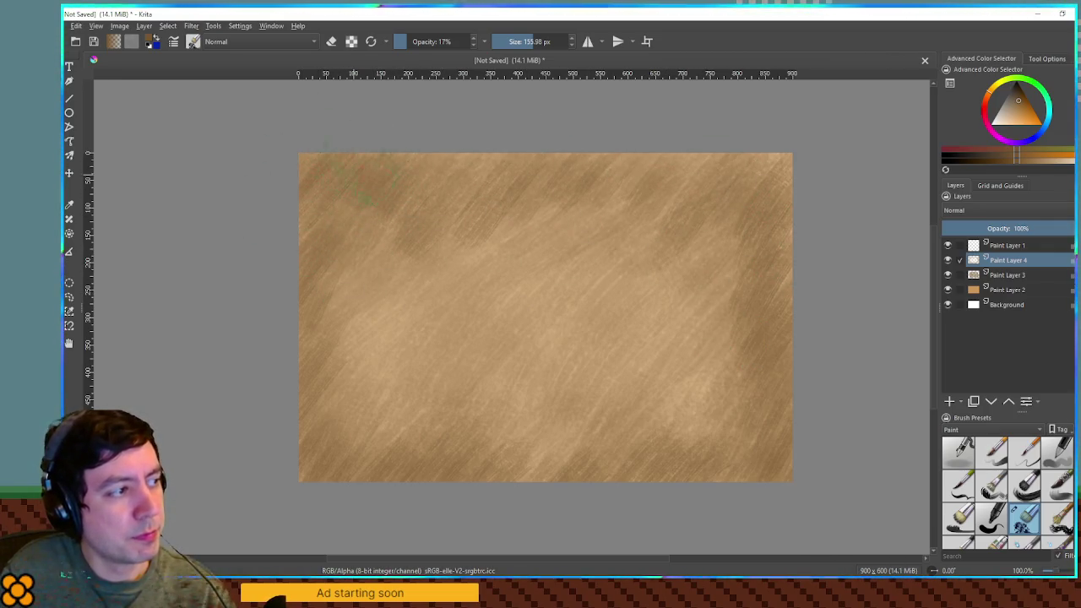
Step: Fade the edge-darkening layer, add a faint corner stroke, and group Layers 2–4 as Group 5
drag(971, 228, 1006, 228)
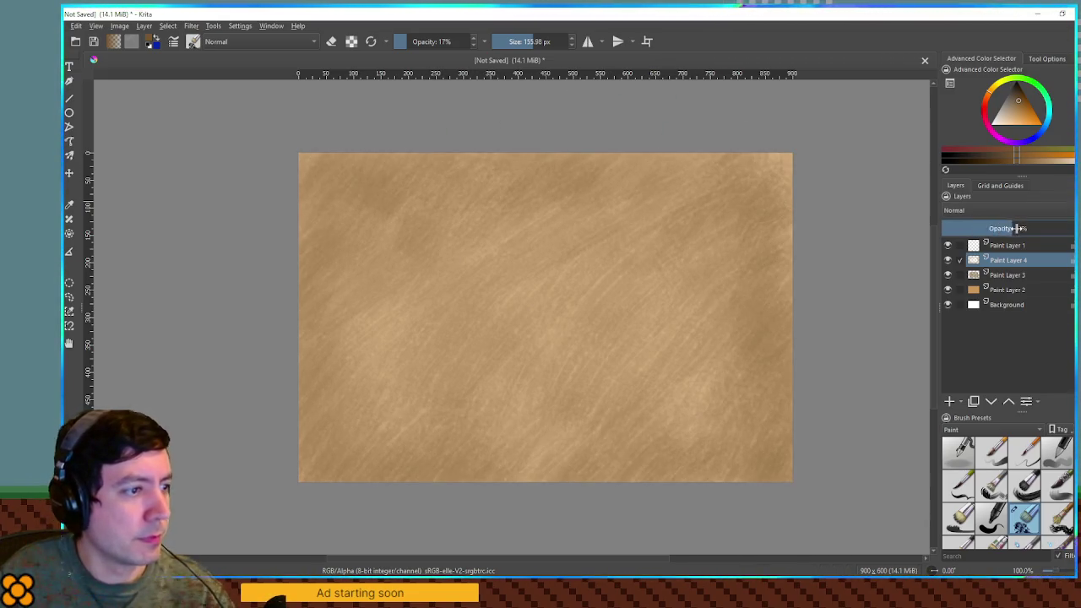
drag(781, 244, 774, 167)
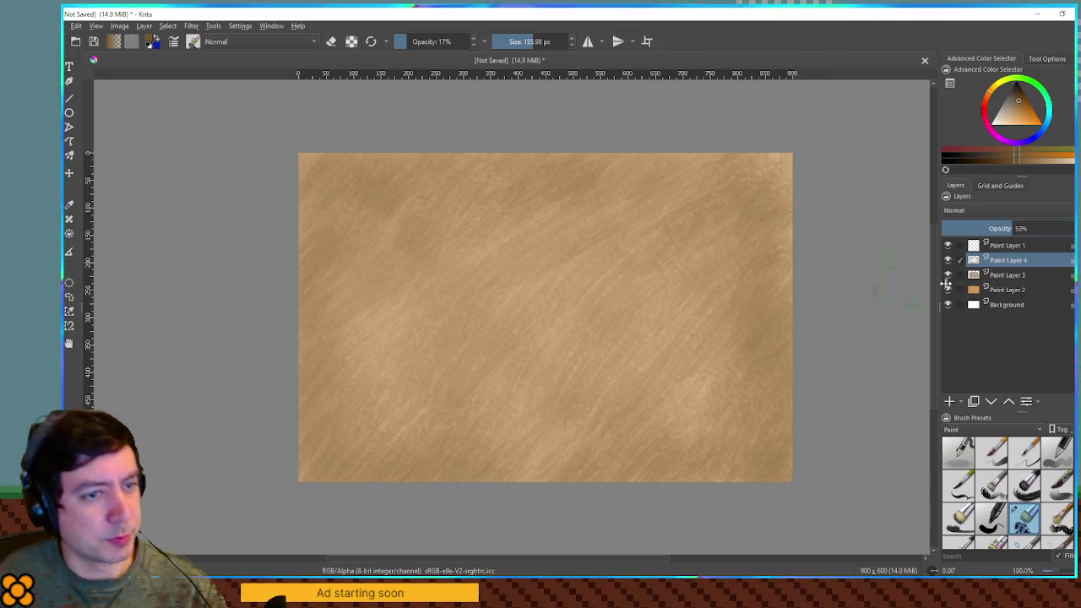
shift+click(999, 290)
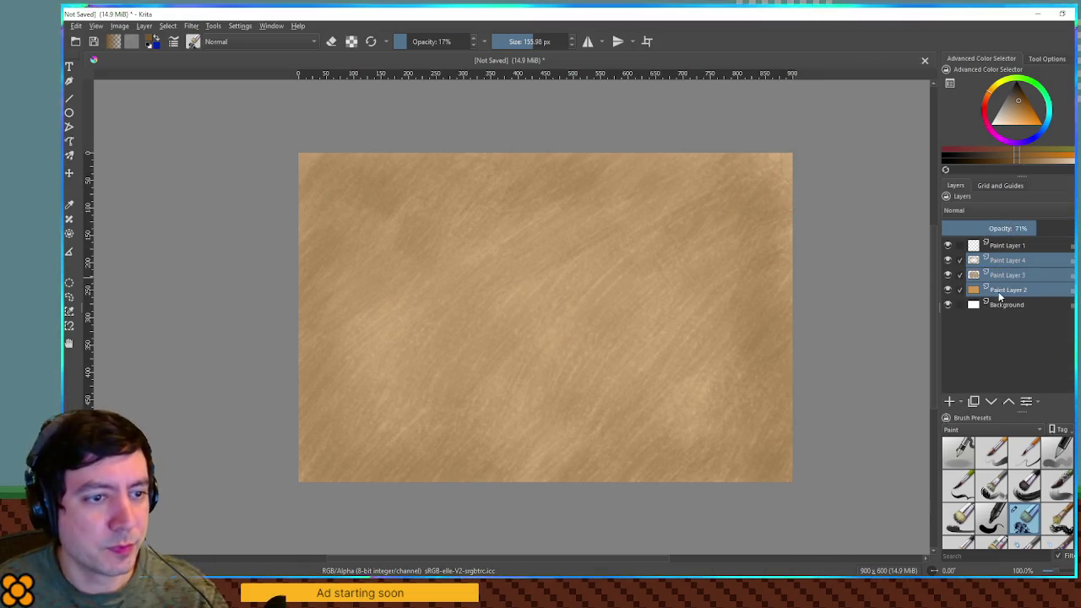
key(ctrl+g)
click(975, 261)
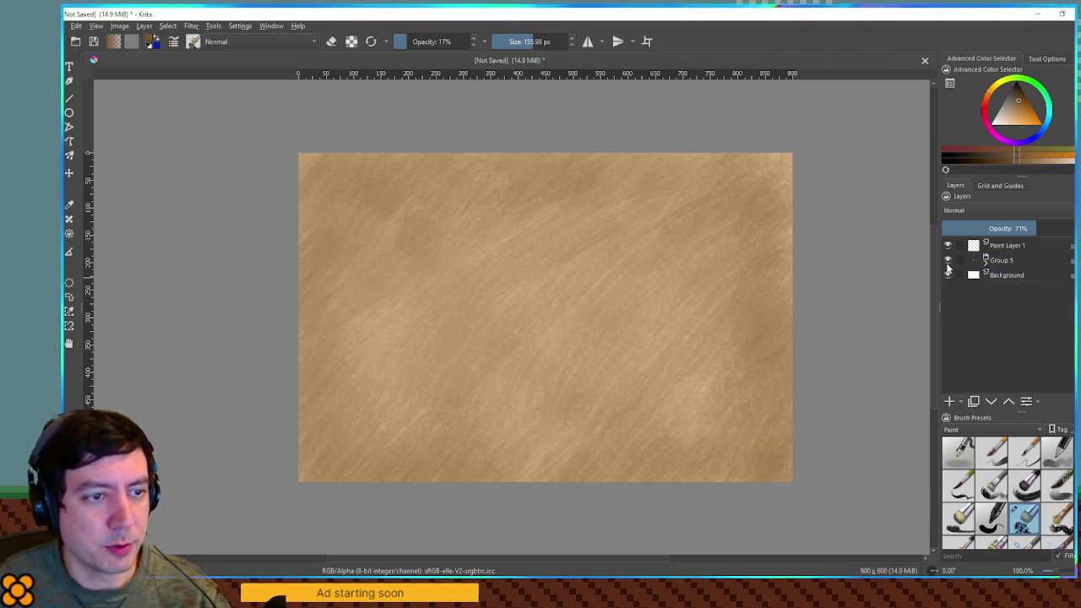
Step: Duplicate Group 5, move the copy to the top of the stack, and set green on Paint Layer 1
click(993, 249)
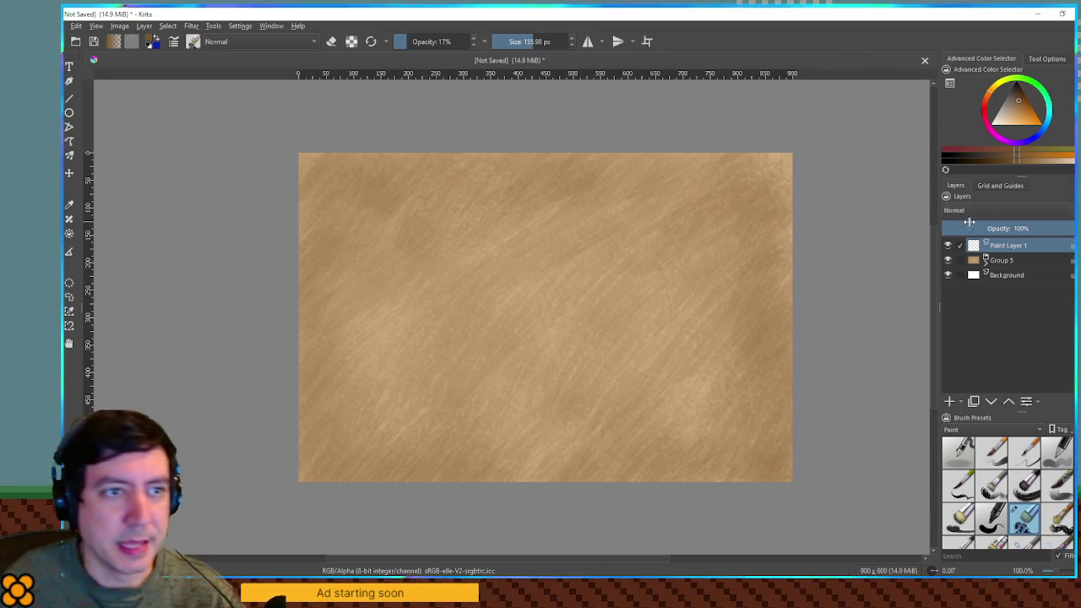
click(1002, 261)
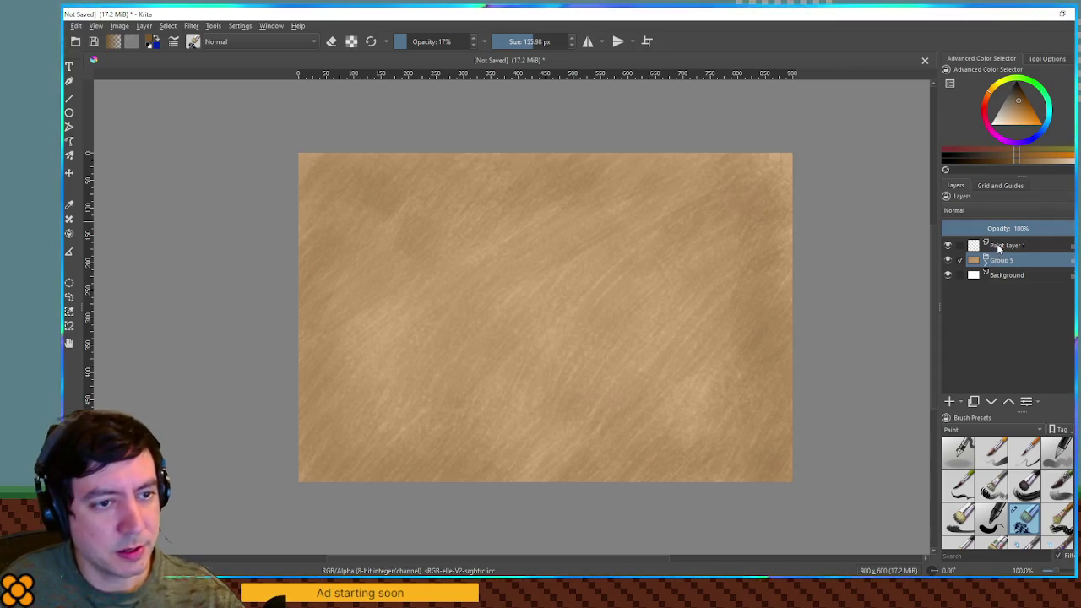
key(ctrl+j)
mouse_move(1012, 245)
mouse_down()
mouse_move(977, 259)
mouse_move(1007, 269)
mouse_move(989, 269)
mouse_move(985, 250)
mouse_up()
key(Insert)
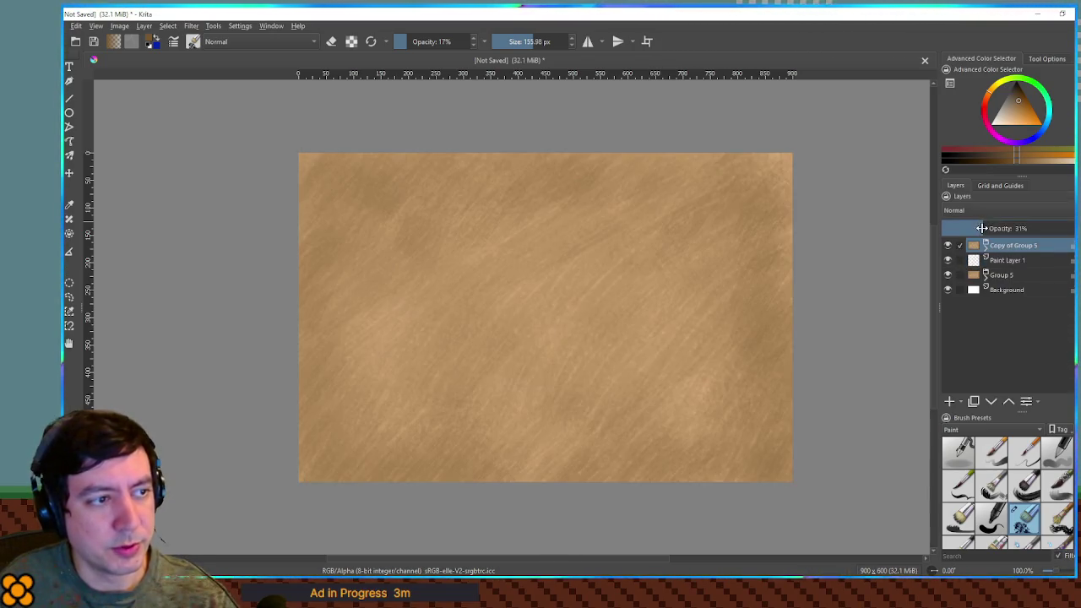
click(980, 260)
click(1050, 106)
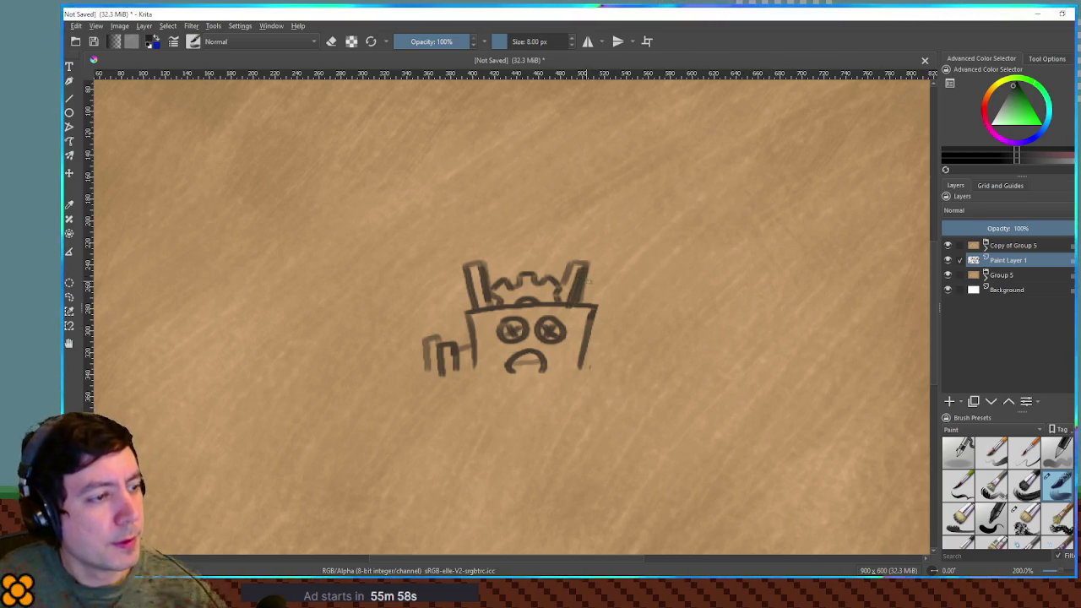
Step: Shade the castle's left and right tower outlines with vertical strokes
drag(594, 270, 590, 308)
drag(463, 278, 460, 310)
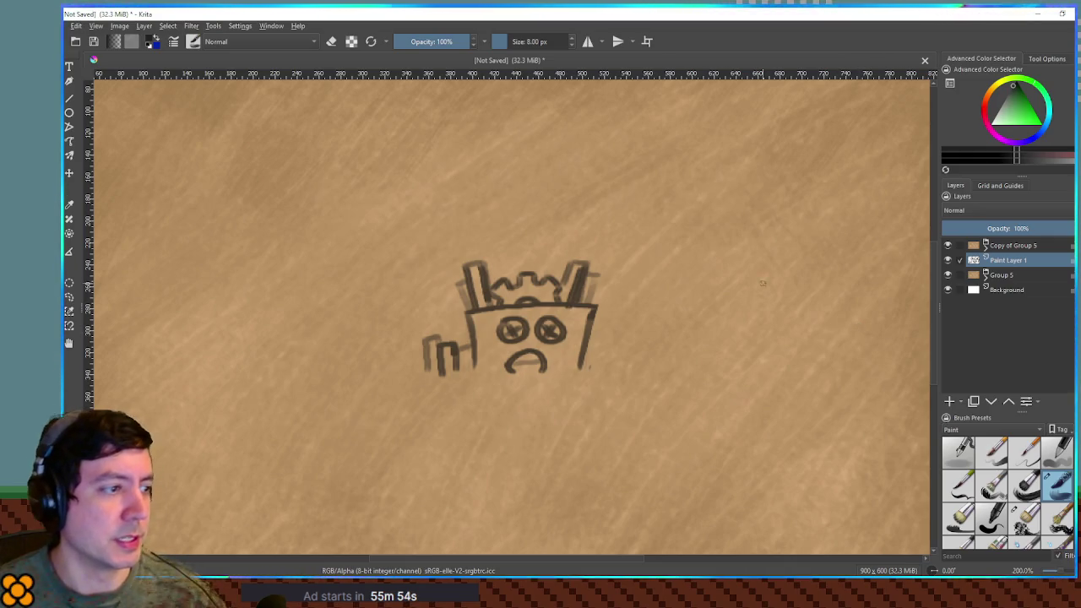
scroll(726, 282, down, 3)
scroll(675, 257, up, 2)
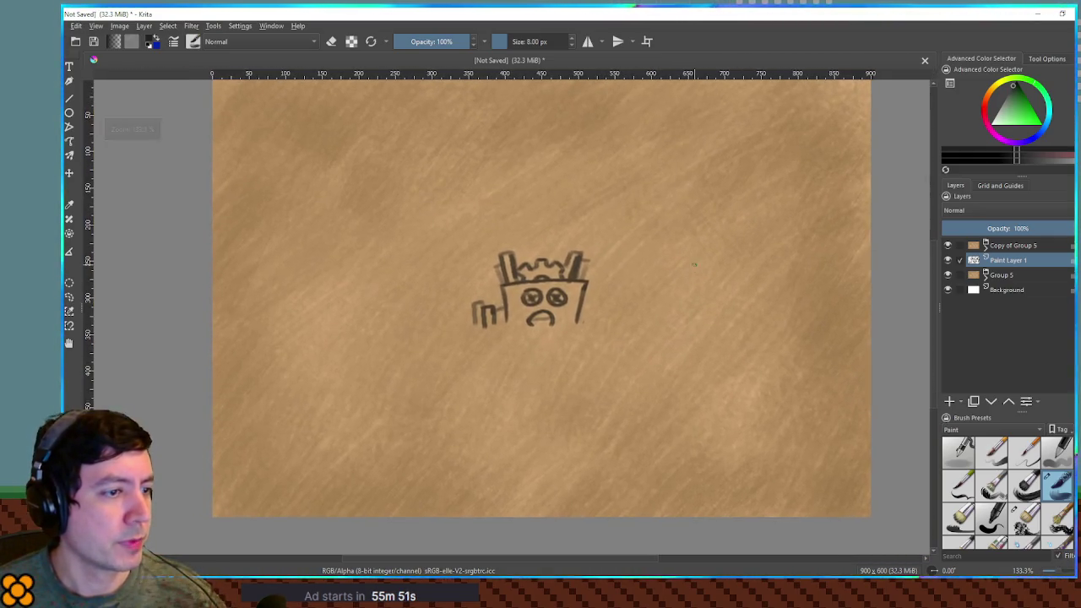
scroll(675, 257, down, 2)
scroll(665, 252, up, 3)
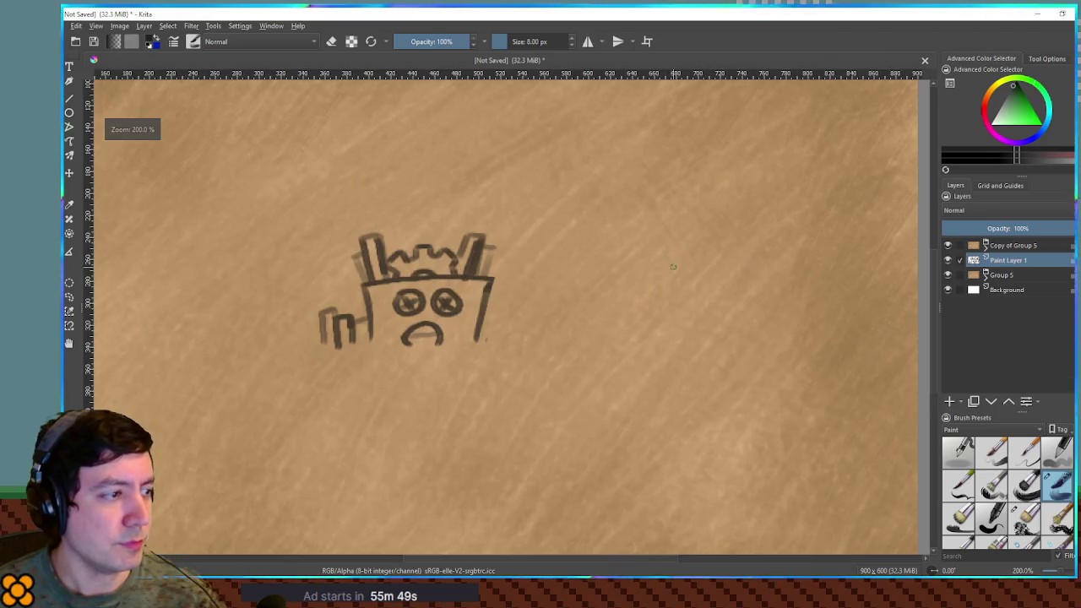
Step: Zoom to 200% around the castle and sketch, then undo, a zigzag line to its right
mouse_move(652, 273)
mouse_down()
mouse_move(616, 203)
mouse_move(645, 246)
mouse_move(651, 220)
mouse_up()
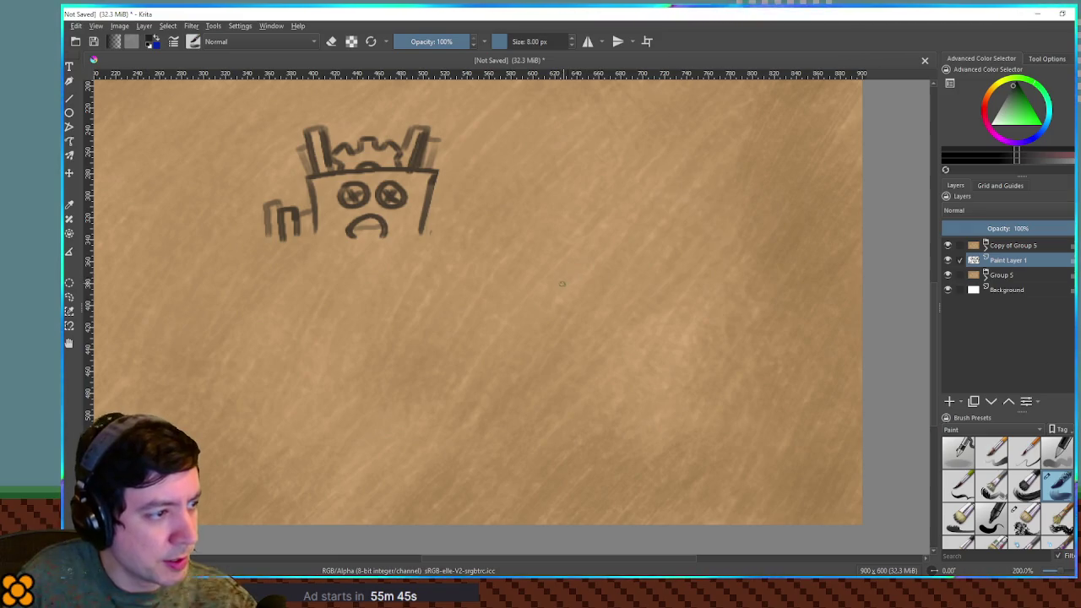
mouse_move(550, 291)
mouse_down()
mouse_move(558, 262)
mouse_move(604, 247)
mouse_move(568, 243)
mouse_move(552, 267)
mouse_move(615, 237)
mouse_move(657, 244)
mouse_move(686, 267)
mouse_move(691, 310)
mouse_up()
key(ctrl+z)
key(ctrl+z)
Step: Finish the tree's canopy and trunk, then add wavy bush outlines with a short trunk beside it
mouse_move(557, 289)
mouse_down()
mouse_move(562, 307)
mouse_move(590, 322)
mouse_move(590, 353)
mouse_up()
mouse_move(656, 325)
mouse_down()
mouse_move(655, 313)
mouse_move(647, 353)
mouse_move(668, 318)
mouse_move(685, 315)
mouse_up()
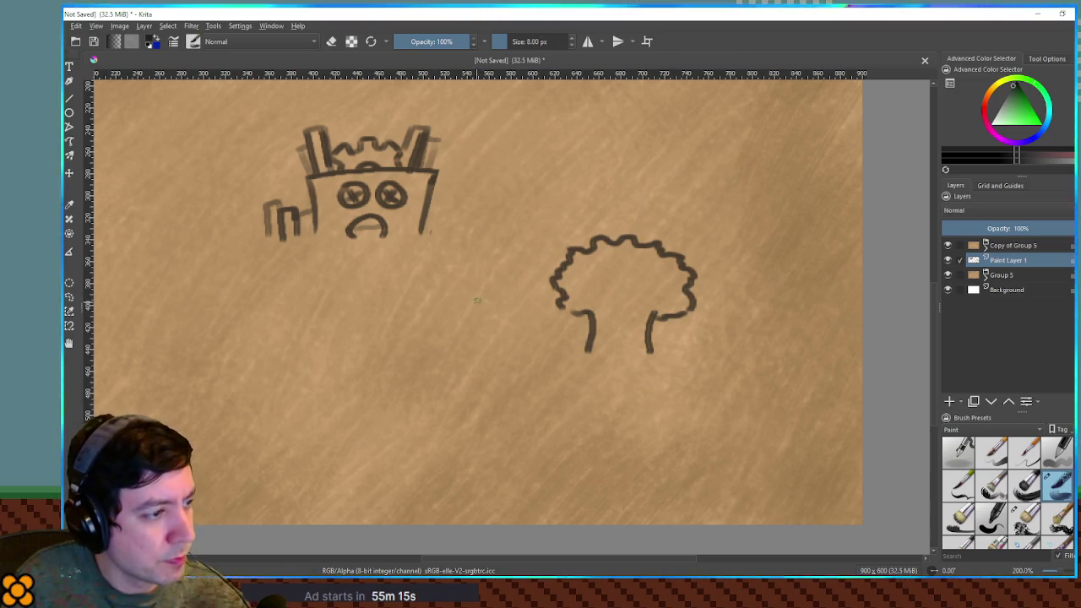
mouse_move(493, 241)
mouse_down()
mouse_move(453, 259)
mouse_move(505, 244)
mouse_move(563, 254)
mouse_up()
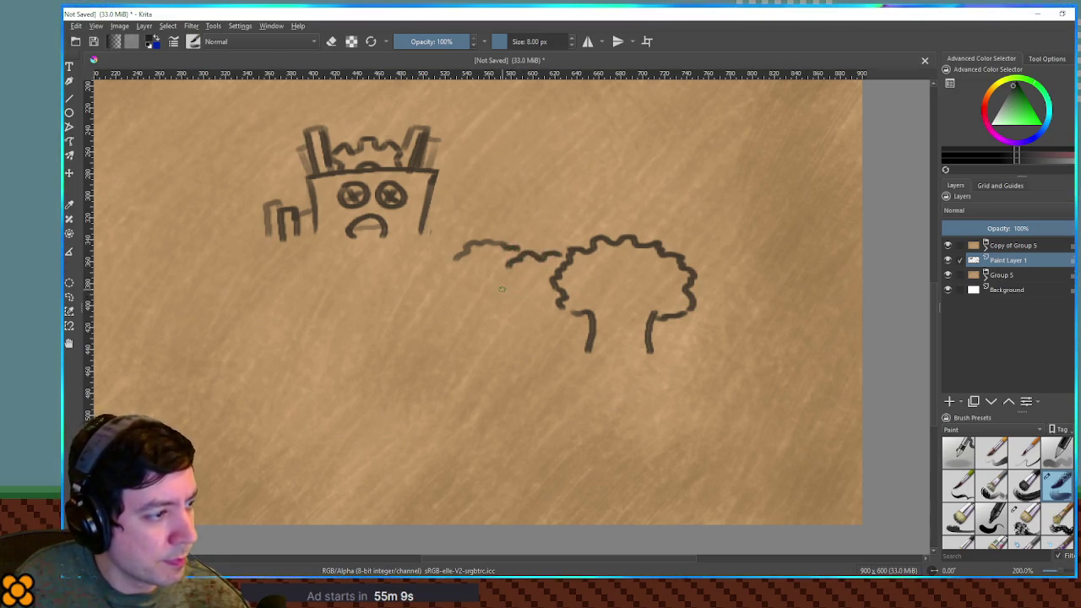
mouse_move(477, 275)
mouse_down()
mouse_move(532, 277)
mouse_move(526, 297)
mouse_move(547, 293)
mouse_up()
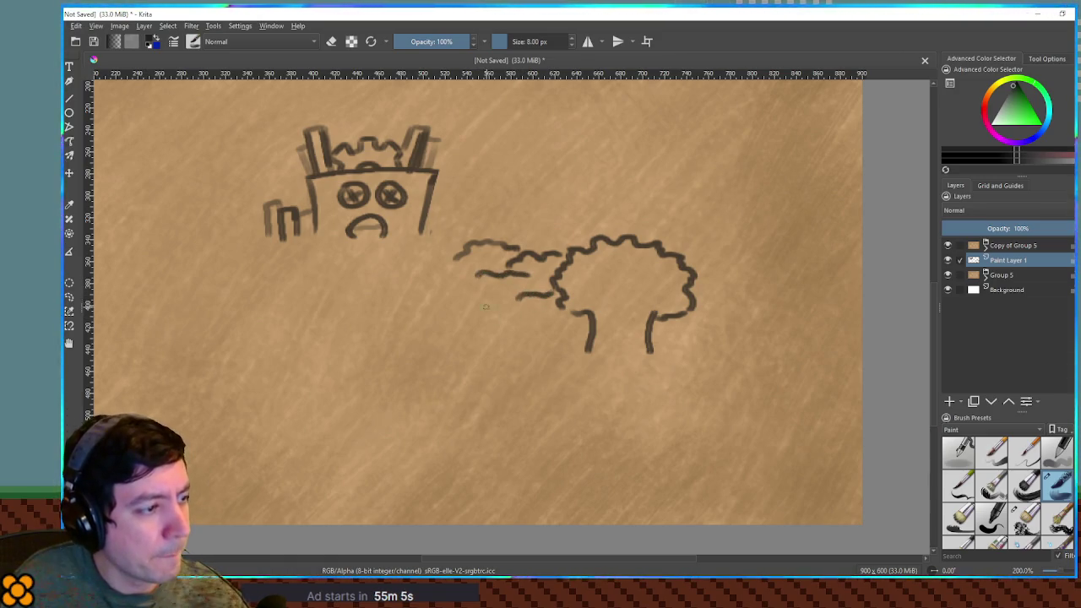
mouse_move(445, 268)
mouse_down()
mouse_move(441, 297)
mouse_move(484, 300)
mouse_move(428, 320)
mouse_move(450, 341)
mouse_move(485, 342)
mouse_move(449, 361)
mouse_move(517, 338)
mouse_move(479, 363)
mouse_move(545, 356)
mouse_move(554, 353)
mouse_move(543, 326)
mouse_move(578, 328)
mouse_up()
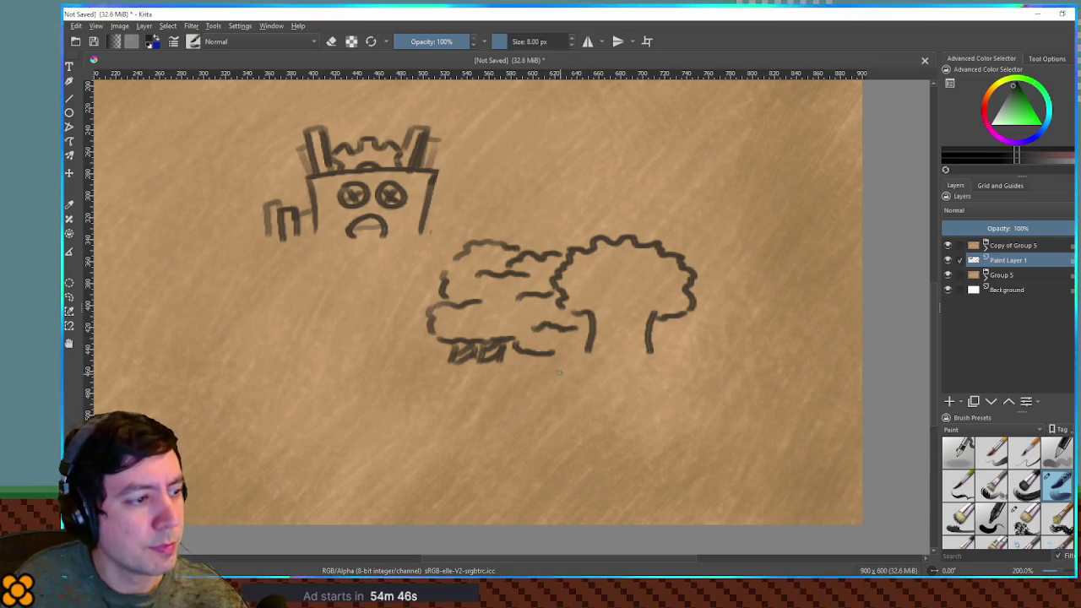
Step: Draw a lower row of curved shrubs with small trunk ticks, plus roots under the big tree
mouse_move(534, 362)
mouse_down()
mouse_move(527, 382)
mouse_move(544, 395)
mouse_move(592, 407)
mouse_up()
drag(566, 347, 615, 362)
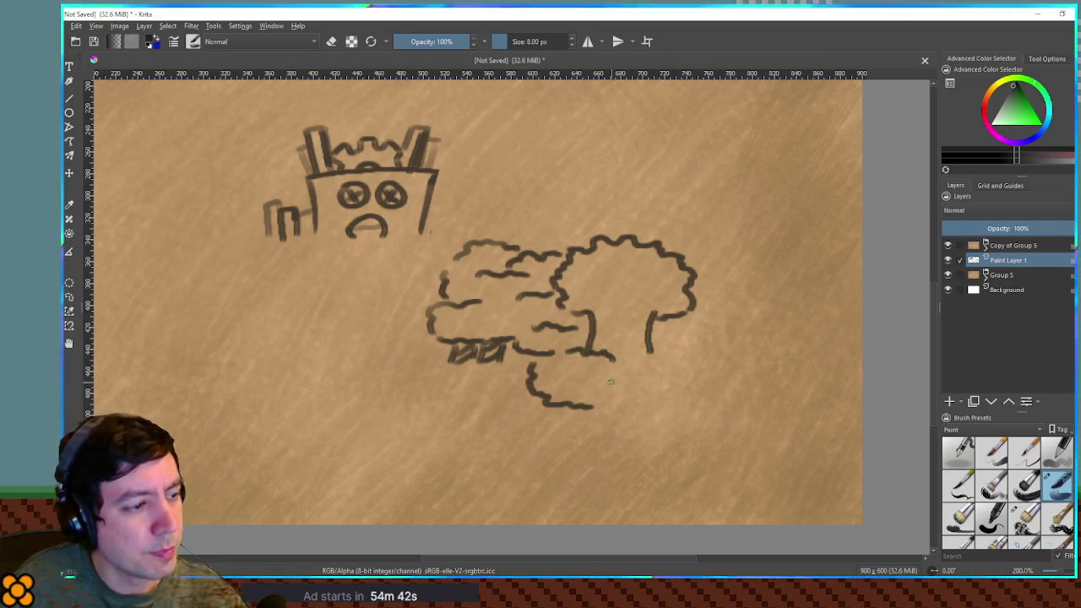
drag(597, 404, 637, 410)
mouse_move(517, 361)
mouse_down()
mouse_move(529, 411)
mouse_move(610, 423)
mouse_up()
mouse_move(632, 412)
mouse_down()
mouse_move(633, 428)
mouse_move(624, 422)
mouse_up()
drag(647, 417, 678, 409)
drag(637, 360, 689, 359)
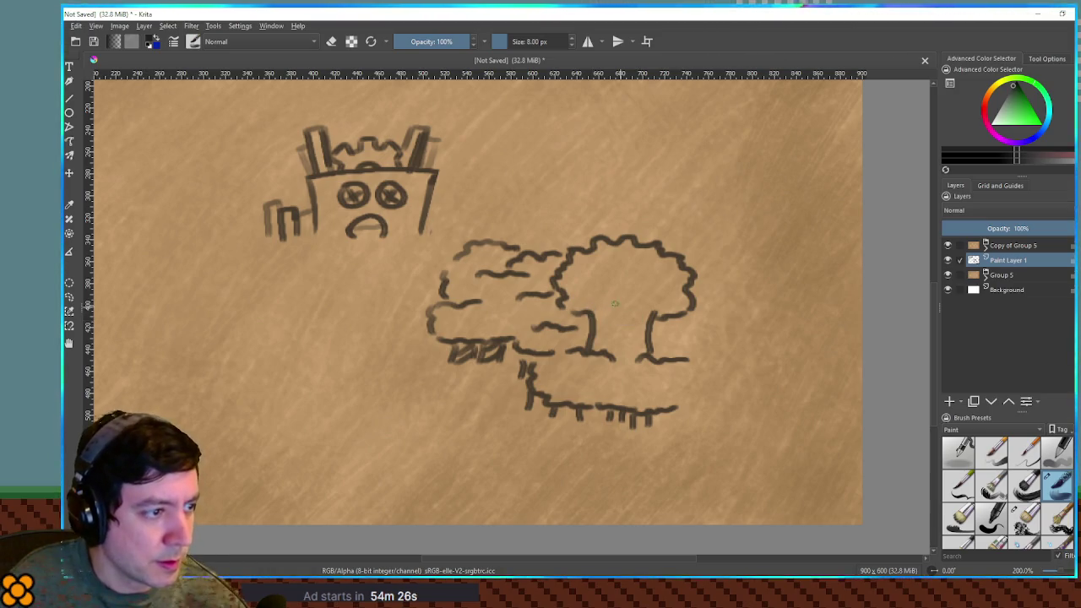
mouse_move(603, 294)
mouse_down()
mouse_move(621, 286)
mouse_move(636, 297)
mouse_move(605, 313)
mouse_move(629, 312)
mouse_move(632, 299)
mouse_move(621, 303)
mouse_move(667, 273)
mouse_move(682, 291)
mouse_move(651, 304)
mouse_move(675, 291)
mouse_move(673, 302)
mouse_move(665, 296)
mouse_up()
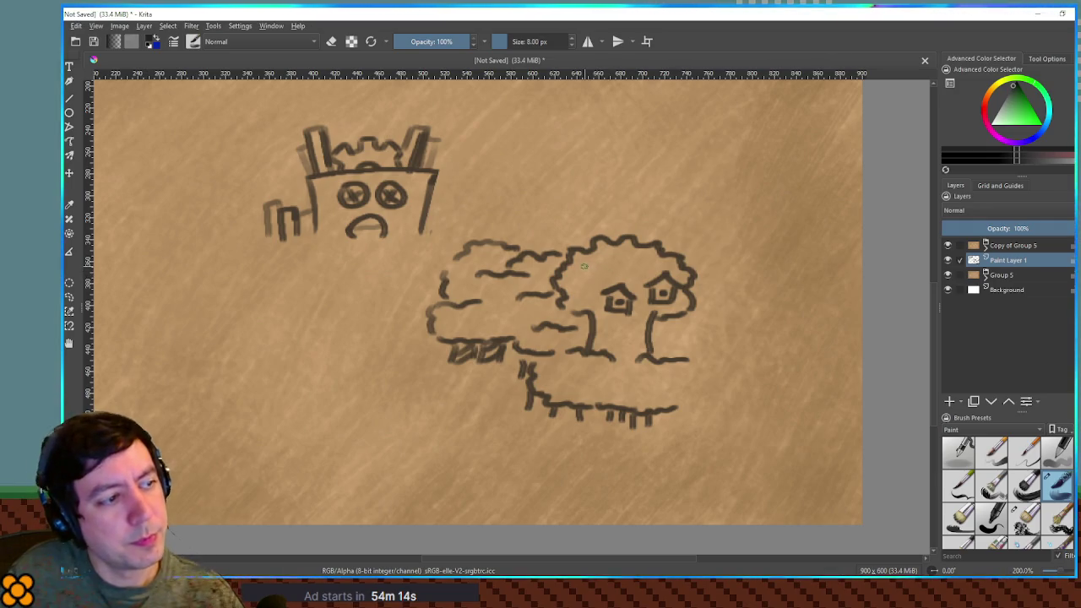
Step: Draw two small houses in the tree crown and a roof peak to the right of the tree
drag(591, 274, 596, 279)
mouse_move(582, 267)
mouse_down()
mouse_move(584, 284)
mouse_move(639, 292)
mouse_move(674, 277)
mouse_move(646, 304)
mouse_up()
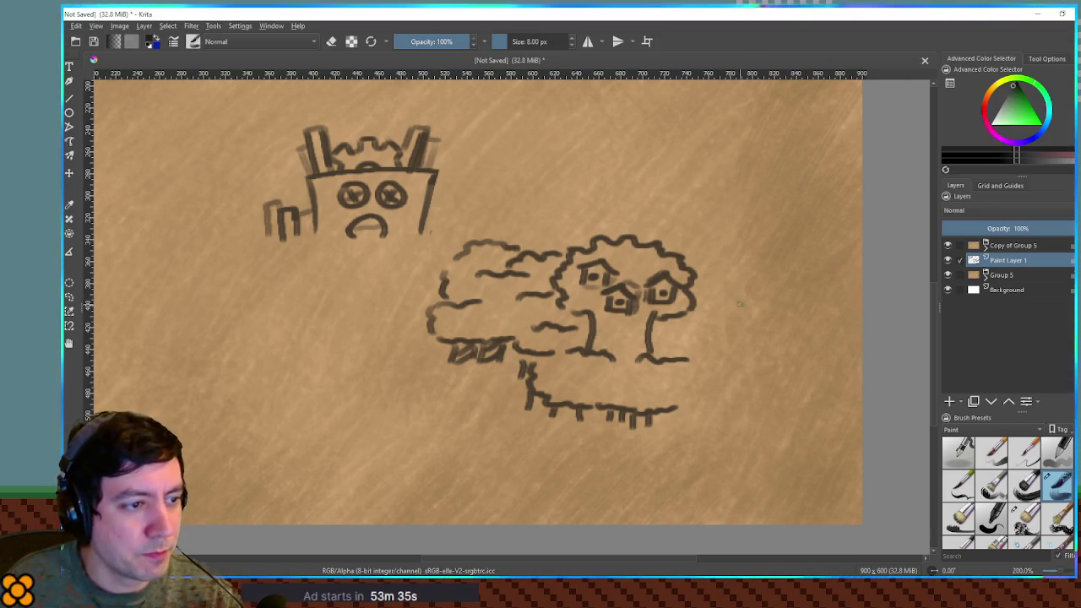
mouse_move(754, 301)
mouse_down()
mouse_move(778, 312)
mouse_move(753, 320)
mouse_move(794, 317)
mouse_up()
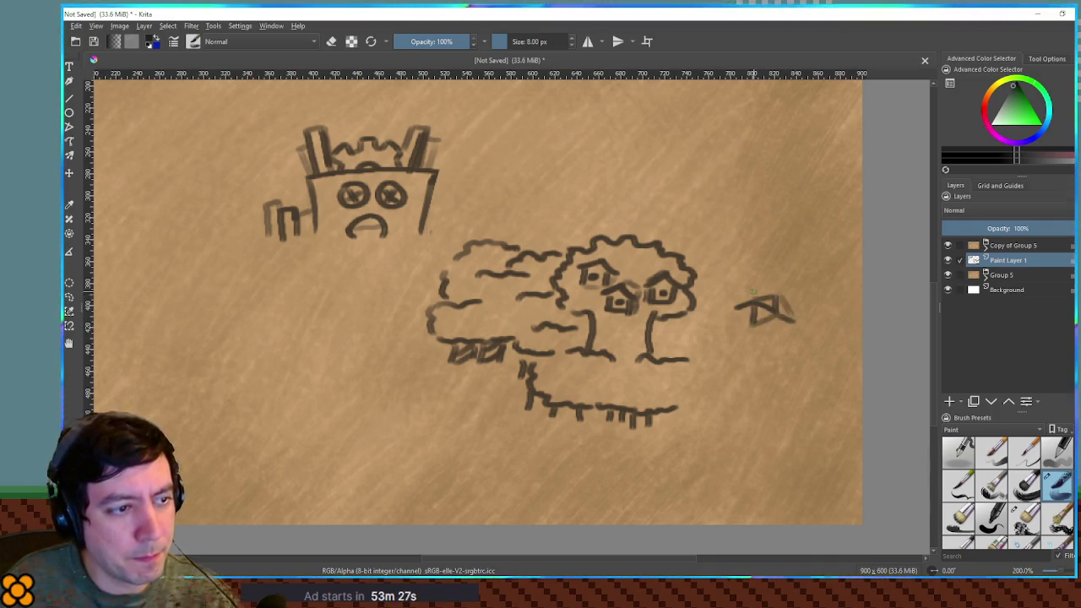
mouse_move(746, 292)
mouse_down()
mouse_move(754, 303)
mouse_move(784, 291)
mouse_move(725, 313)
mouse_move(793, 323)
mouse_up()
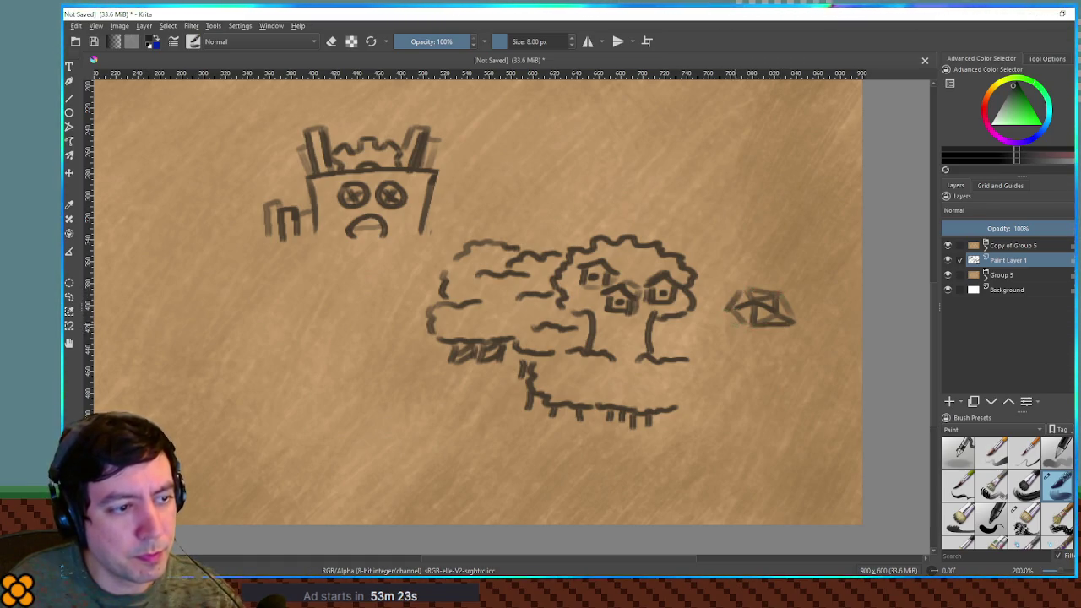
Step: Redraw the roof right of the tree with a slanted top and sides, undoing misplaced strokes
key(ctrl+z)
key(ctrl+z)
key(ctrl+z)
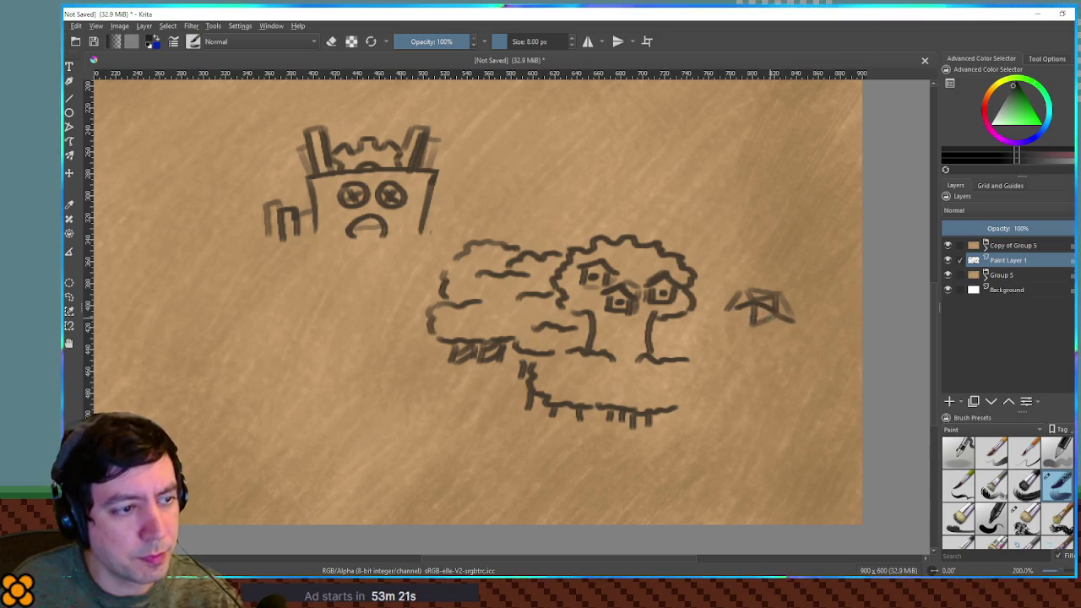
key(ctrl+z)
key(ctrl+z)
key(ctrl+z)
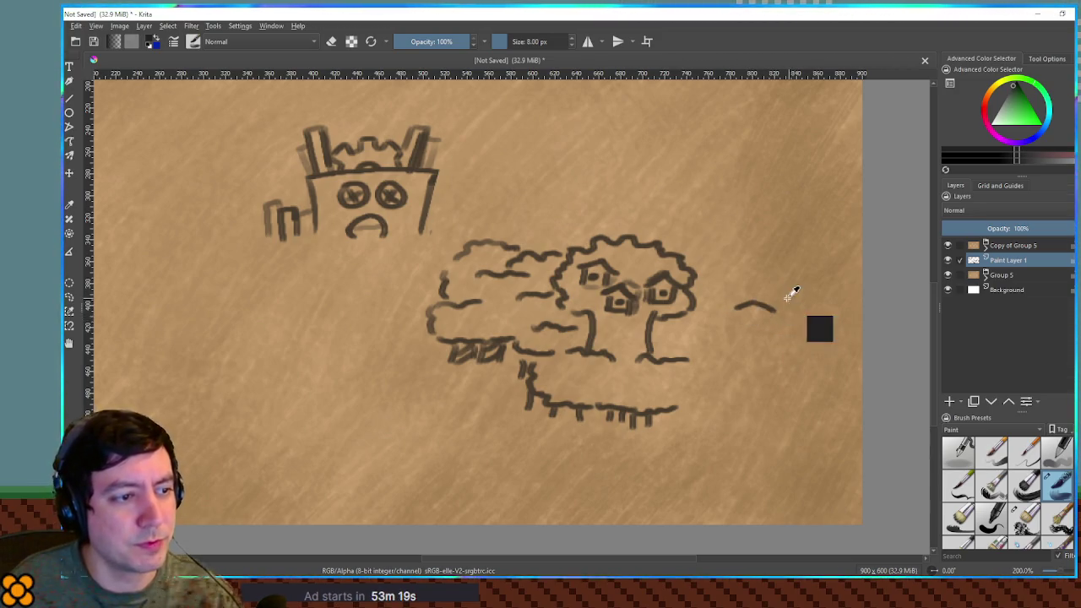
mouse_move(745, 307)
mouse_down()
mouse_move(772, 295)
mouse_move(776, 320)
mouse_move(805, 296)
mouse_move(828, 310)
mouse_move(798, 315)
mouse_move(827, 311)
mouse_up()
mouse_move(748, 306)
mouse_down()
mouse_move(777, 319)
mouse_move(730, 302)
mouse_move(721, 365)
mouse_up()
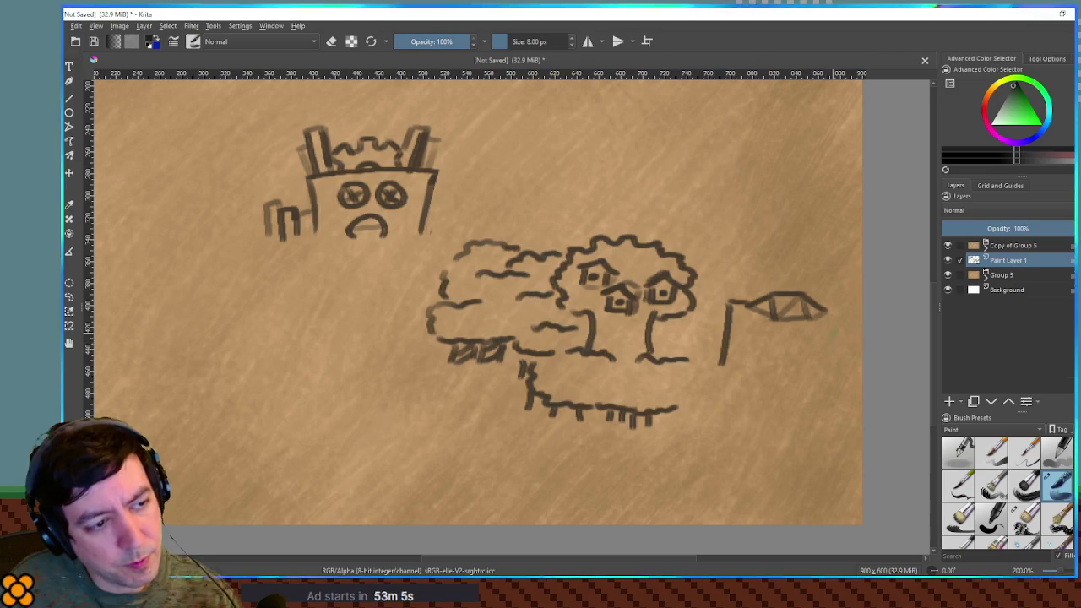
mouse_move(825, 311)
mouse_down()
mouse_move(850, 314)
mouse_move(837, 379)
mouse_up()
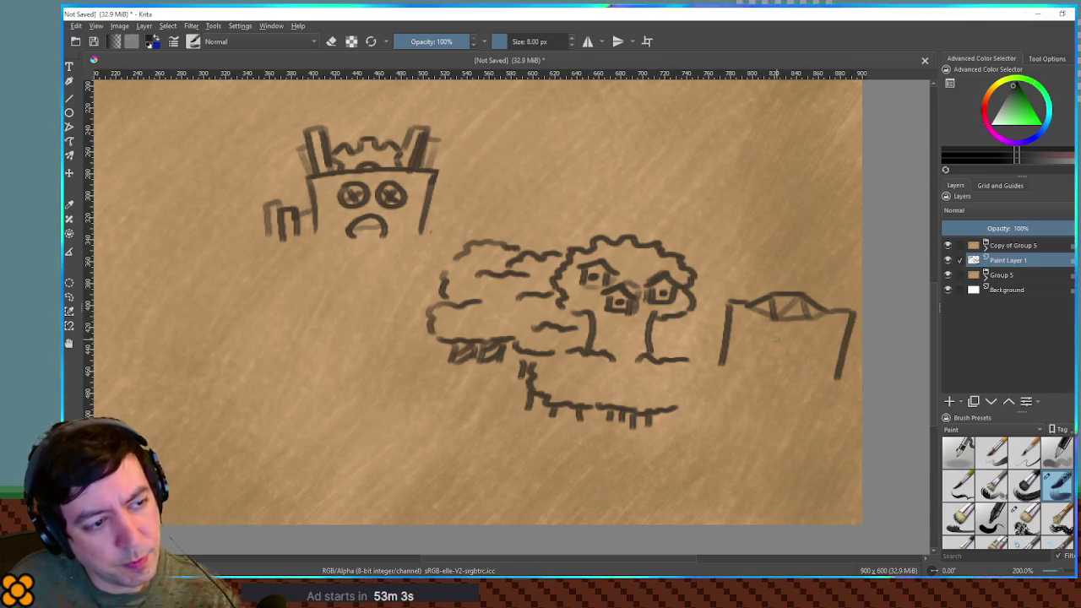
drag(747, 321, 734, 366)
key(ctrl+z)
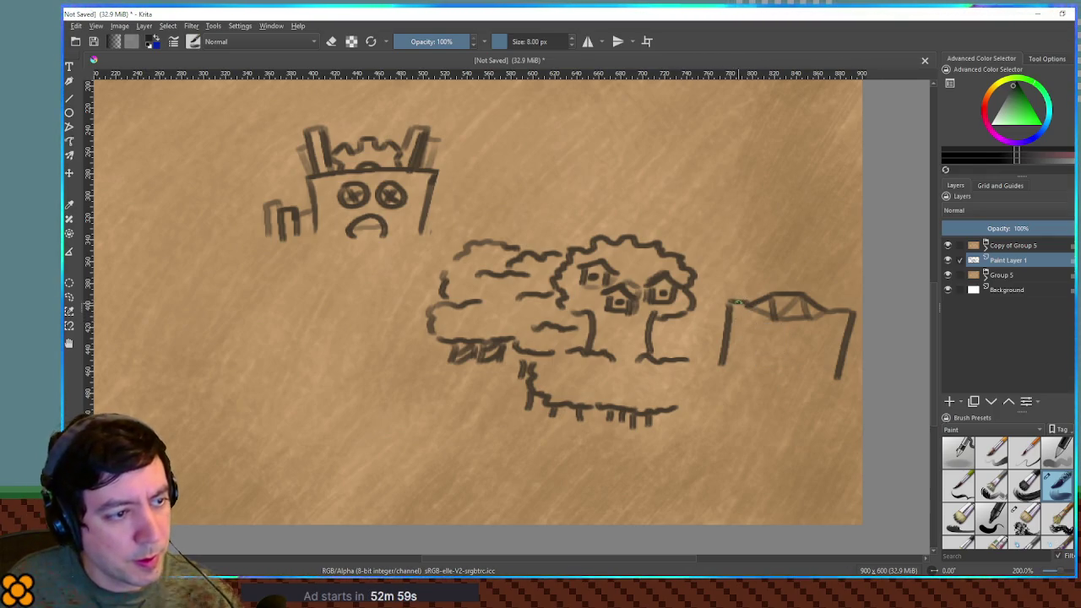
key(ctrl+z)
key(ctrl+z)
key(ctrl+z)
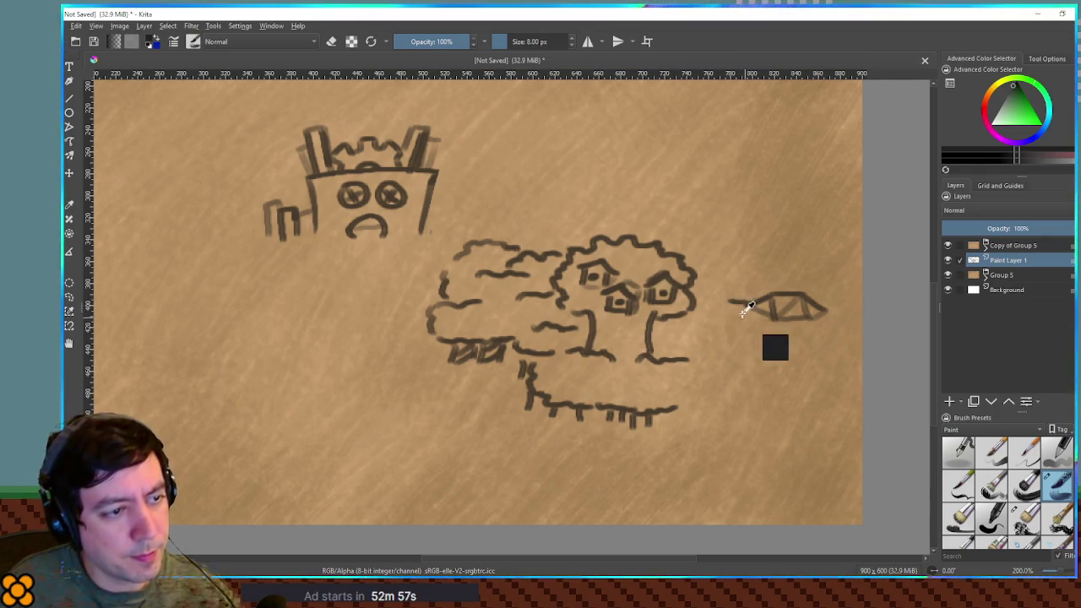
Step: Retry the line beneath the roof several times, settling on a slanted eave
drag(723, 324, 829, 331)
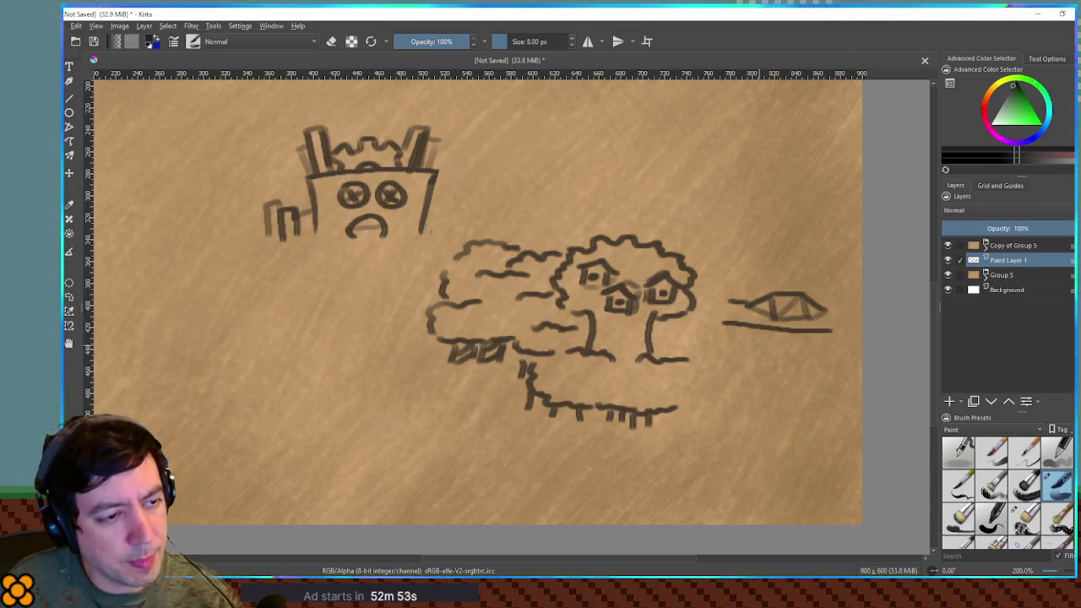
drag(721, 323, 719, 391)
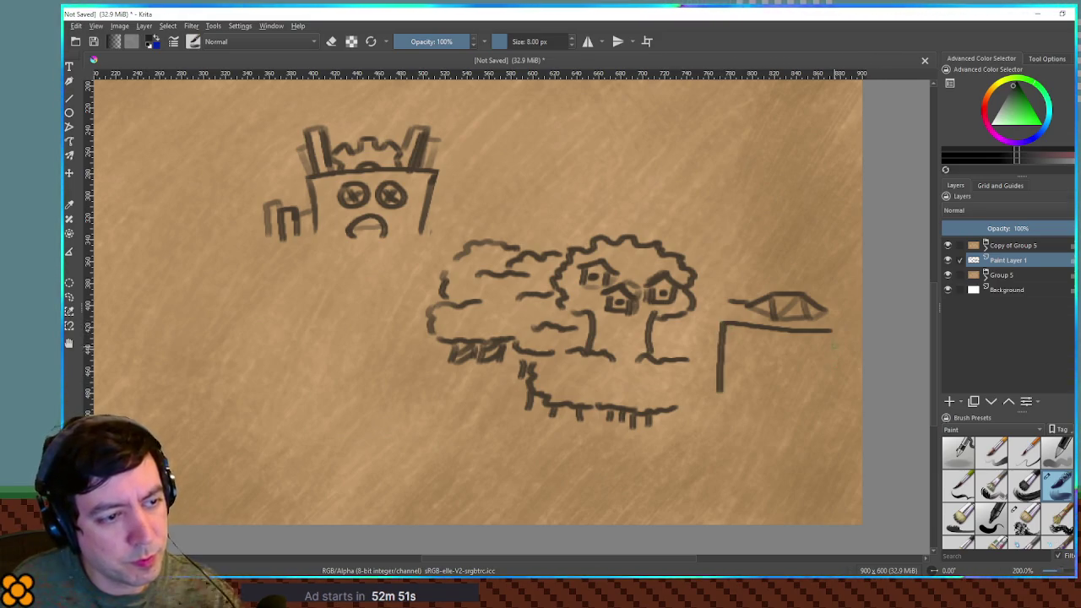
key(ctrl+z)
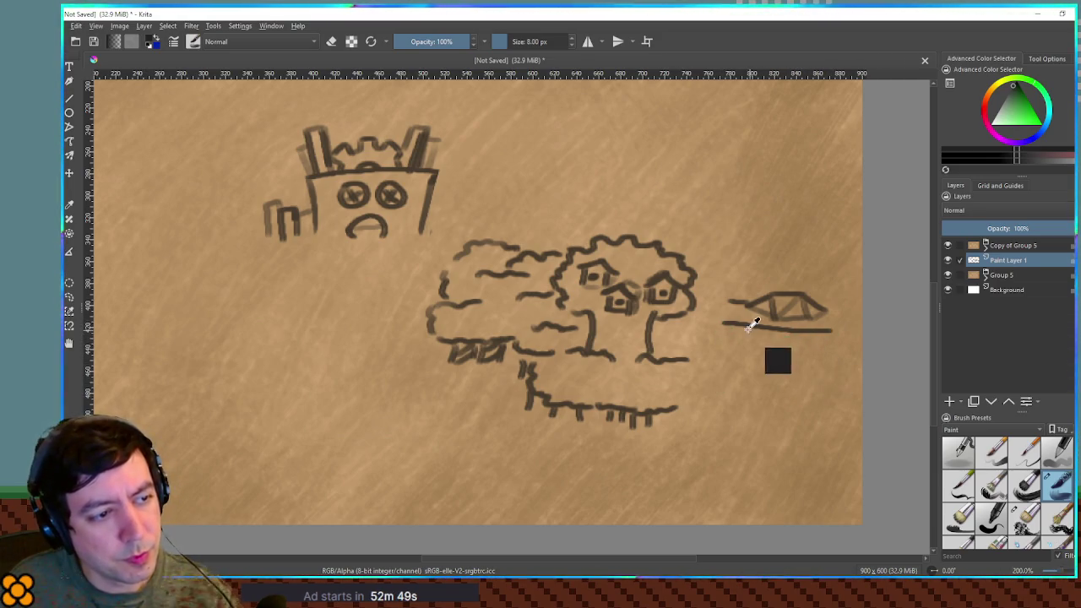
key(ctrl+z)
drag(725, 330, 845, 332)
key(ctrl+z)
drag(720, 332, 843, 331)
key(ctrl+z)
drag(720, 331, 844, 332)
key(ctrl+z)
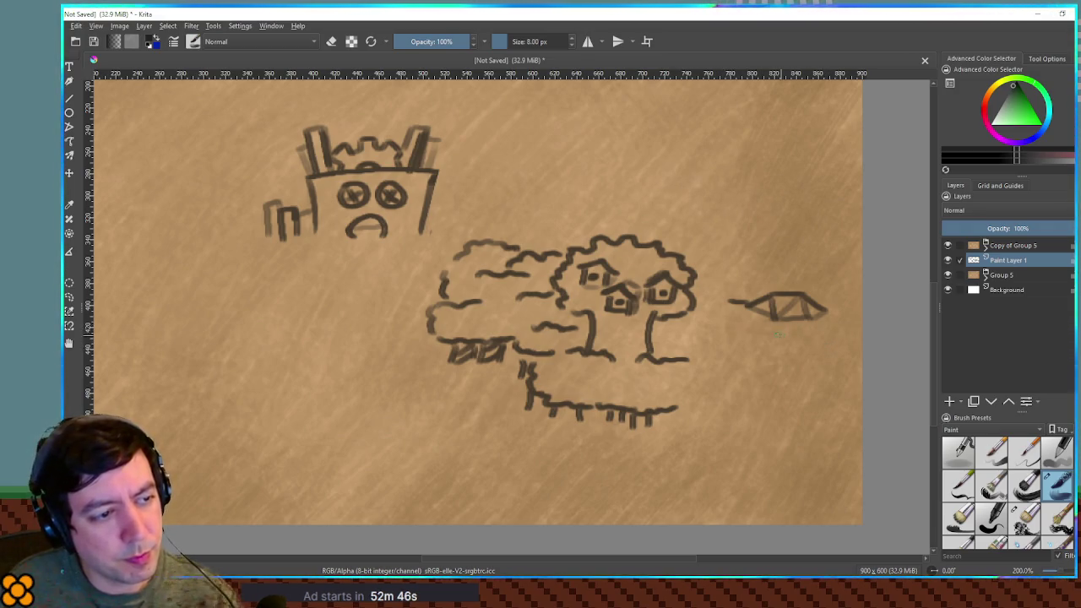
mouse_move(724, 314)
mouse_down()
mouse_move(819, 345)
mouse_move(850, 325)
mouse_up()
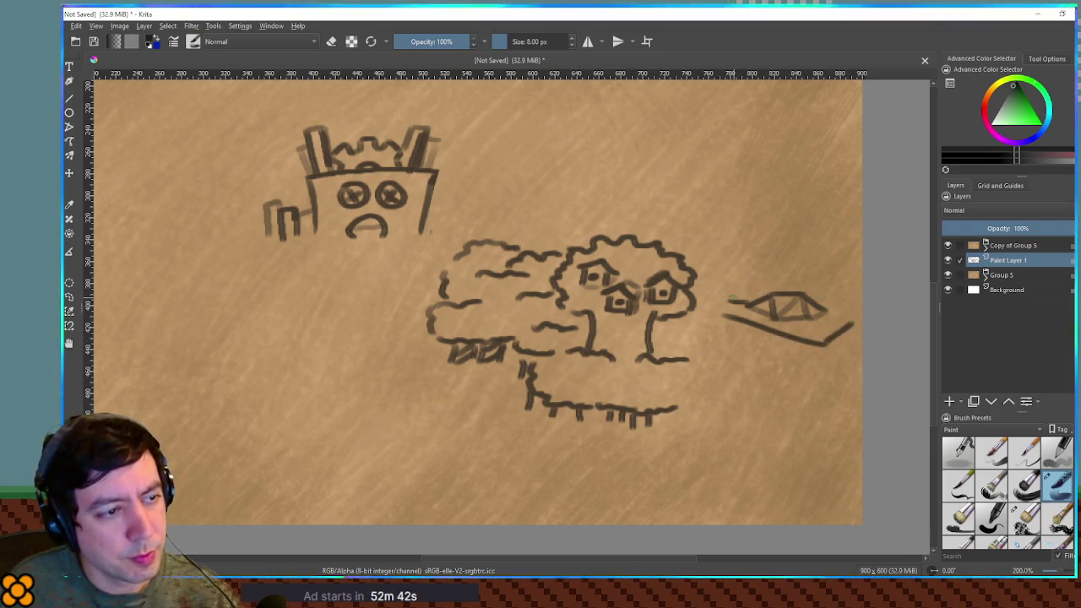
Step: Darken the roof edges and draw the house's left and right walls
drag(728, 299, 766, 295)
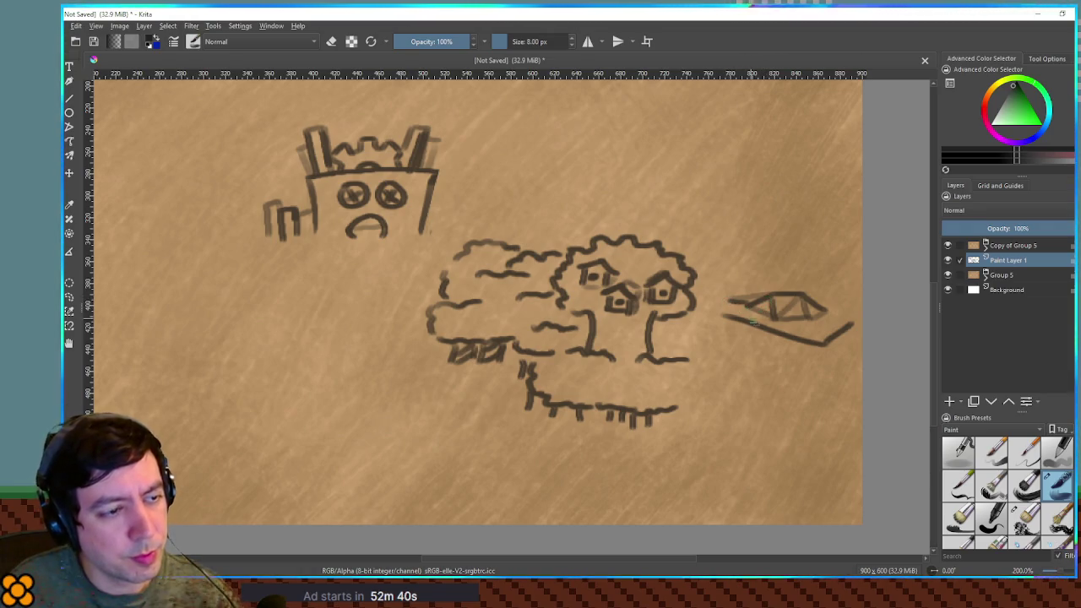
mouse_move(748, 293)
mouse_down()
mouse_move(801, 293)
mouse_move(726, 297)
mouse_up()
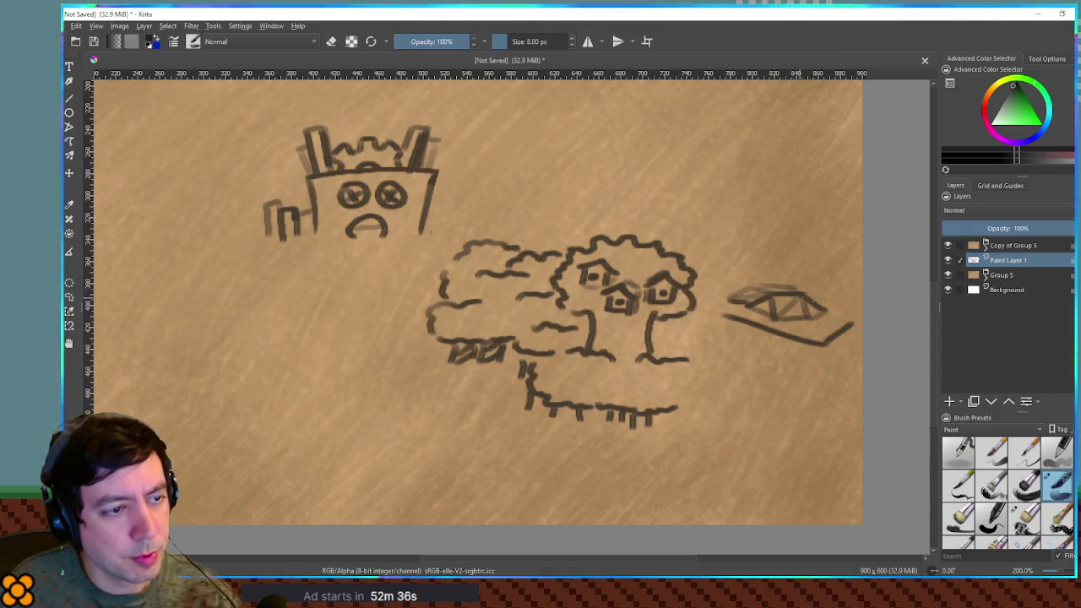
drag(799, 287, 825, 303)
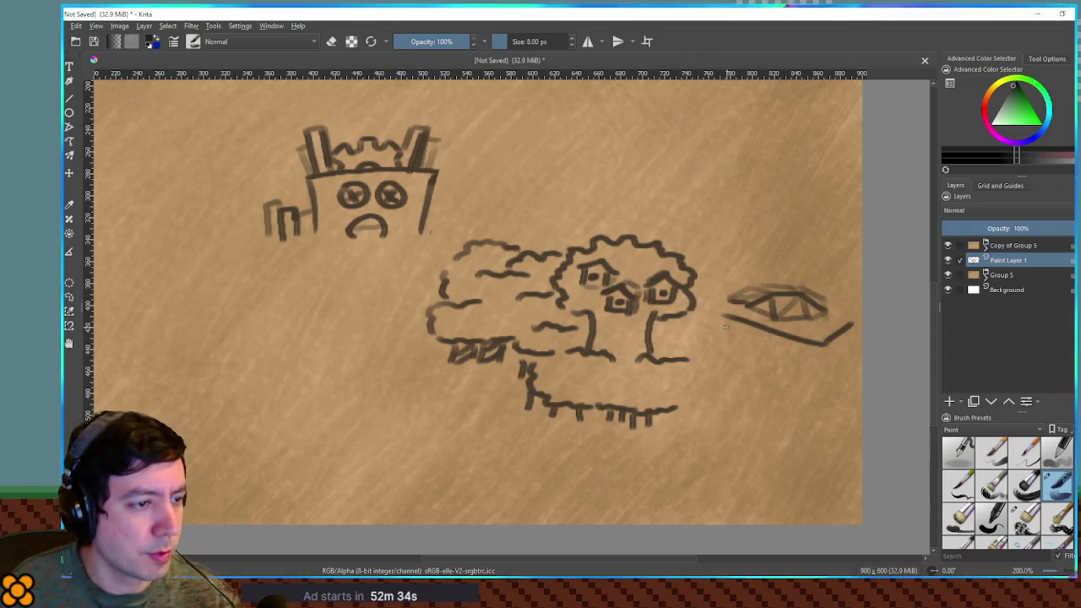
drag(714, 312, 725, 394)
drag(826, 341, 807, 408)
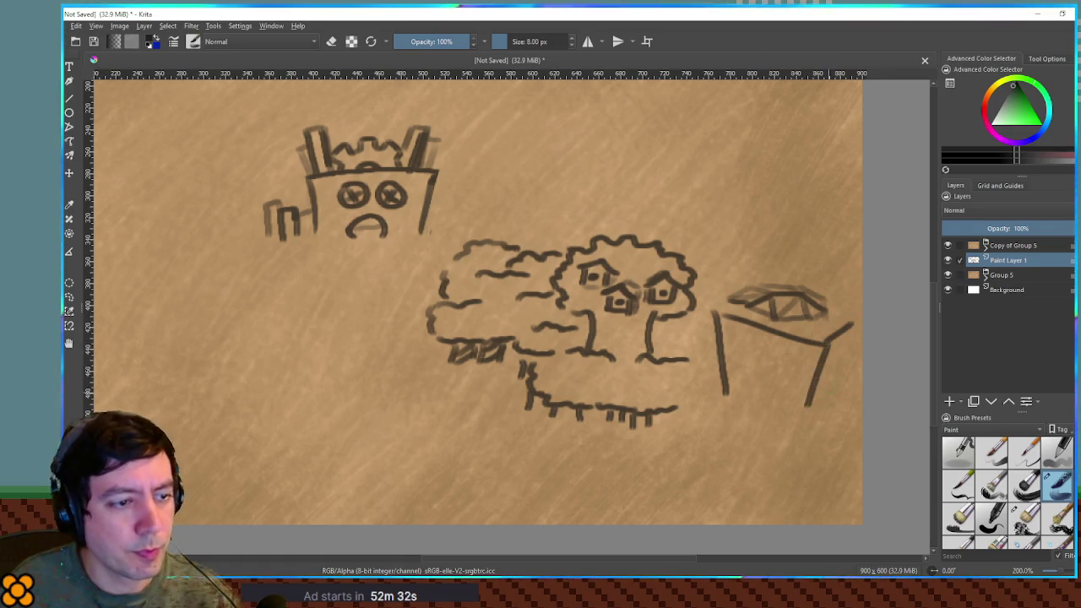
drag(859, 320, 825, 385)
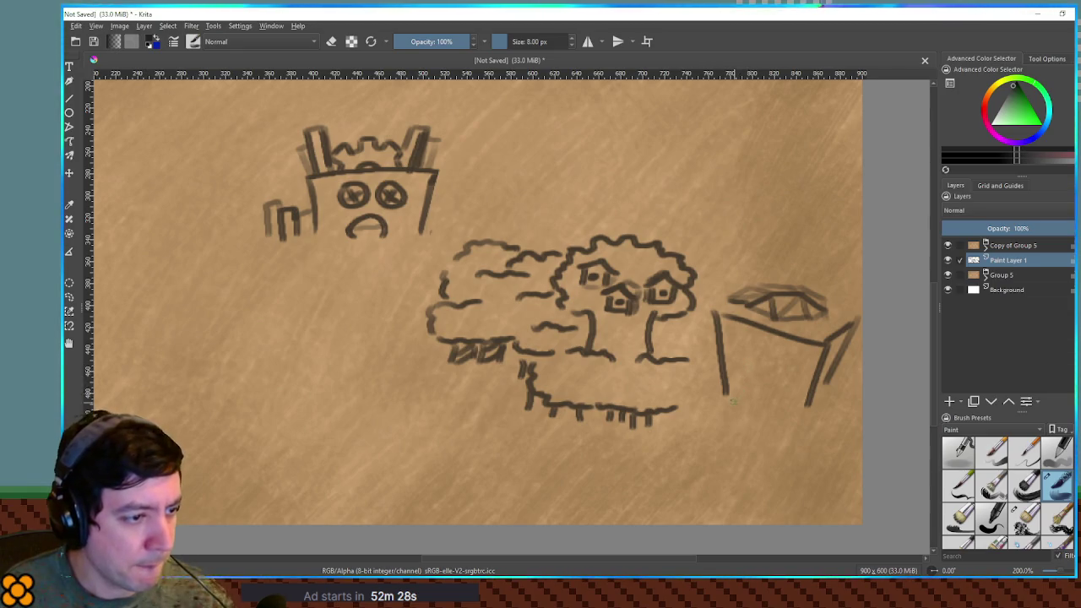
Step: Hatch the slope left of the house and draw rocky cliff ledges beneath it
drag(699, 331, 667, 434)
key(ctrl+z)
mouse_move(683, 356)
mouse_down()
mouse_move(661, 409)
mouse_move(679, 409)
mouse_up()
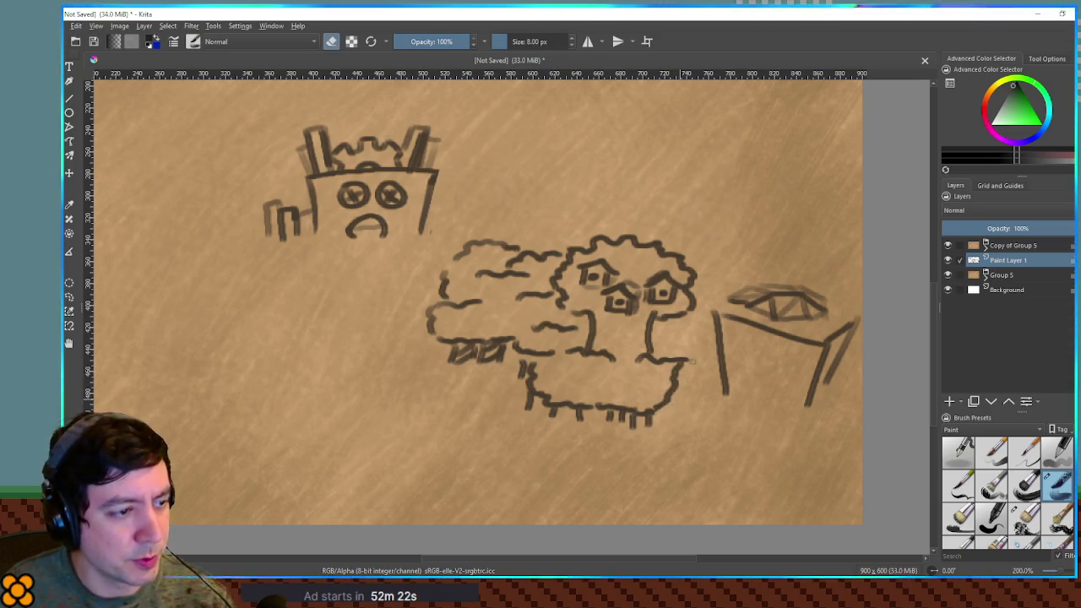
key(e)
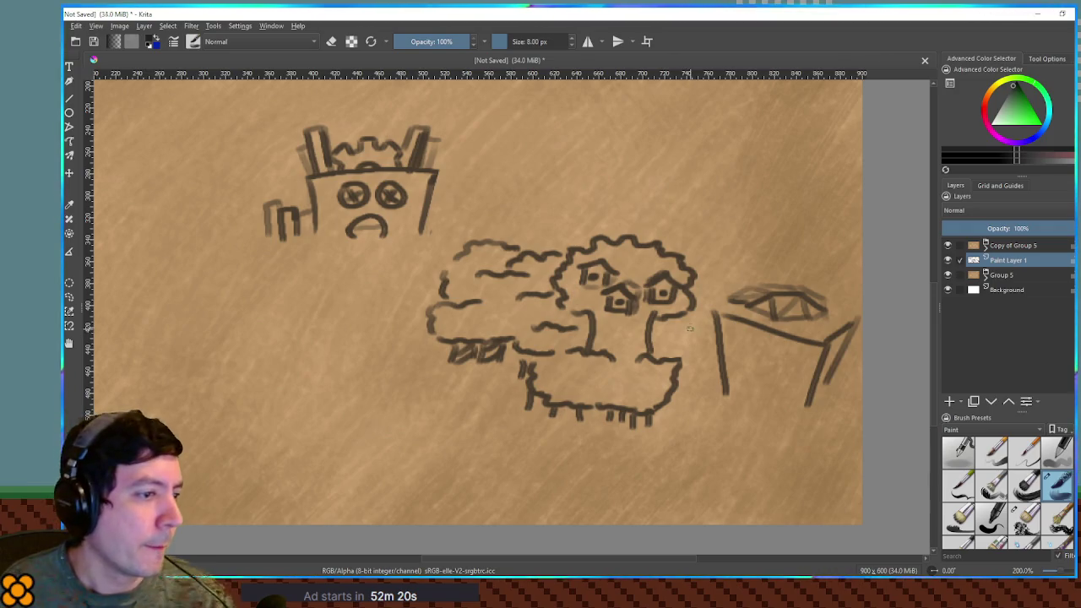
mouse_move(691, 322)
mouse_down()
mouse_move(691, 365)
mouse_move(717, 373)
mouse_move(715, 391)
mouse_move(652, 463)
mouse_up()
mouse_move(715, 391)
mouse_down()
mouse_move(699, 444)
mouse_move(666, 477)
mouse_up()
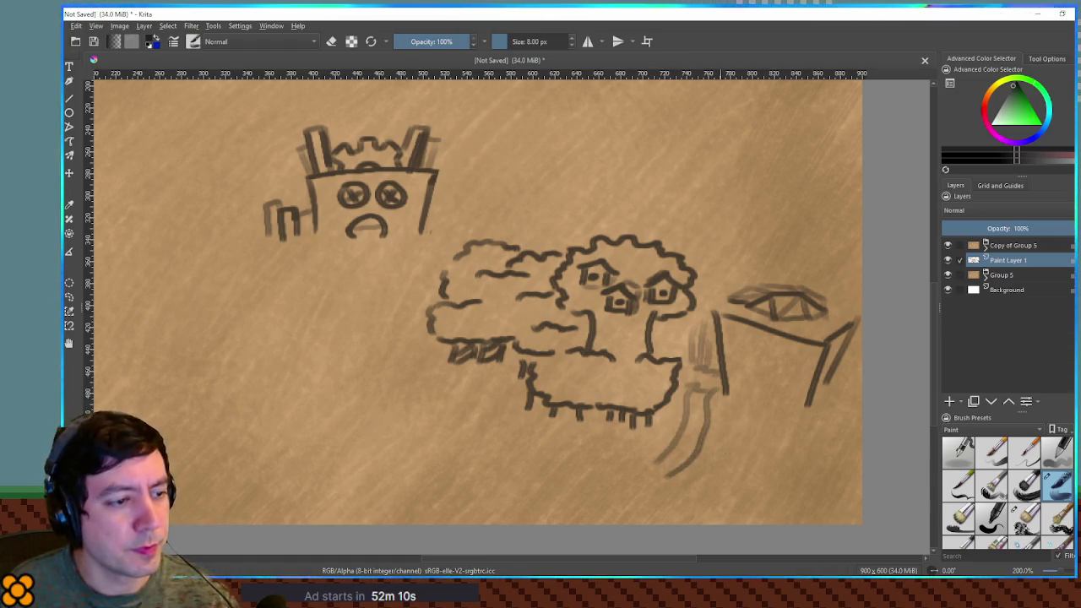
drag(777, 420, 851, 410)
mouse_move(777, 427)
mouse_down()
mouse_move(764, 453)
mouse_move(842, 458)
mouse_up()
mouse_move(764, 454)
mouse_down()
mouse_move(754, 489)
mouse_move(842, 480)
mouse_up()
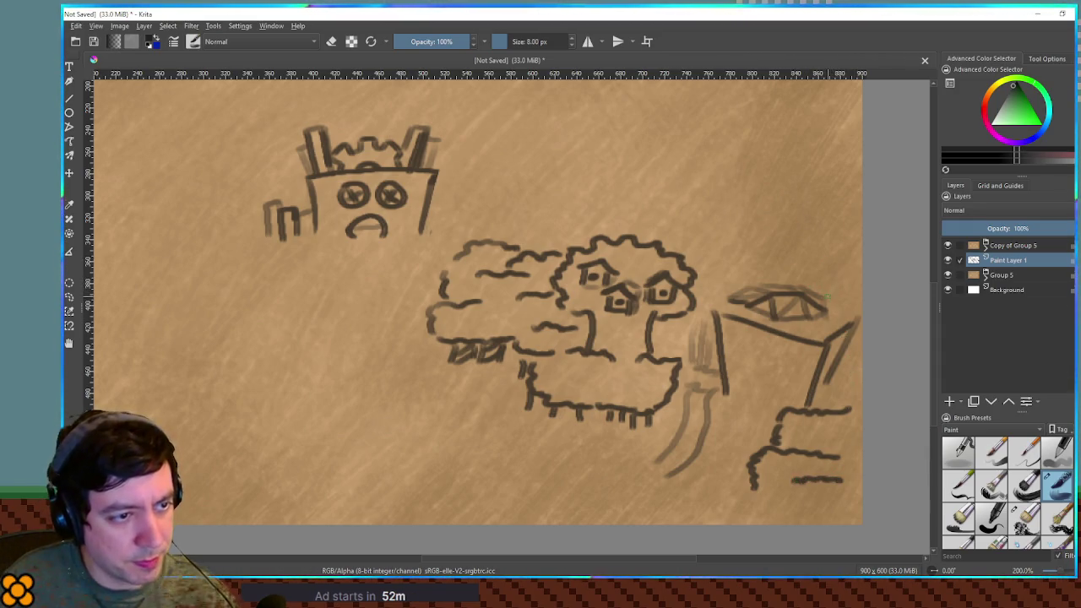
Step: Extend the roof's right side and add bumpy treetop strokes behind the house
drag(824, 295, 860, 304)
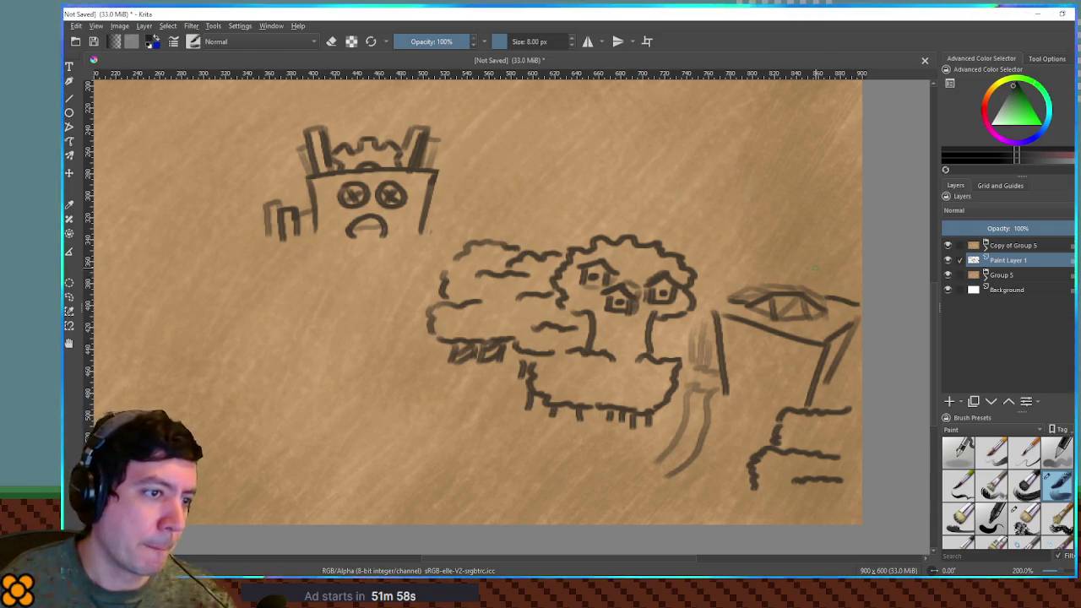
mouse_move(851, 245)
mouse_down()
mouse_move(782, 249)
mouse_move(778, 274)
mouse_move(765, 277)
mouse_up()
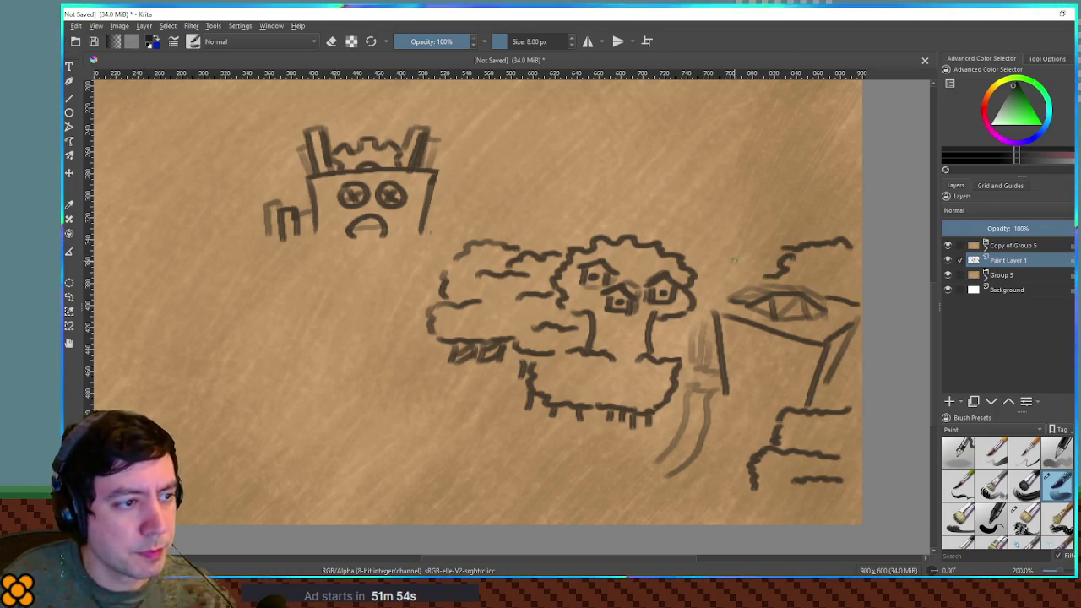
drag(703, 264, 757, 273)
mouse_move(694, 309)
mouse_down()
mouse_move(715, 288)
mouse_move(720, 302)
mouse_move(698, 334)
mouse_up()
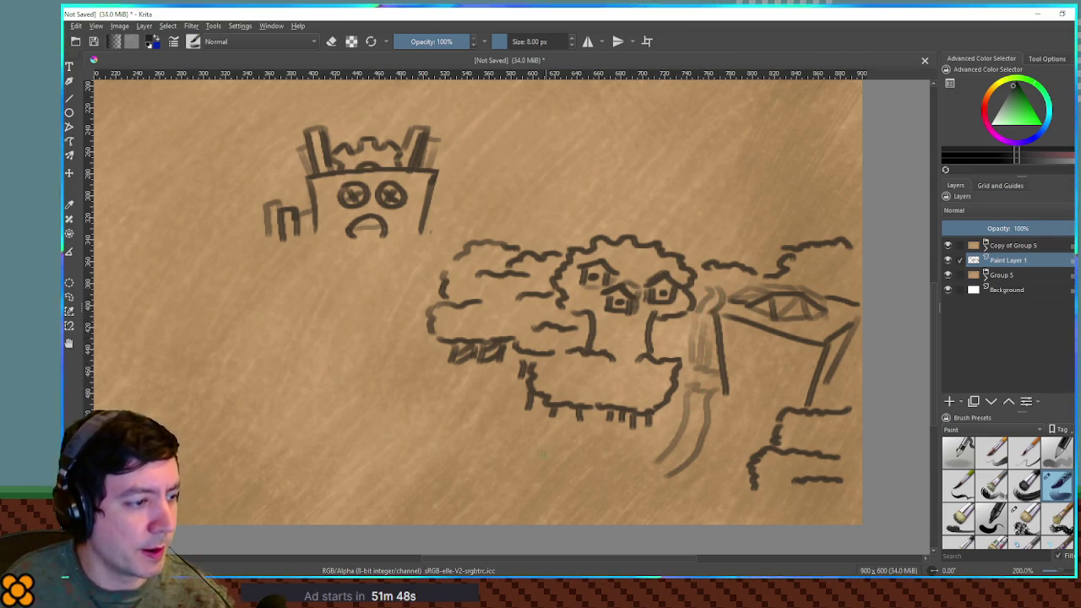
mouse_move(491, 341)
mouse_down()
mouse_move(559, 356)
mouse_move(676, 330)
mouse_up()
Step: Draw a row of vertical fence posts on empty parchment right of the castle
mouse_move(741, 233)
mouse_down()
mouse_move(482, 367)
mouse_move(384, 378)
mouse_up()
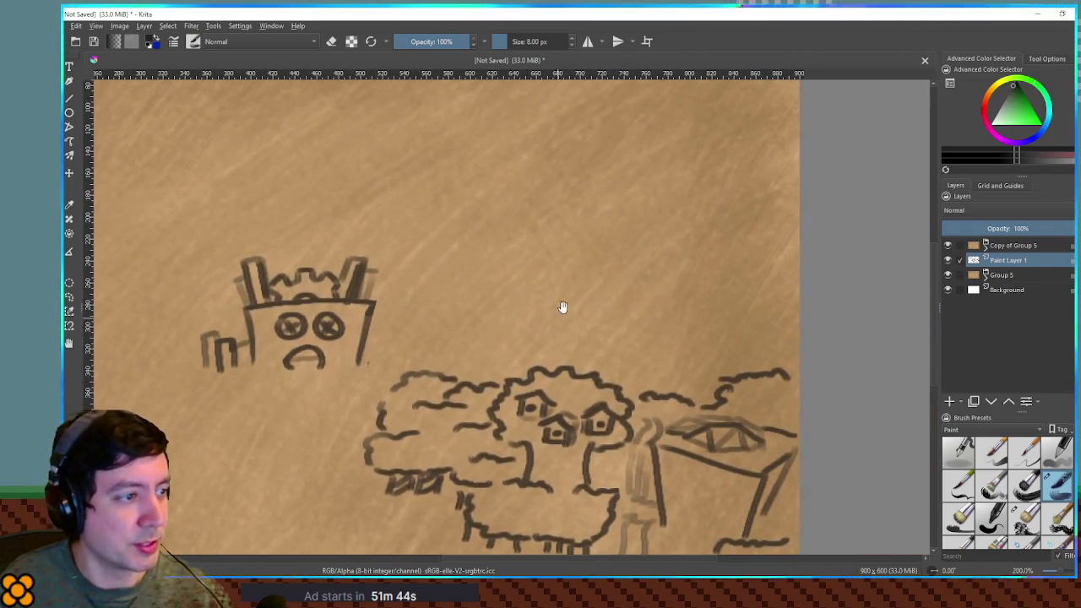
mouse_move(663, 269)
mouse_down()
mouse_move(695, 338)
mouse_move(753, 366)
mouse_move(750, 345)
mouse_up()
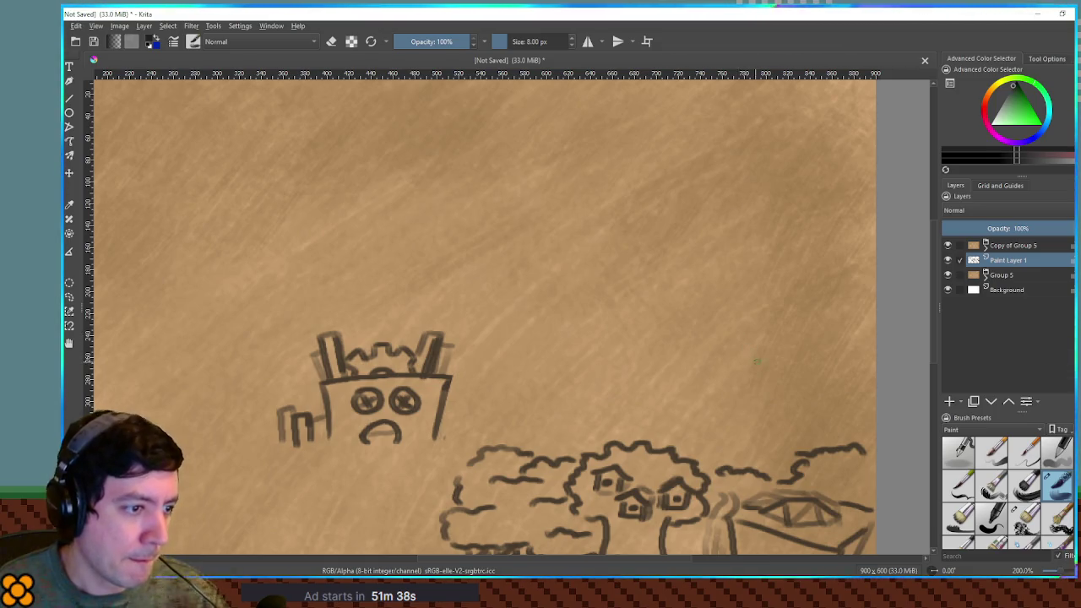
drag(768, 351, 769, 389)
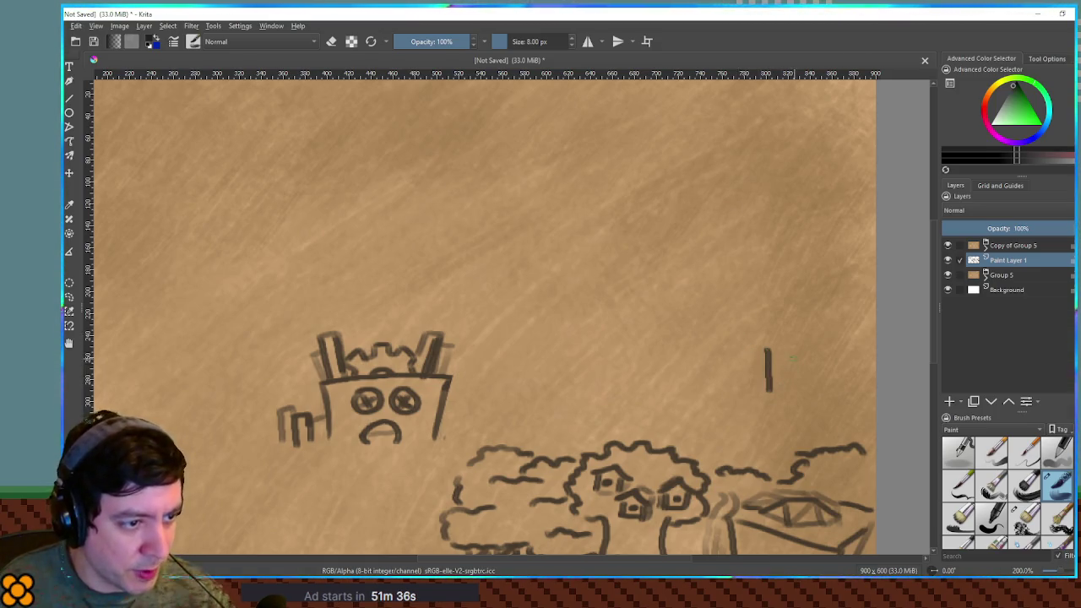
drag(848, 344, 838, 387)
mouse_move(785, 347)
mouse_down()
mouse_move(782, 387)
mouse_move(798, 387)
mouse_up()
mouse_move(822, 343)
mouse_down()
mouse_move(817, 385)
mouse_move(830, 361)
mouse_move(826, 385)
mouse_move(847, 326)
mouse_move(852, 350)
mouse_move(814, 327)
mouse_move(821, 348)
mouse_move(802, 328)
mouse_move(803, 348)
mouse_move(786, 349)
mouse_move(769, 392)
mouse_move(836, 390)
mouse_up()
Step: Remove the fence's base line and rotate the fence sketch slightly clockwise
key(ctrl+z)
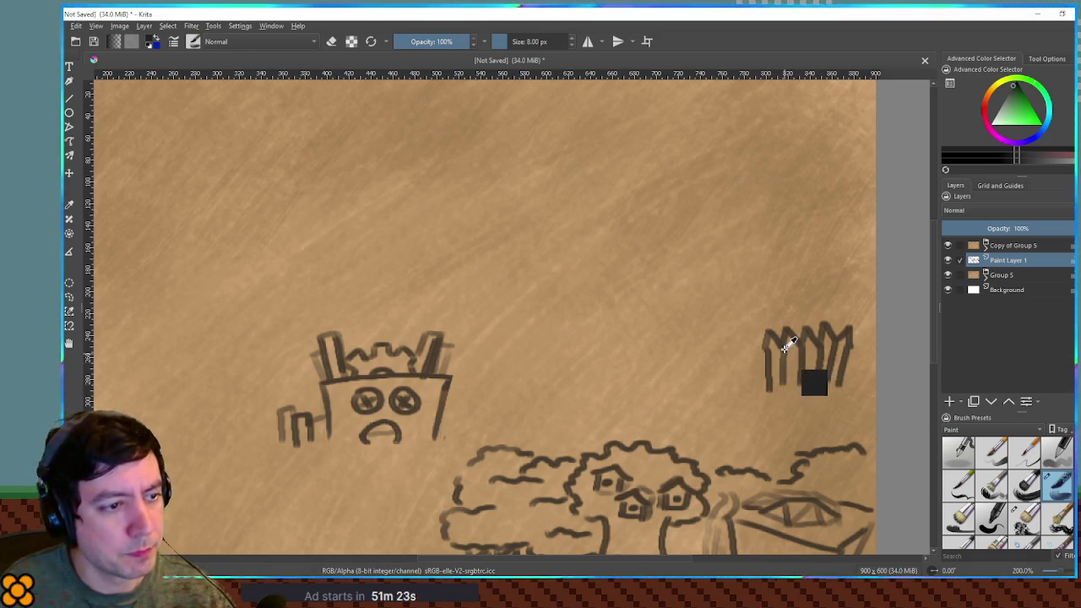
drag(750, 297, 856, 403)
key(ctrl+t)
mouse_move(855, 278)
mouse_down()
mouse_move(870, 298)
mouse_move(850, 326)
mouse_move(838, 290)
mouse_up()
key(Return)
key(ctrl+shift+a)
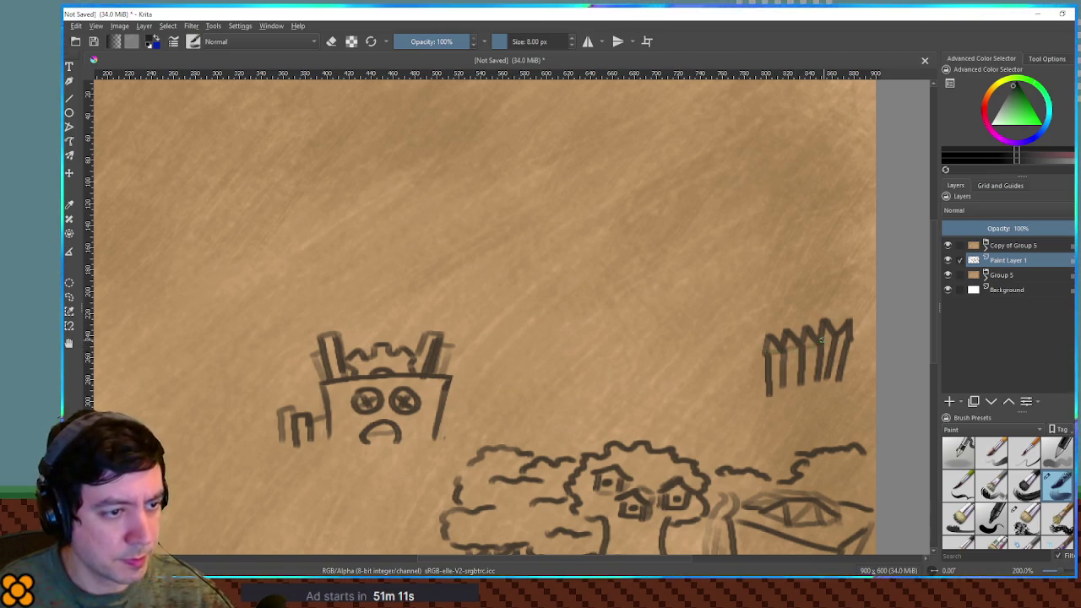
Step: Add posts at the fence's left end and draw a roofed watchtower above it
mouse_move(733, 320)
mouse_down()
mouse_move(728, 368)
mouse_move(759, 387)
mouse_up()
drag(751, 330, 761, 360)
drag(734, 322, 757, 345)
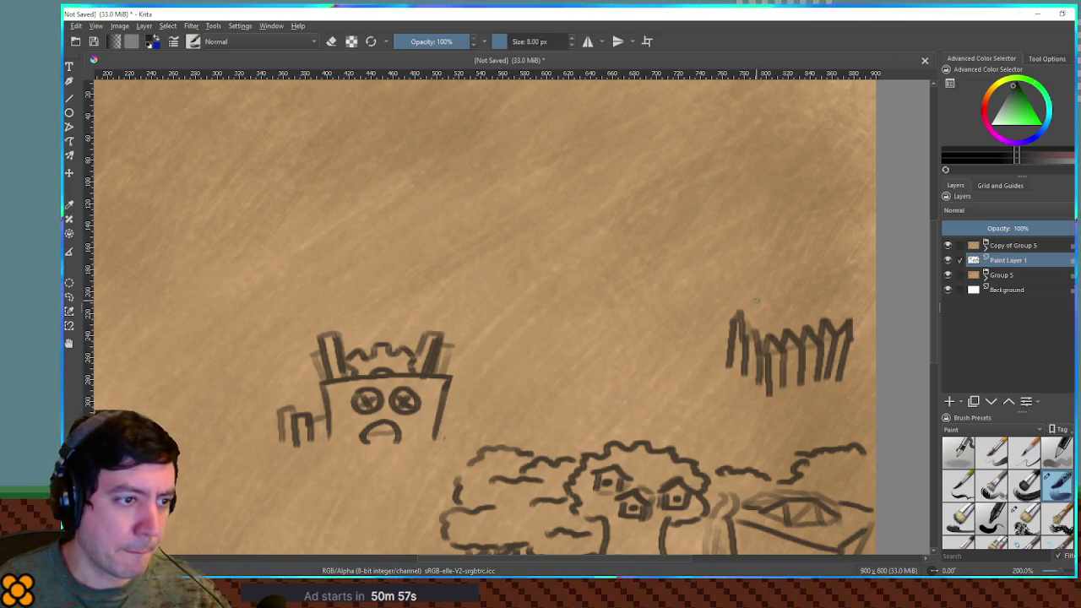
mouse_move(751, 301)
mouse_down()
mouse_move(763, 282)
mouse_move(794, 294)
mouse_move(799, 318)
mouse_move(782, 255)
mouse_move(811, 272)
mouse_move(783, 281)
mouse_move(811, 272)
mouse_move(807, 318)
mouse_up()
mouse_move(789, 282)
mouse_down()
mouse_move(789, 299)
mouse_move(764, 308)
mouse_move(777, 306)
mouse_move(779, 338)
mouse_move(777, 328)
mouse_up()
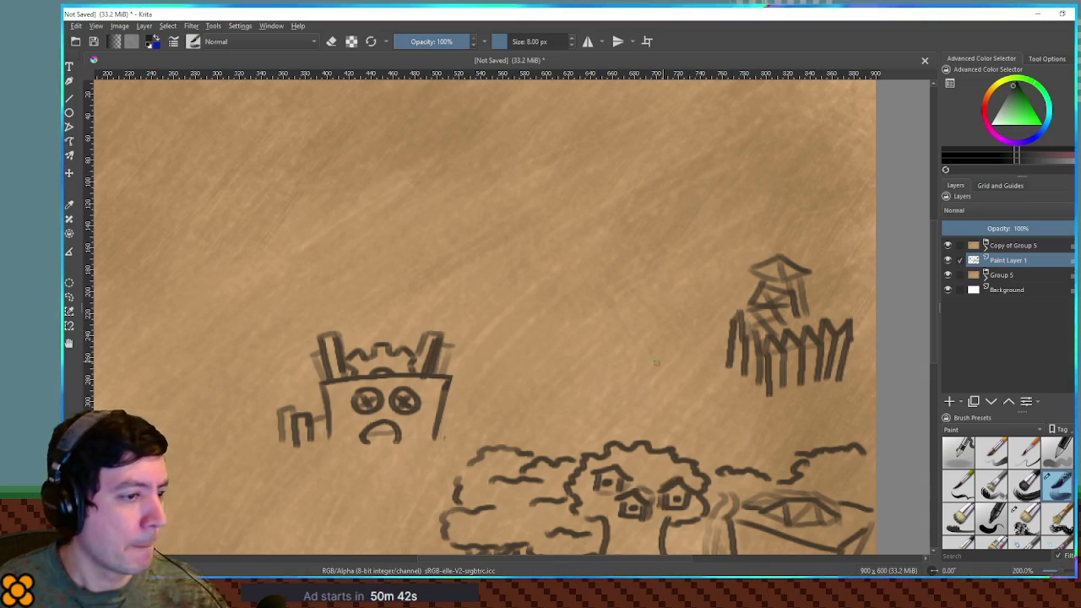
Step: Sketch a small slatted bridge with a path leading away from it
mouse_move(657, 372)
mouse_down()
mouse_move(697, 367)
mouse_move(706, 381)
mouse_move(659, 389)
mouse_up()
drag(671, 372, 670, 389)
mouse_move(684, 370)
mouse_down()
mouse_move(683, 387)
mouse_move(695, 383)
mouse_up()
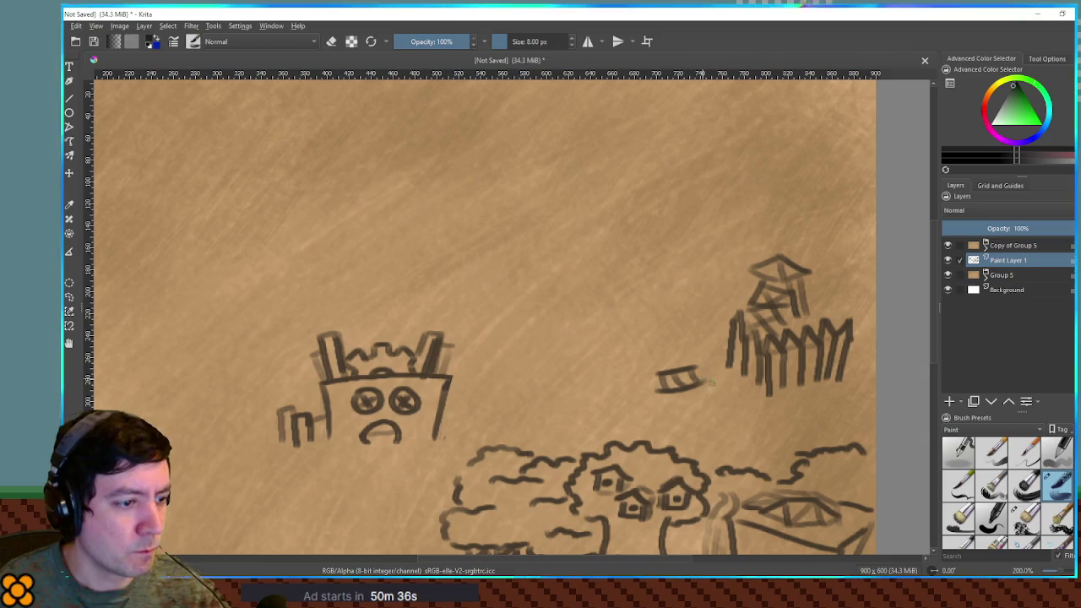
mouse_move(703, 375)
mouse_down()
mouse_move(742, 405)
mouse_move(735, 456)
mouse_up()
drag(681, 400, 723, 465)
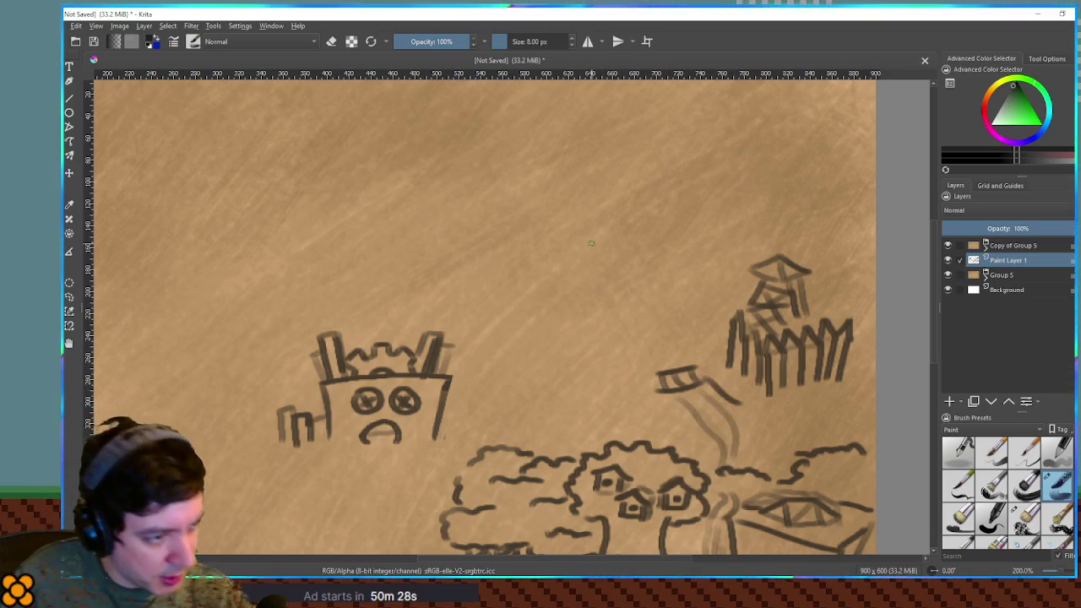
Step: Draw a small roofed house, a stream toward the fort, and a little tree with a trunk
mouse_move(614, 345)
mouse_down()
mouse_move(613, 367)
mouse_move(640, 367)
mouse_move(634, 334)
mouse_move(652, 348)
mouse_up()
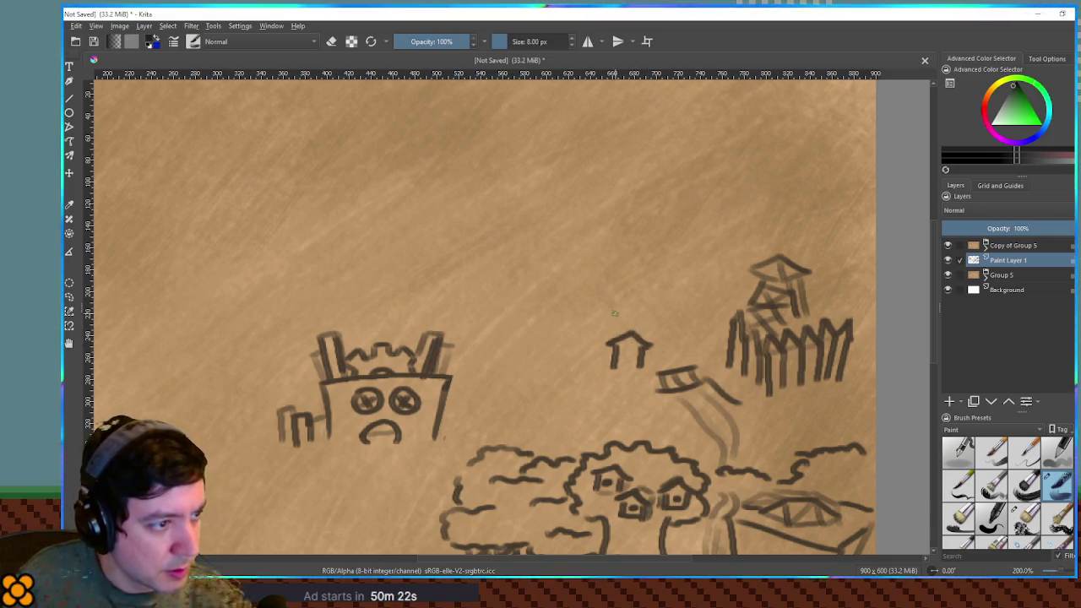
mouse_move(591, 321)
mouse_down()
mouse_move(613, 310)
mouse_move(632, 322)
mouse_move(592, 342)
mouse_move(621, 335)
mouse_move(644, 303)
mouse_move(659, 315)
mouse_move(650, 343)
mouse_move(651, 329)
mouse_up()
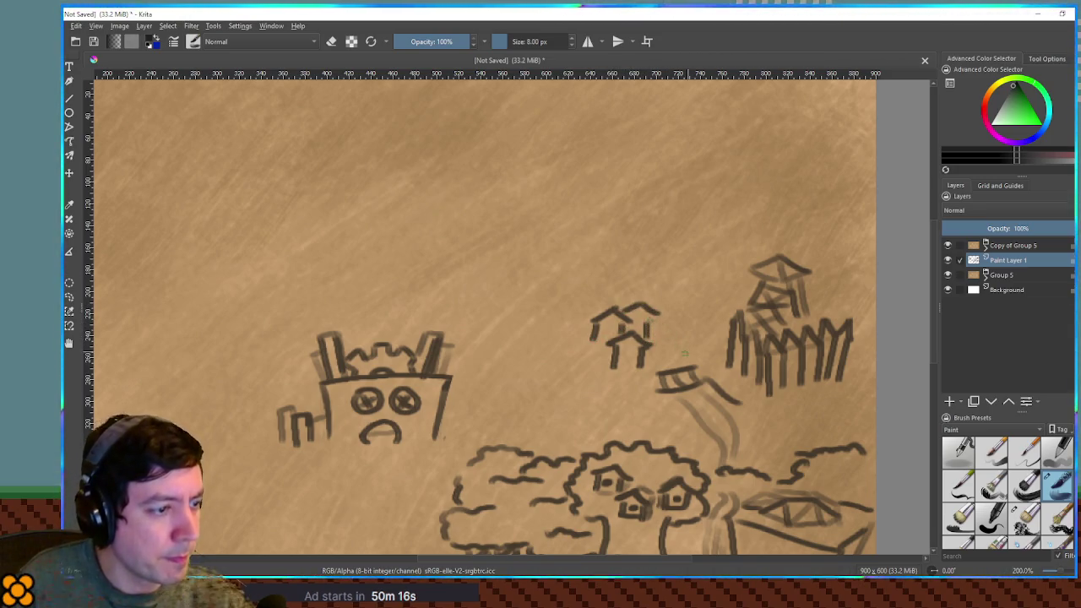
mouse_move(668, 365)
mouse_down()
mouse_move(663, 316)
mouse_move(683, 343)
mouse_move(687, 309)
mouse_move(664, 302)
mouse_move(681, 288)
mouse_up()
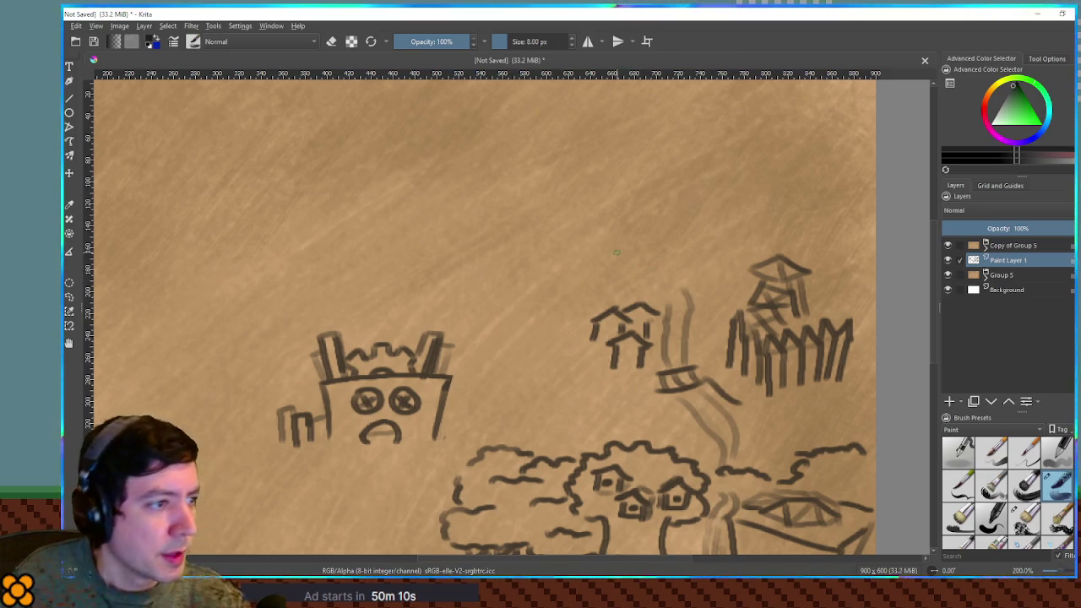
mouse_move(578, 243)
mouse_down()
mouse_move(598, 247)
mouse_move(583, 267)
mouse_move(570, 246)
mouse_move(573, 281)
mouse_up()
mouse_move(583, 264)
mouse_down()
mouse_move(591, 279)
mouse_move(647, 270)
mouse_move(627, 240)
mouse_move(657, 245)
mouse_move(649, 260)
mouse_up()
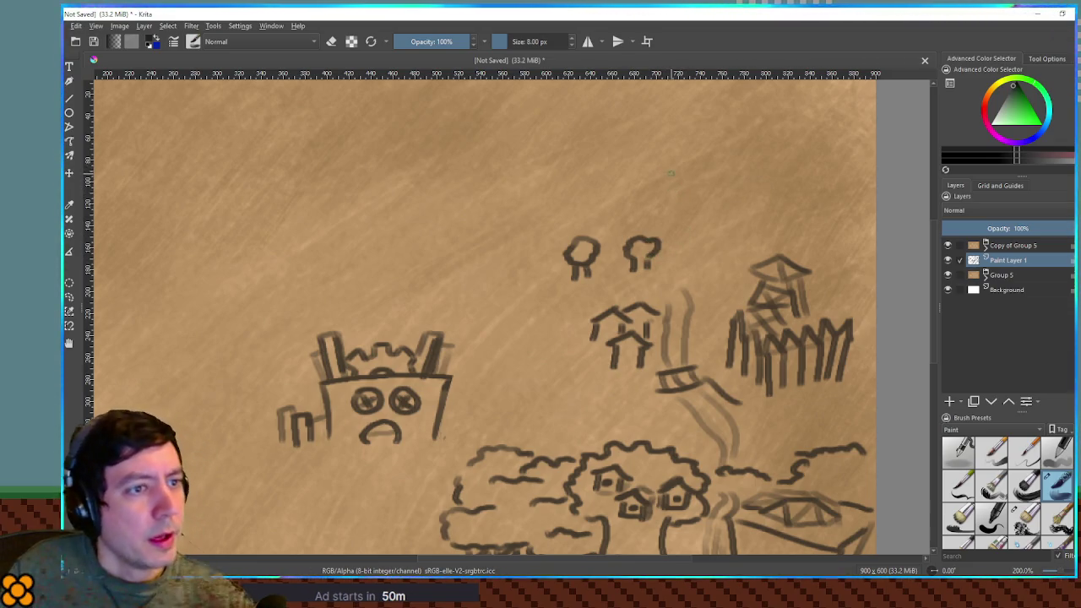
mouse_move(681, 188)
mouse_down()
mouse_move(667, 244)
mouse_move(684, 239)
mouse_up()
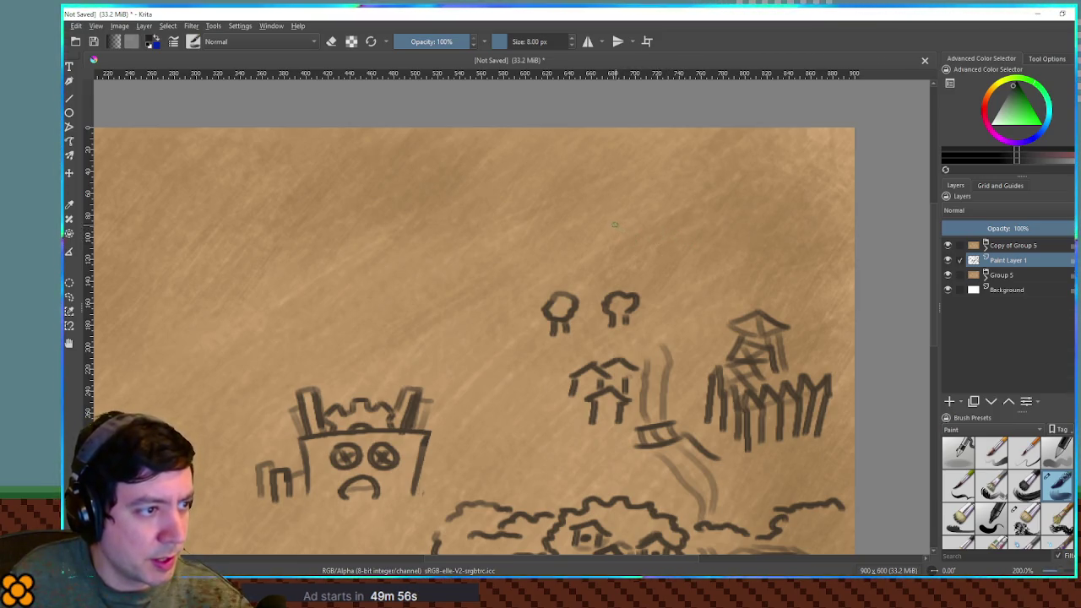
Step: Outline a mountain ridge along the top with a dark cave, and river strands falling toward the bridge
mouse_move(605, 225)
mouse_down()
mouse_move(617, 204)
mouse_move(641, 197)
mouse_move(669, 209)
mouse_move(700, 192)
mouse_move(805, 246)
mouse_move(744, 241)
mouse_move(762, 240)
mouse_up()
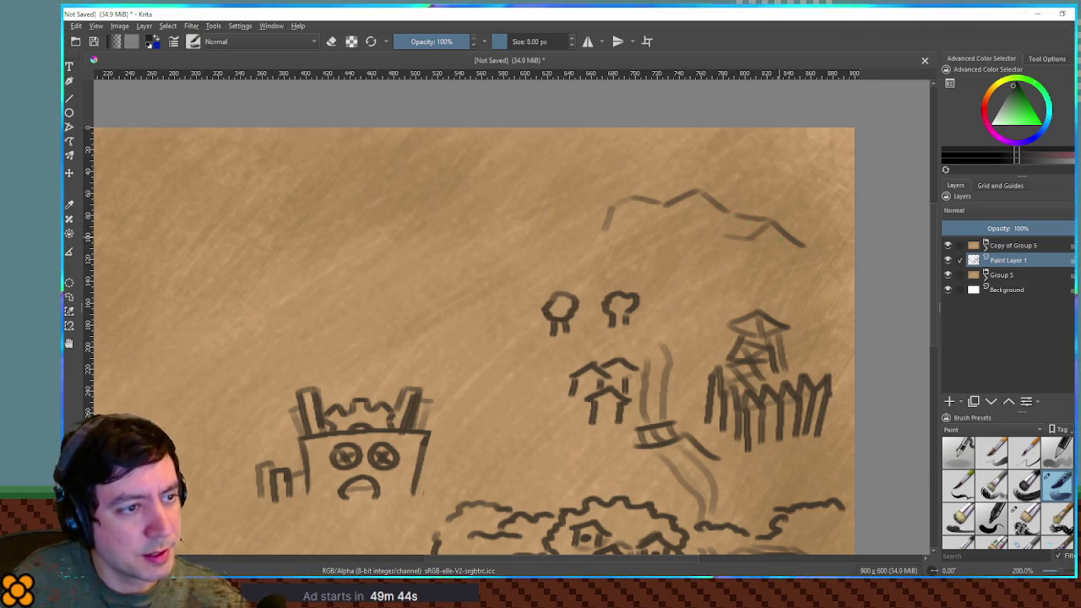
mouse_move(750, 201)
mouse_down()
mouse_move(797, 196)
mouse_move(820, 216)
mouse_move(797, 269)
mouse_up()
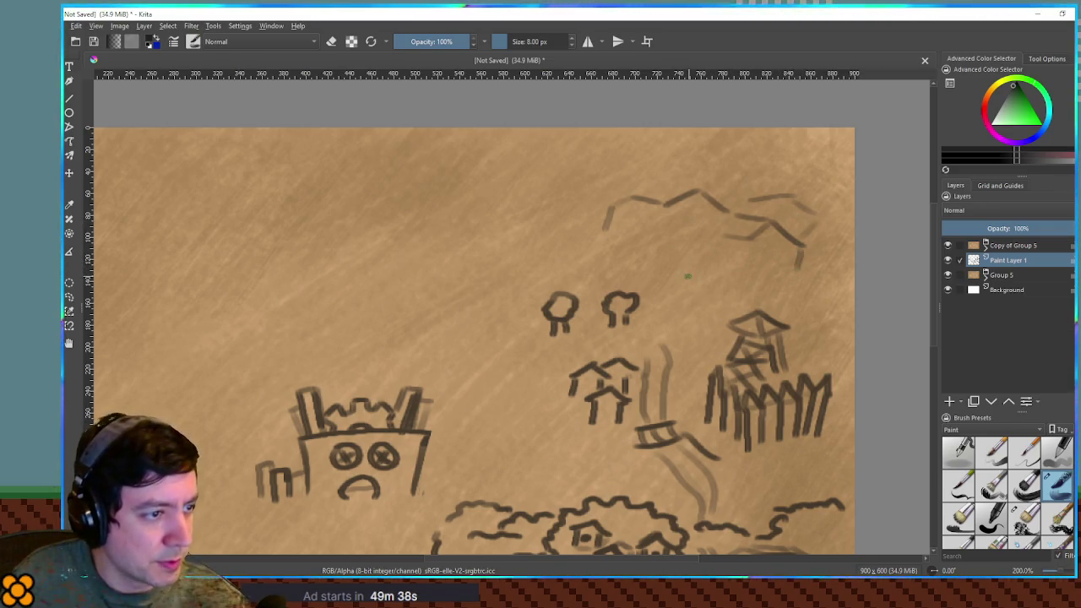
mouse_move(722, 277)
mouse_down()
mouse_move(693, 281)
mouse_move(719, 276)
mouse_up()
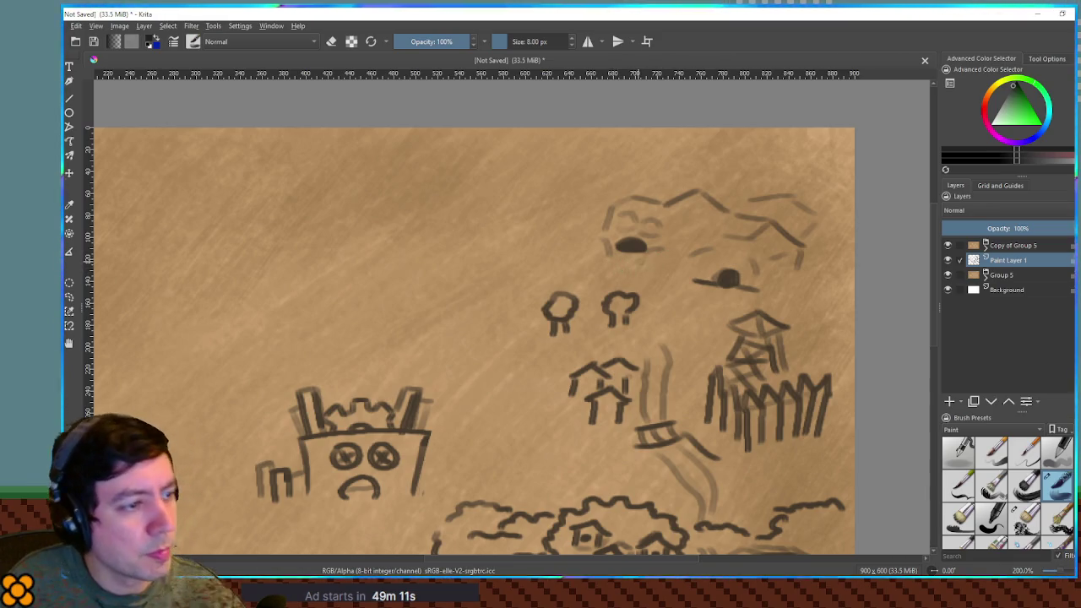
mouse_move(693, 230)
mouse_down()
mouse_move(672, 280)
mouse_move(681, 293)
mouse_up()
mouse_move(675, 234)
mouse_down()
mouse_move(665, 284)
mouse_move(686, 298)
mouse_move(699, 284)
mouse_move(646, 278)
mouse_move(643, 356)
mouse_up()
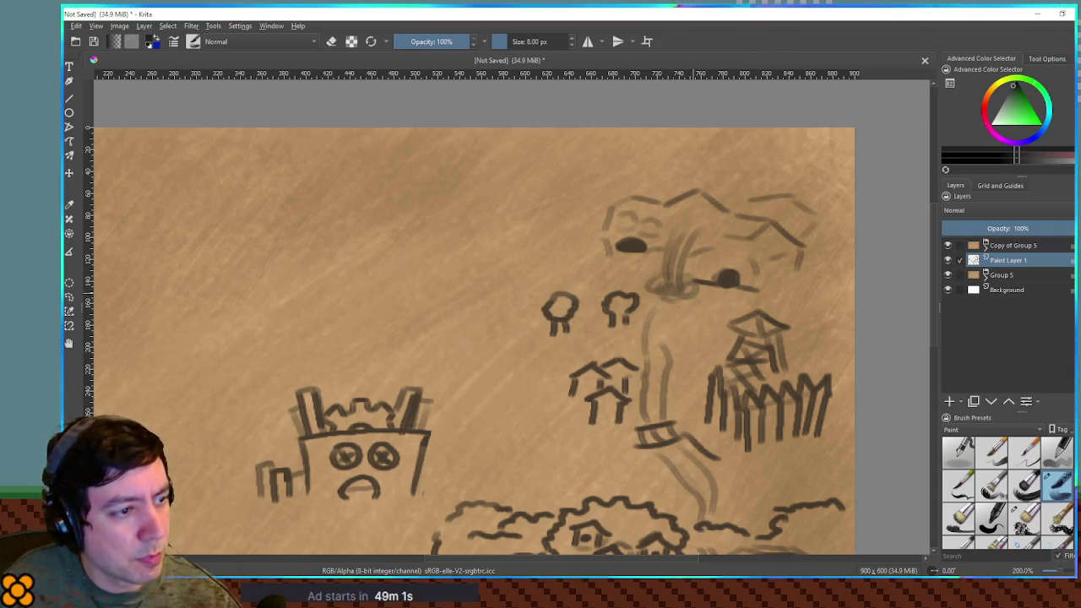
drag(674, 309, 665, 352)
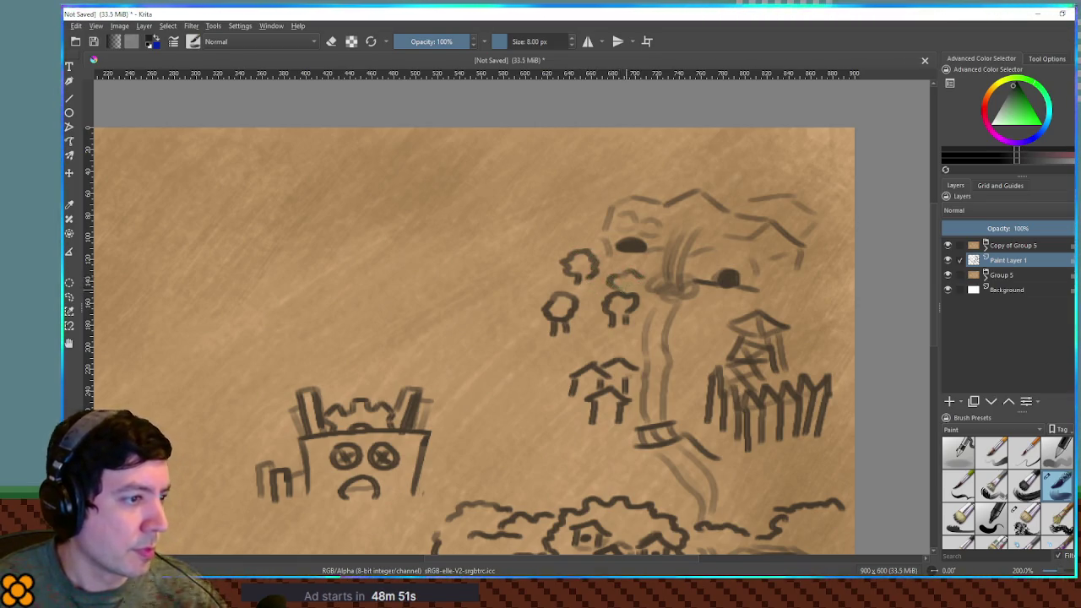
drag(676, 339, 693, 284)
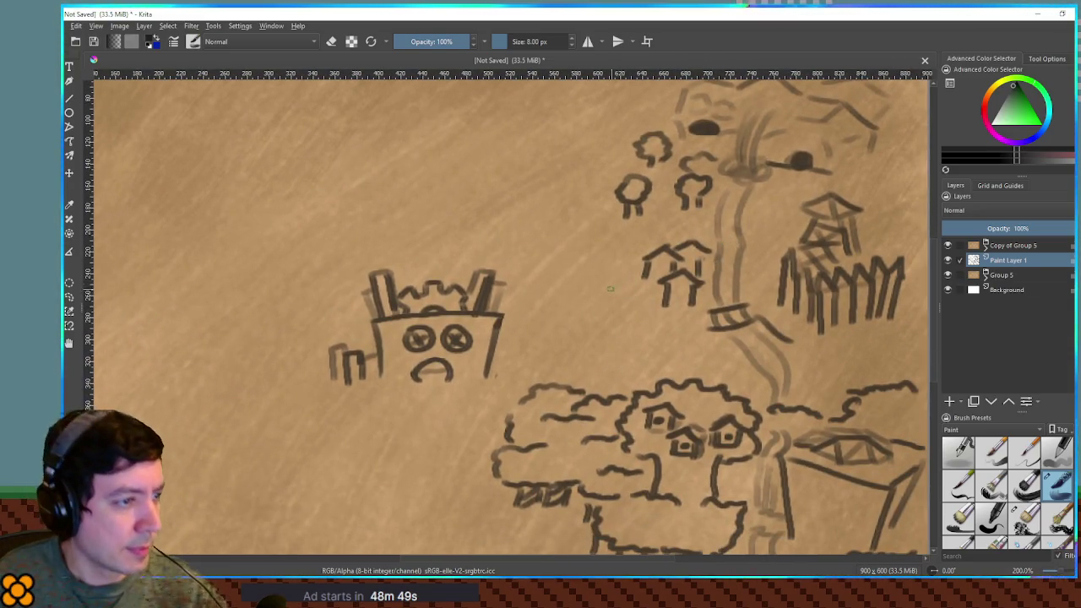
Step: Sketch a windmill and two stacked block buildings beside the castle
drag(593, 250, 615, 264)
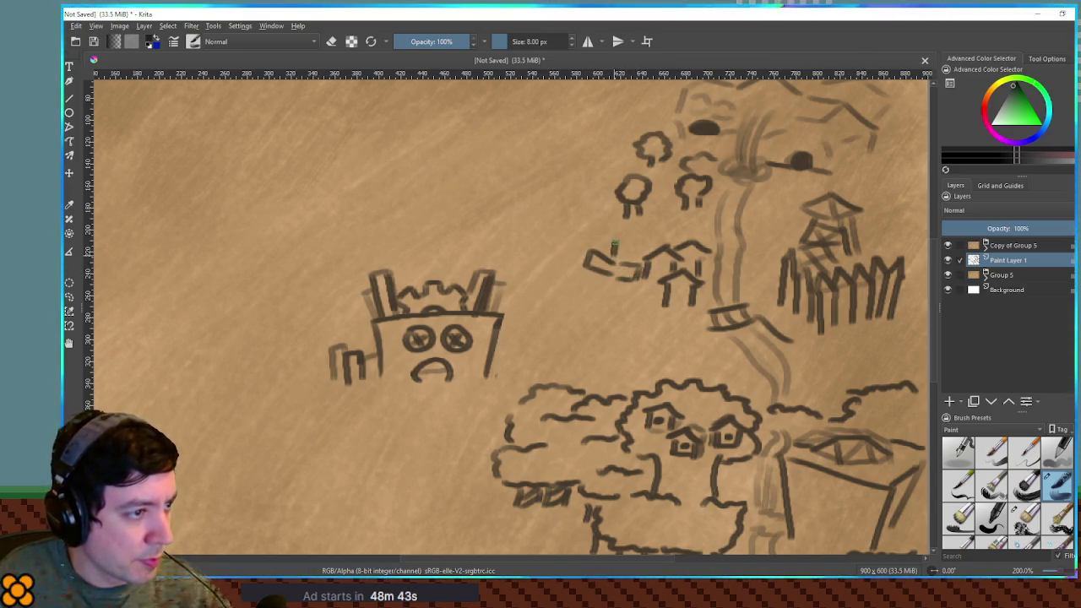
drag(609, 276, 630, 309)
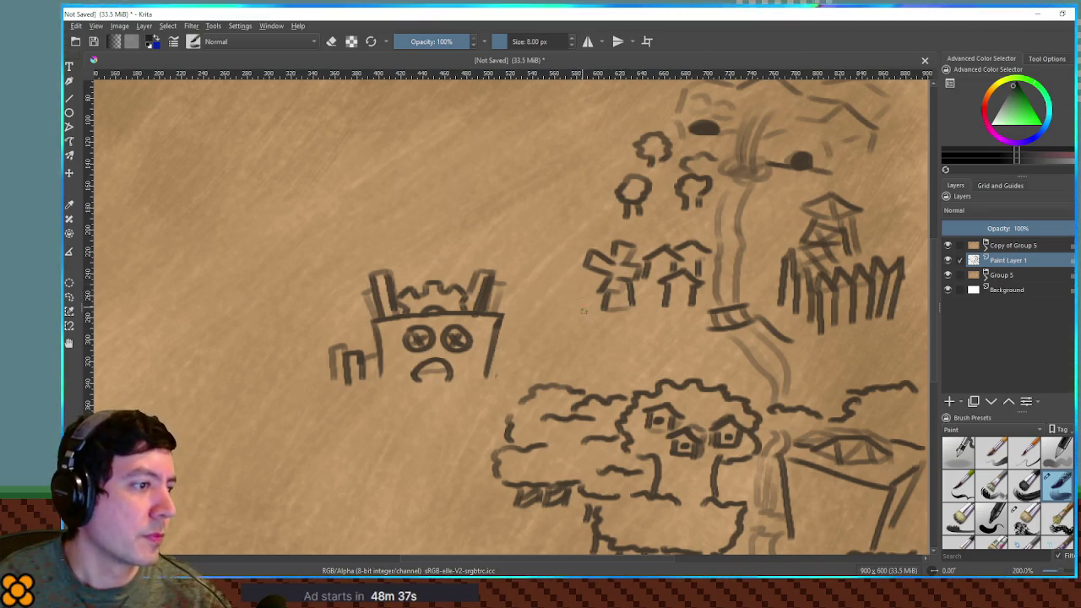
drag(533, 330, 566, 318)
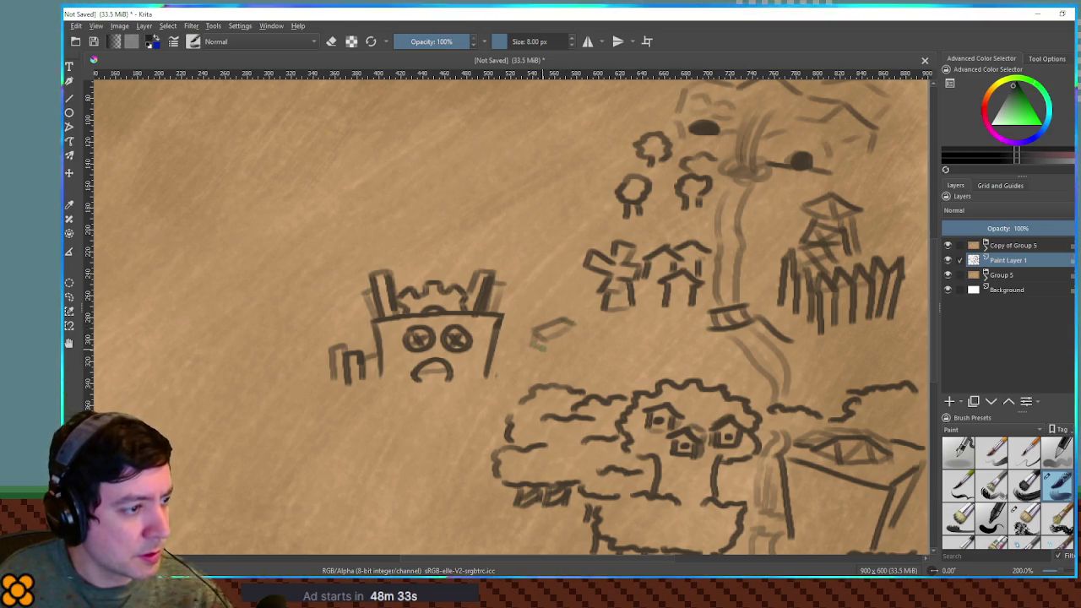
drag(543, 348, 573, 336)
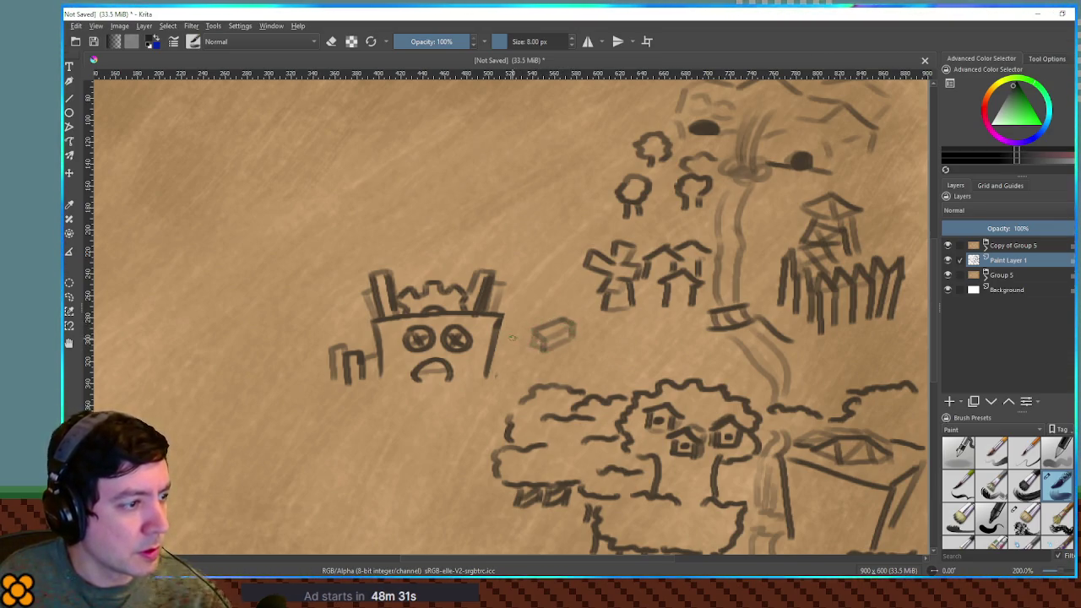
drag(546, 297, 575, 293)
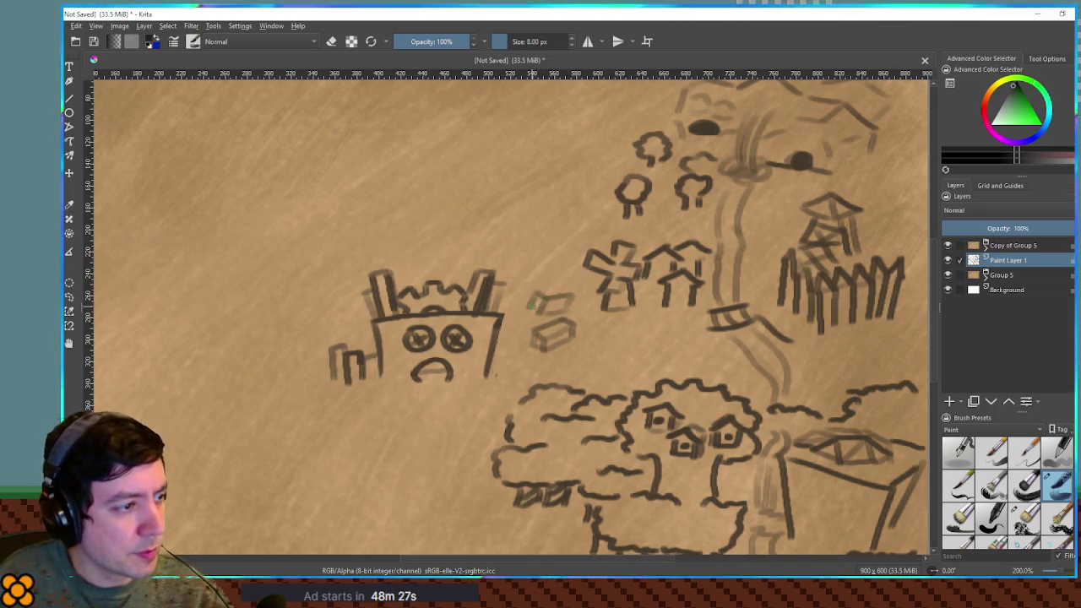
mouse_move(568, 288)
mouse_down()
mouse_move(539, 293)
mouse_move(544, 272)
mouse_move(580, 264)
mouse_move(568, 244)
mouse_move(582, 271)
mouse_up()
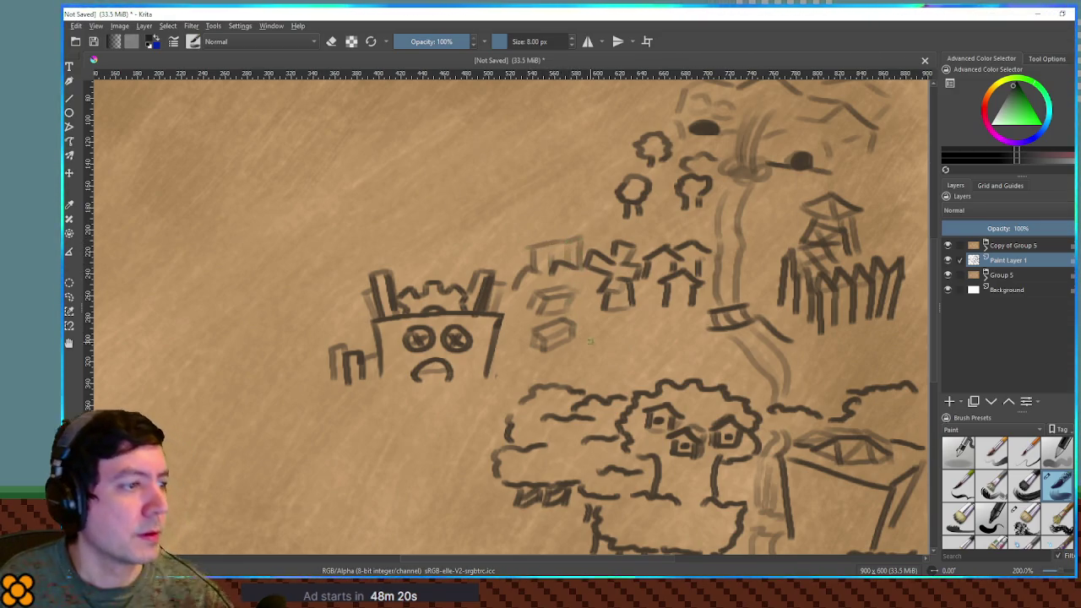
scroll(588, 340, down, 2)
scroll(633, 298, down, 3)
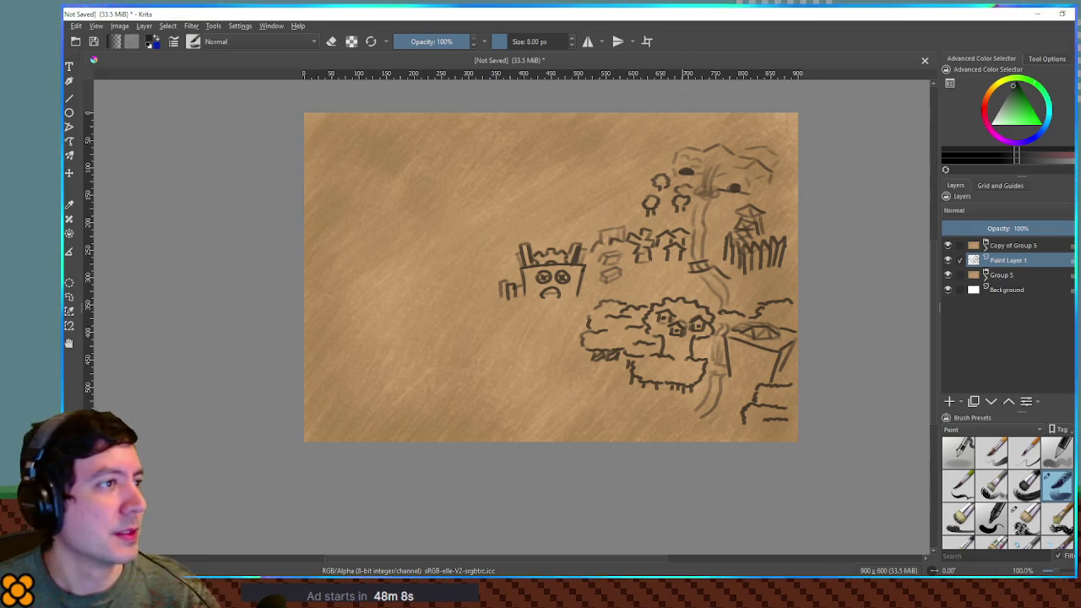
Step: Move the Krita window off-screen so Godot's HubA scene shows again
drag(657, 17, 1080, 17)
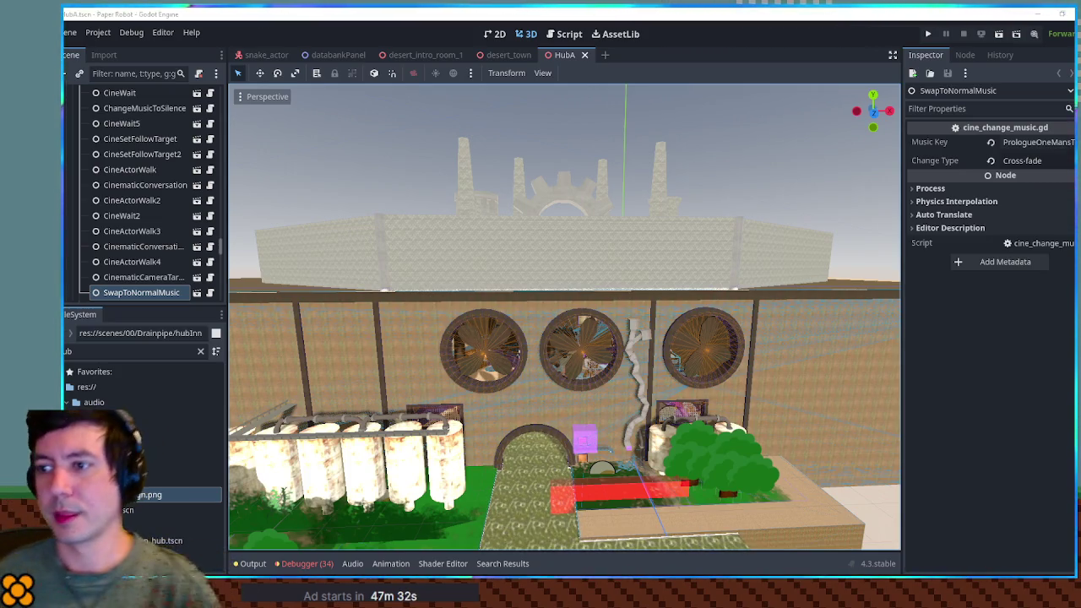
Step: Close the HubA scene and bring up the databankPanel scene with its Databank script
click(584, 55)
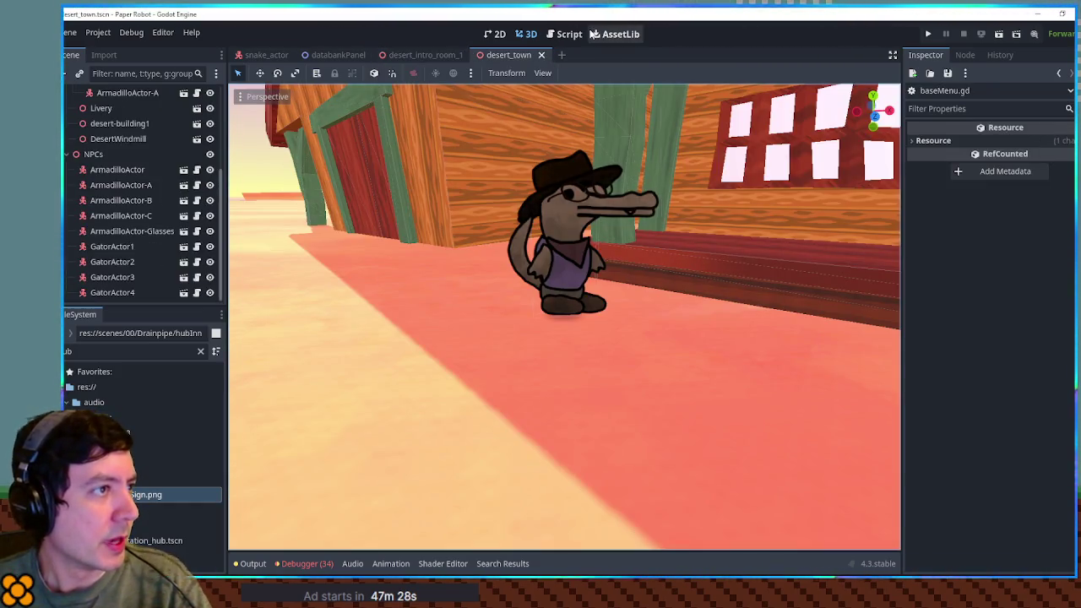
click(571, 34)
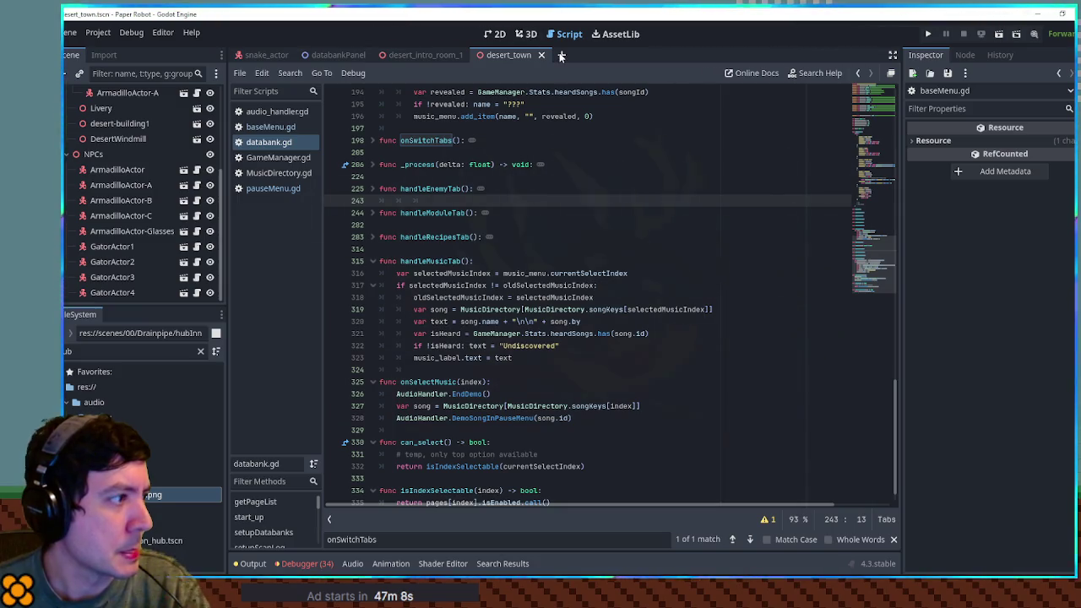
click(344, 55)
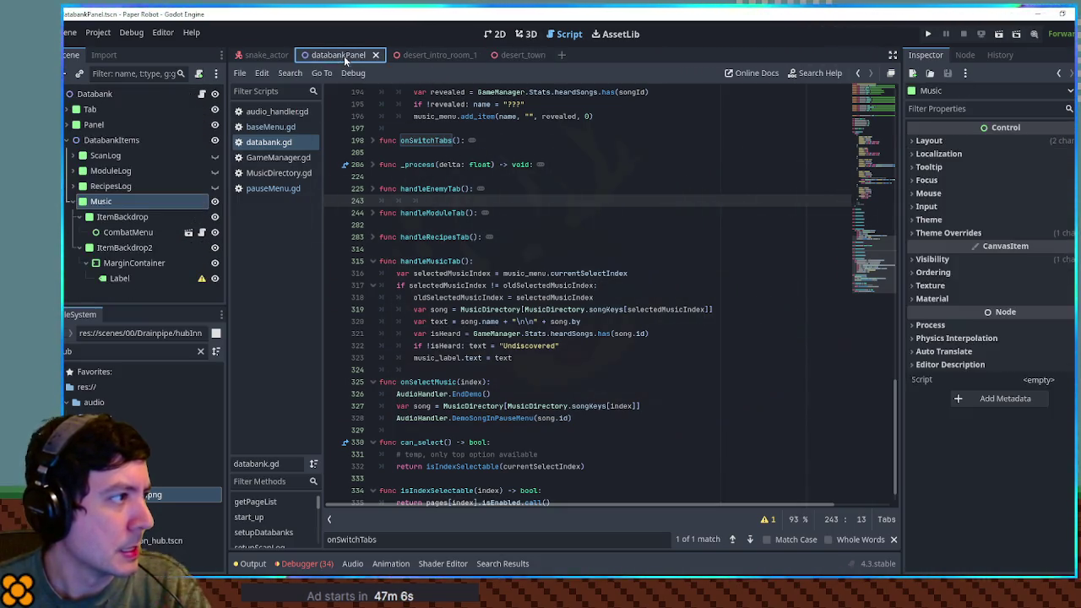
click(70, 202)
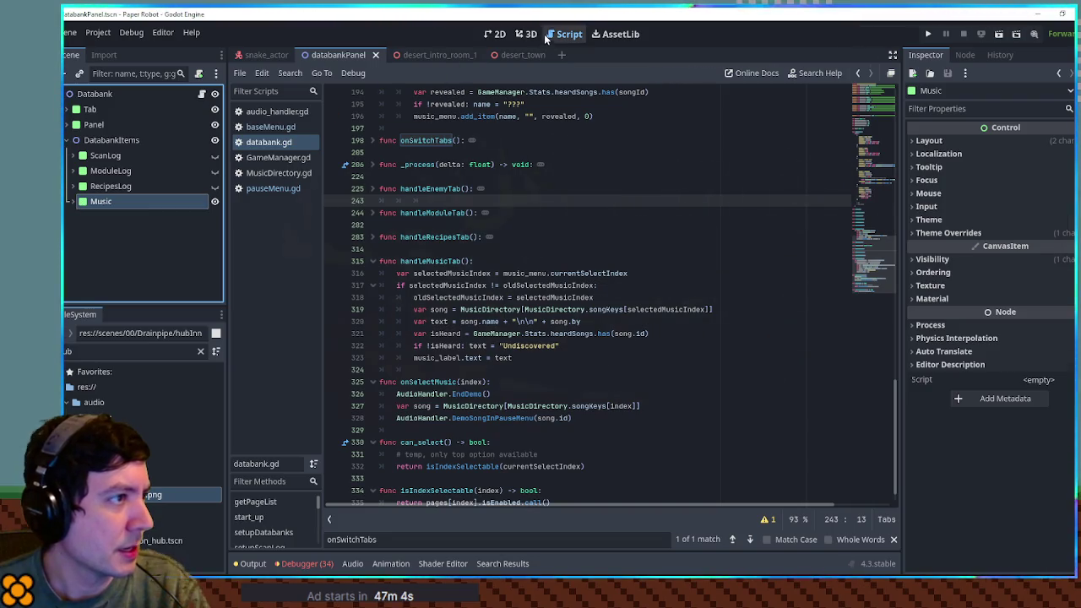
Step: In the 2D view, duplicate the Music panel and rename the copy Map
click(494, 34)
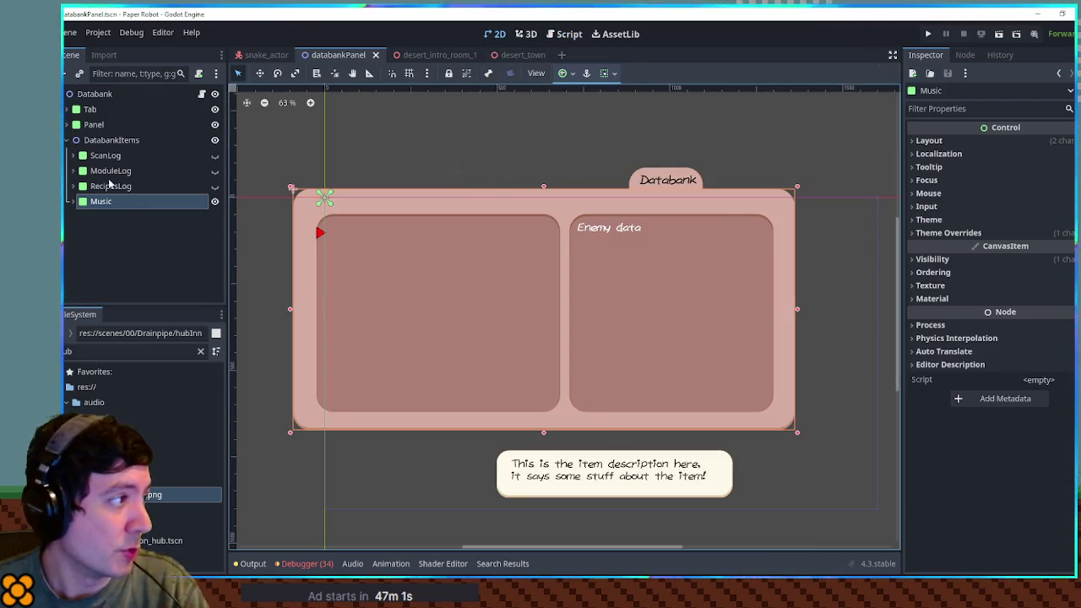
click(215, 201)
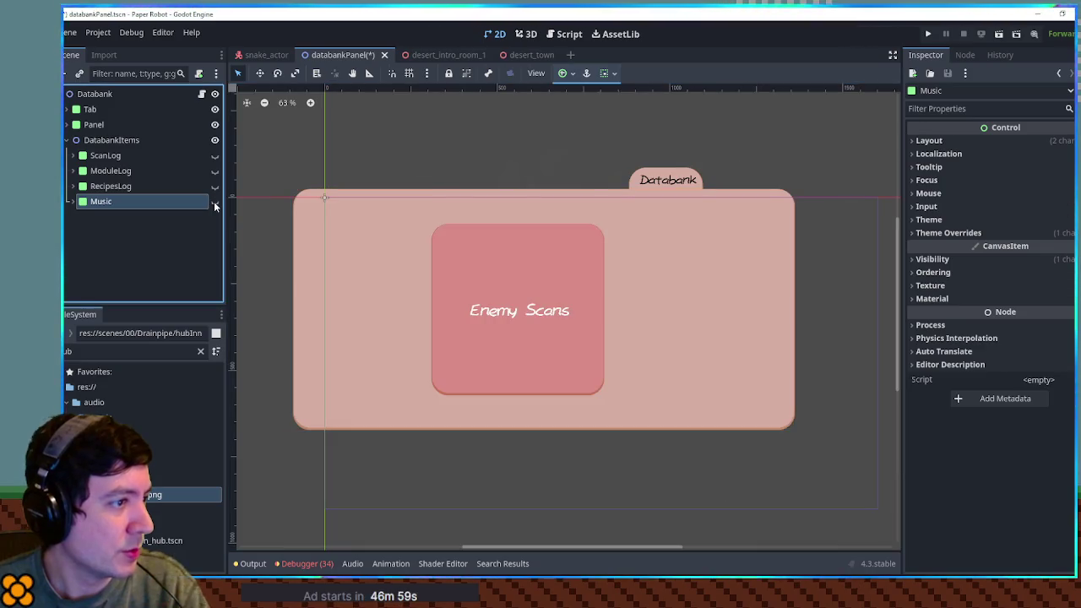
click(214, 201)
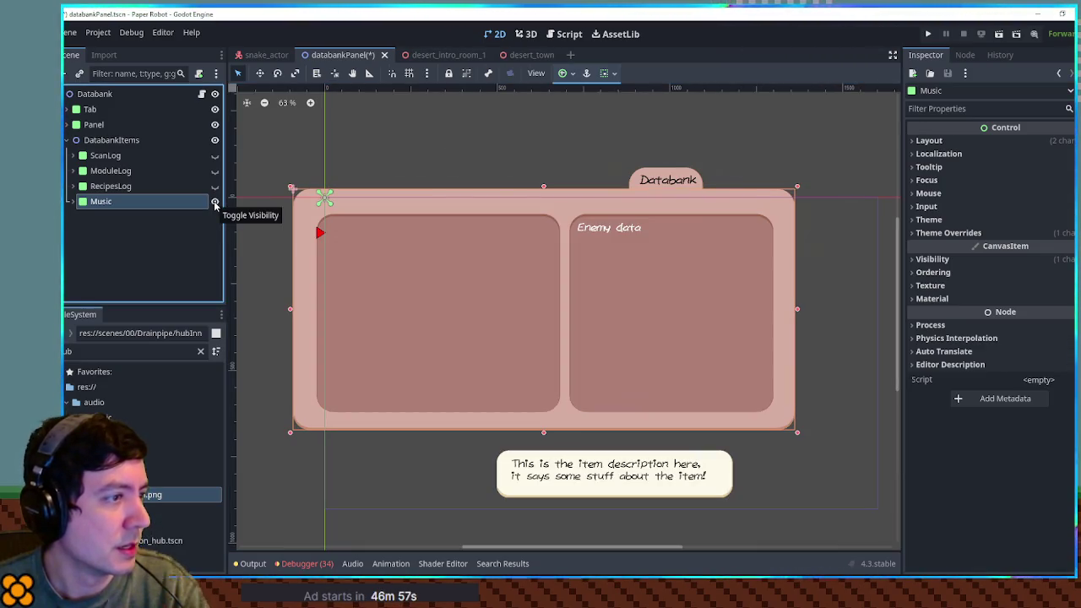
click(214, 201)
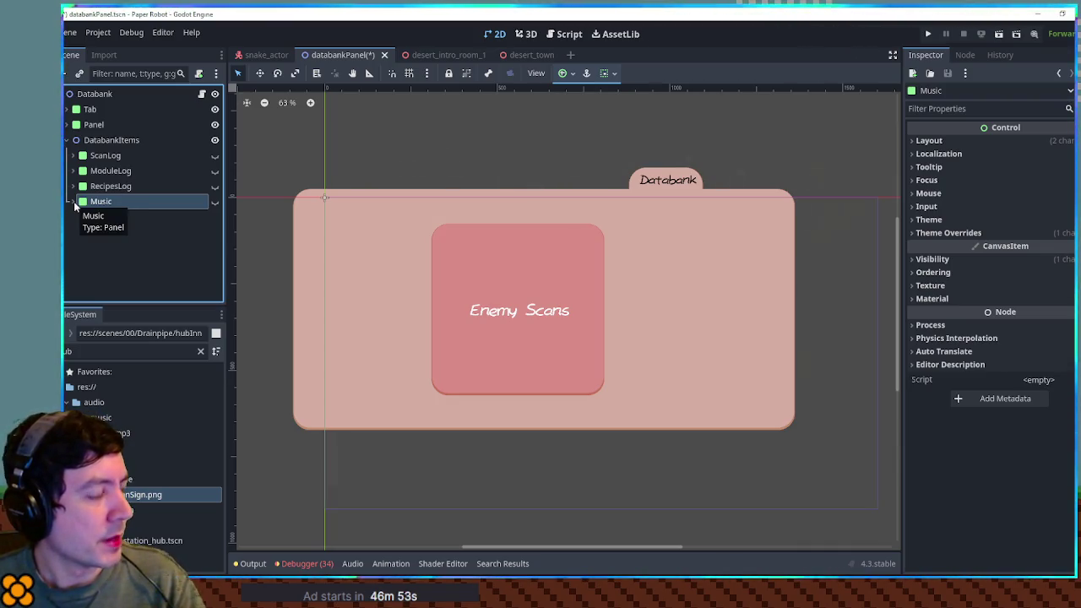
key(ctrl+d)
key(F2)
text(Map)
key(Return)
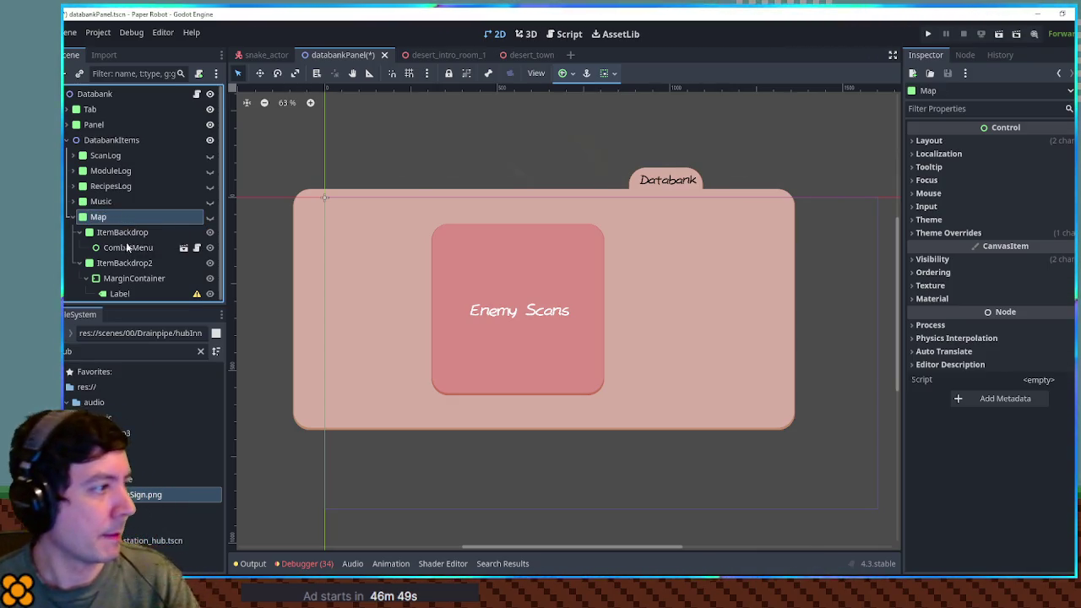
Step: Delete the CombatMenu child from the new Map panel
click(127, 248)
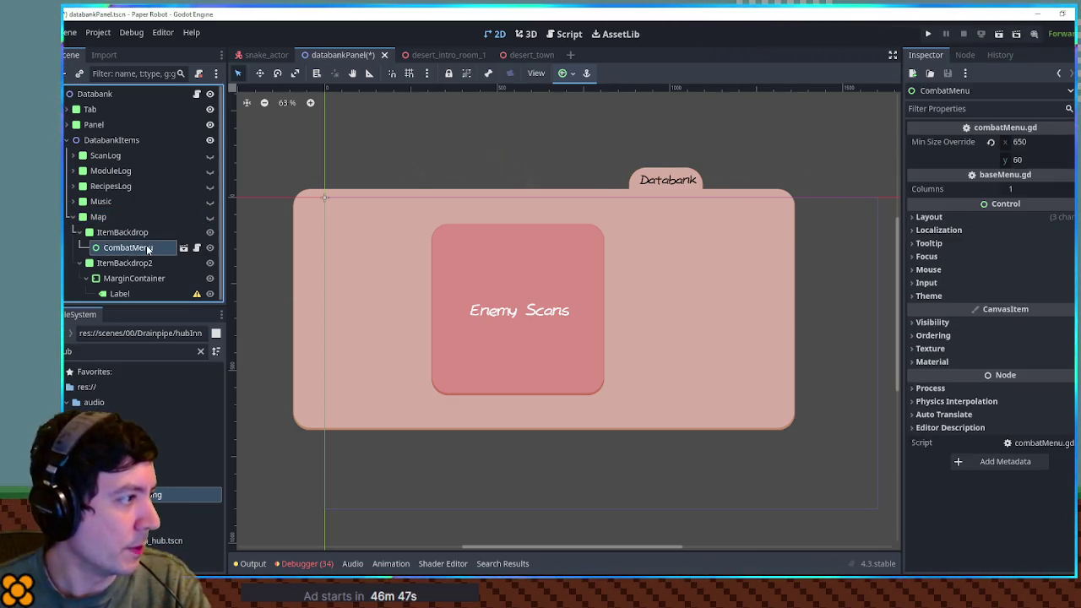
click(211, 217)
click(124, 263)
click(128, 248)
key(Delete)
key(Return)
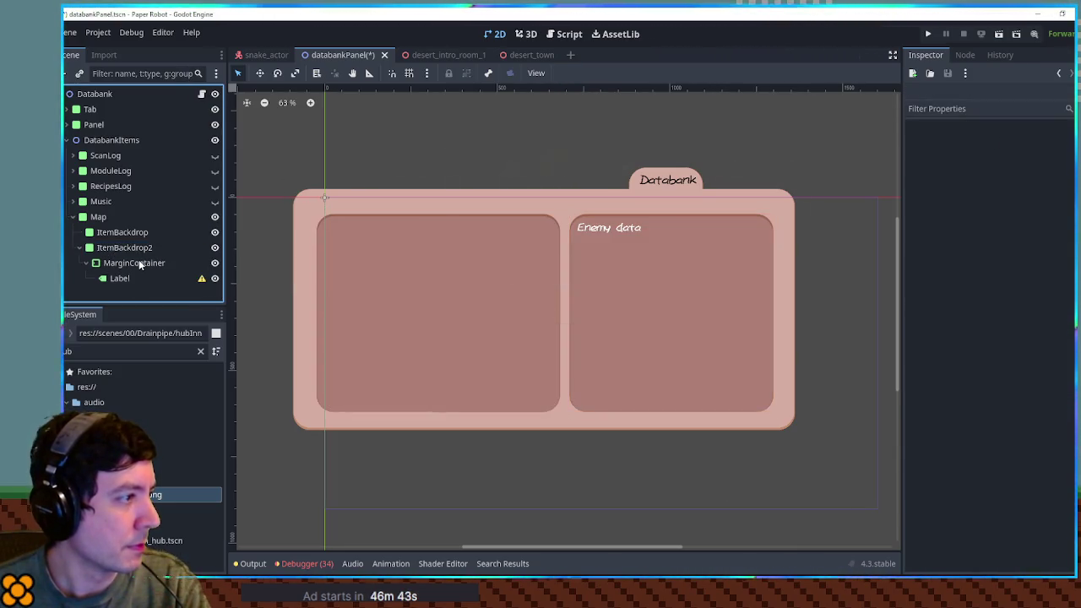
Step: Narrow the Enemy data ItemBackdrop2, widen the left ItemBackdrop, and add a TextureRect inside it
click(122, 247)
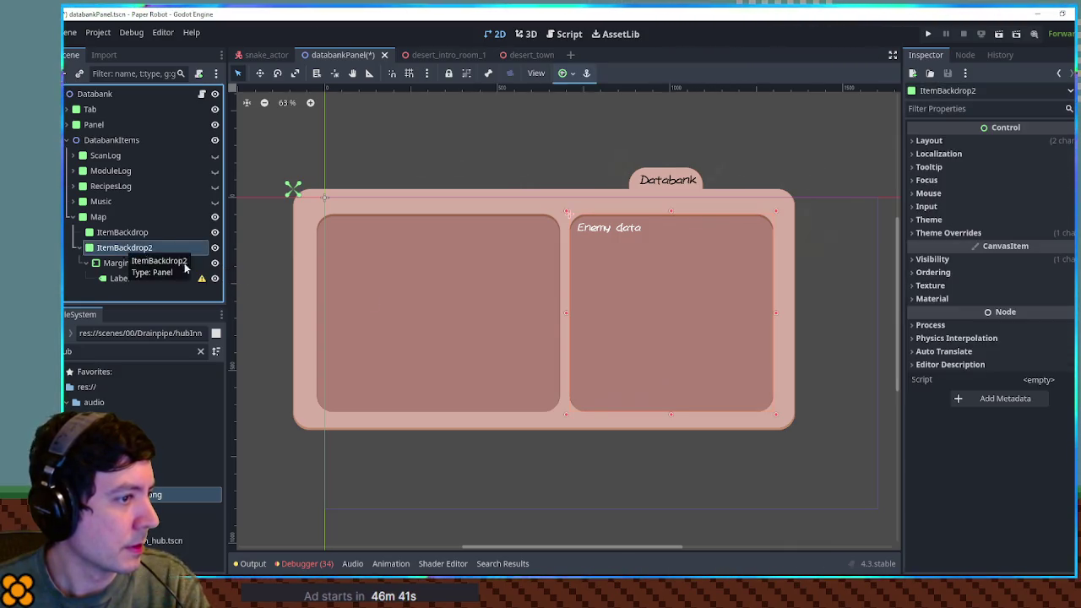
drag(567, 310, 658, 311)
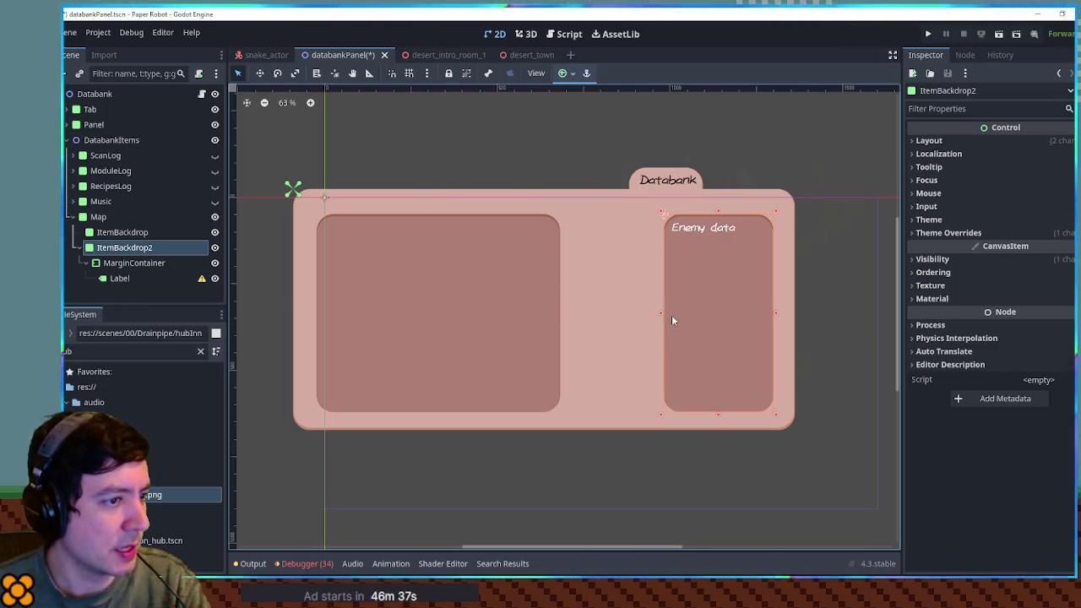
click(532, 318)
drag(561, 309, 652, 313)
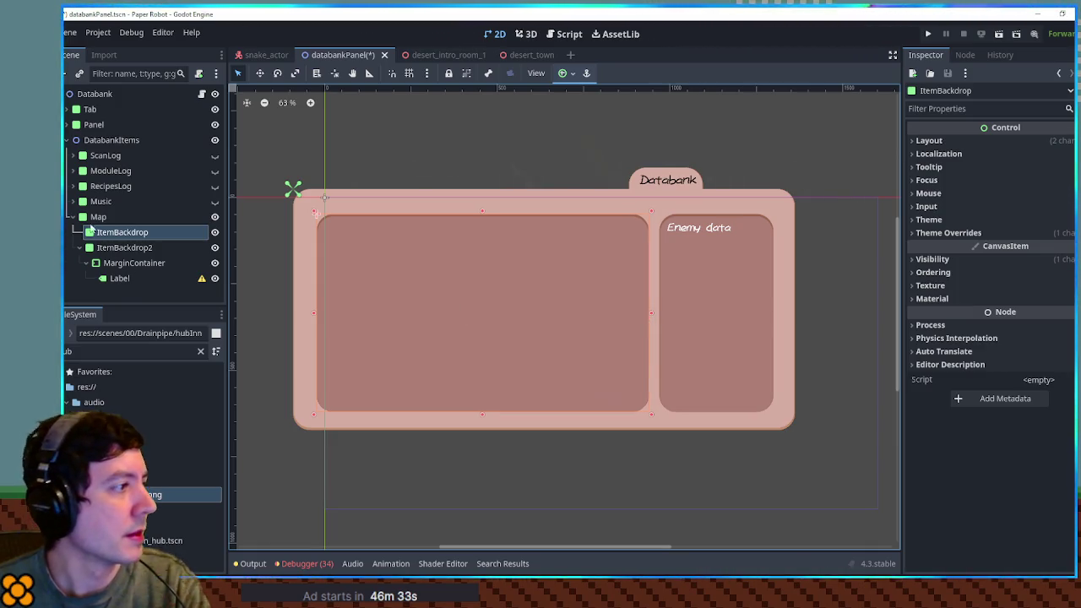
click(123, 232)
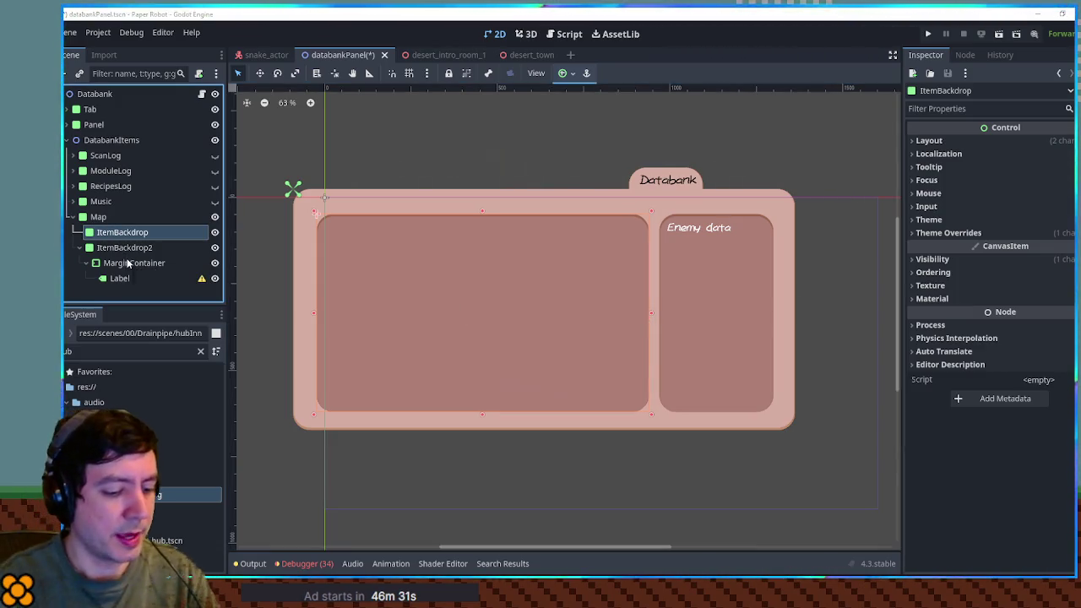
key(ctrl+v)
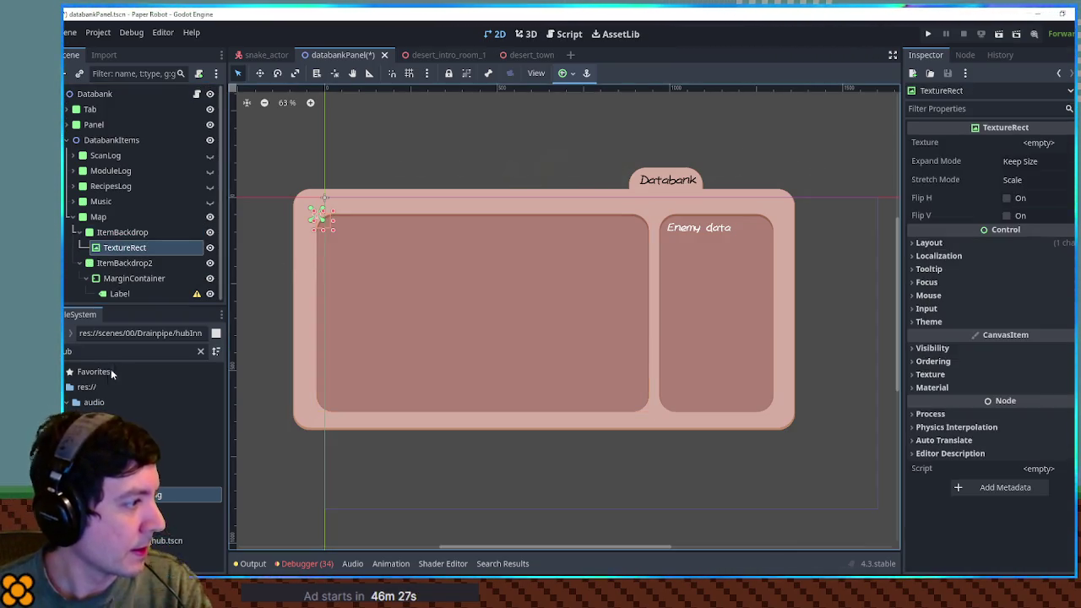
Step: Clear the FileSystem filter and browse to the menus/pauseMenu folder
click(203, 350)
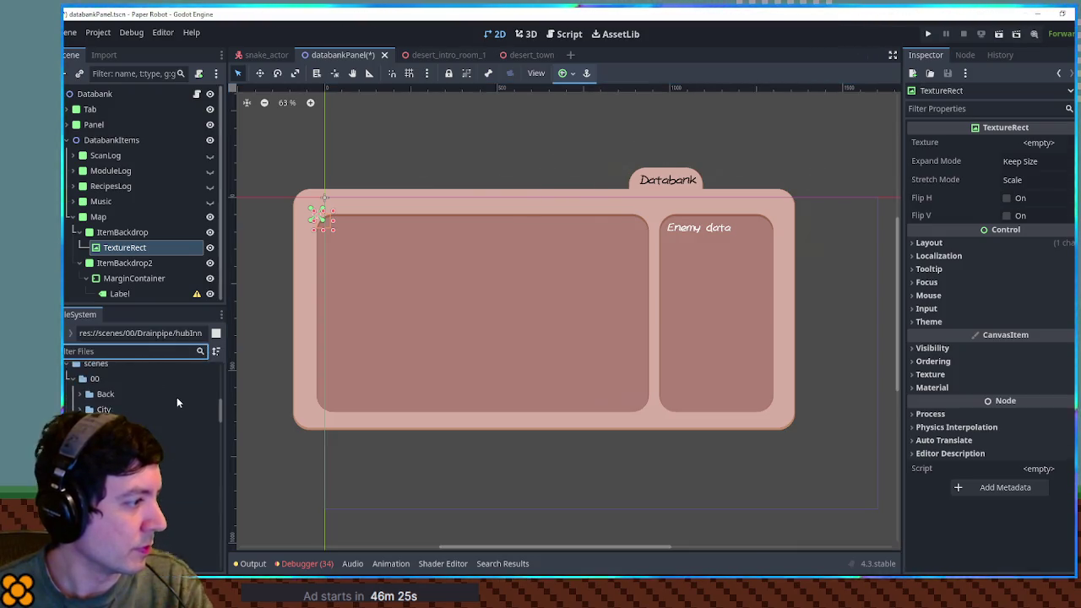
click(112, 375)
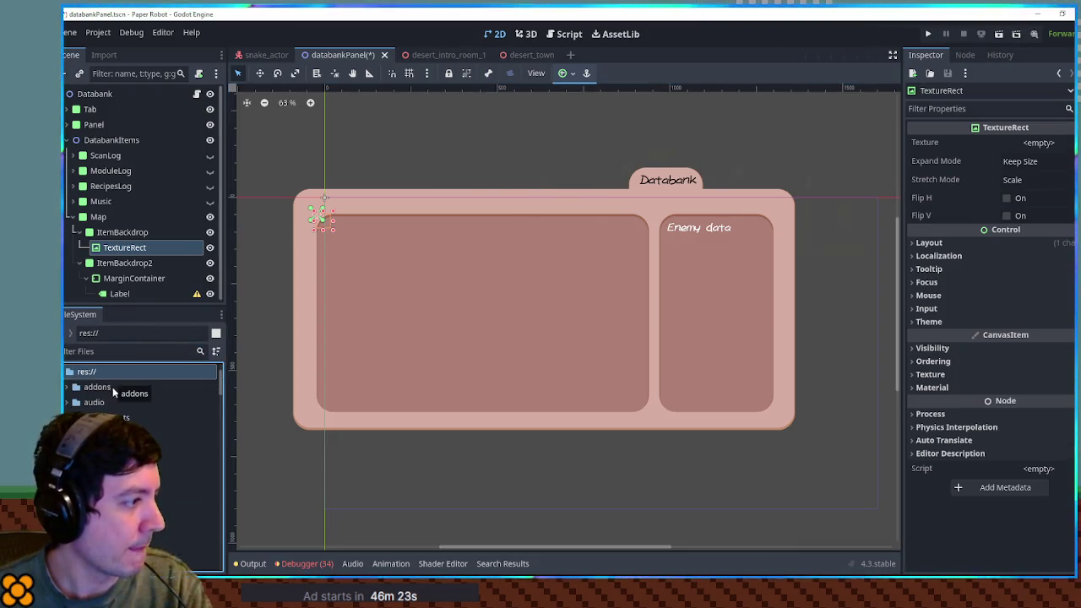
scroll(135, 422, up, 3)
click(194, 495)
scroll(135, 422, down, 1)
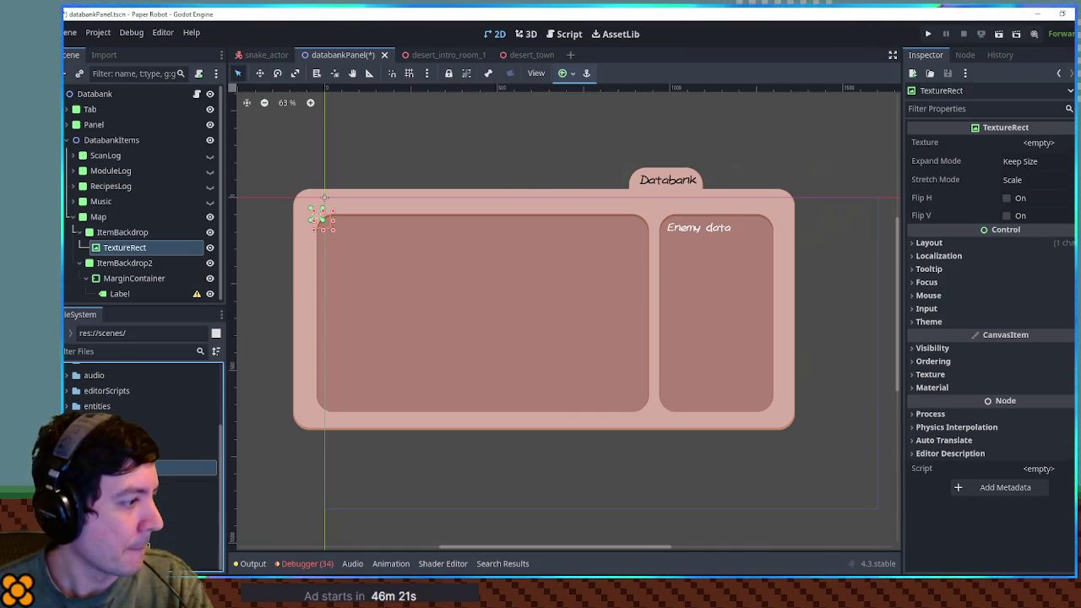
click(181, 438)
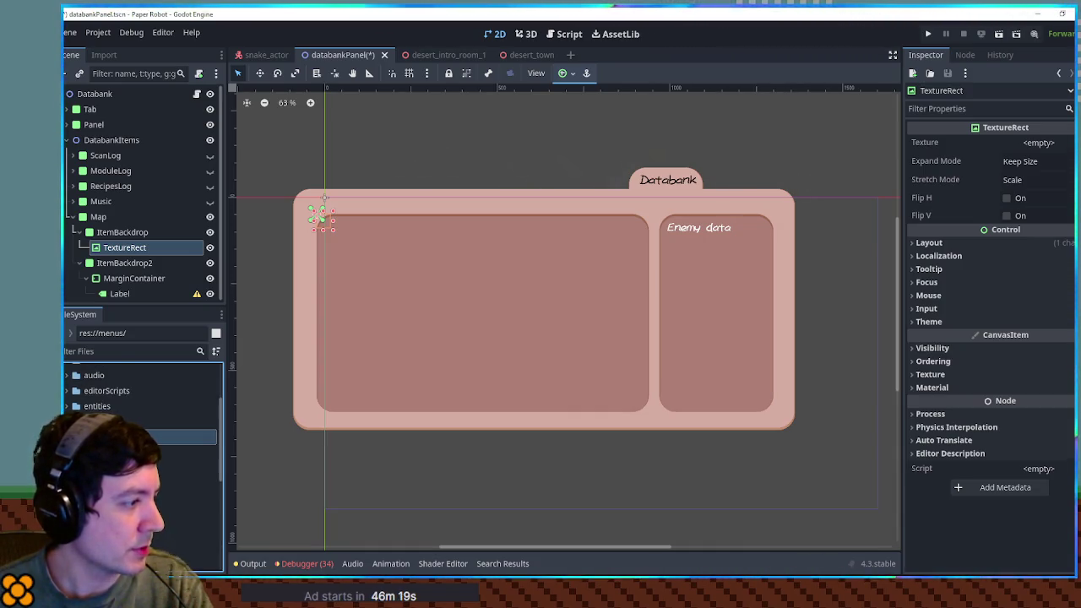
scroll(135, 389, down, 3)
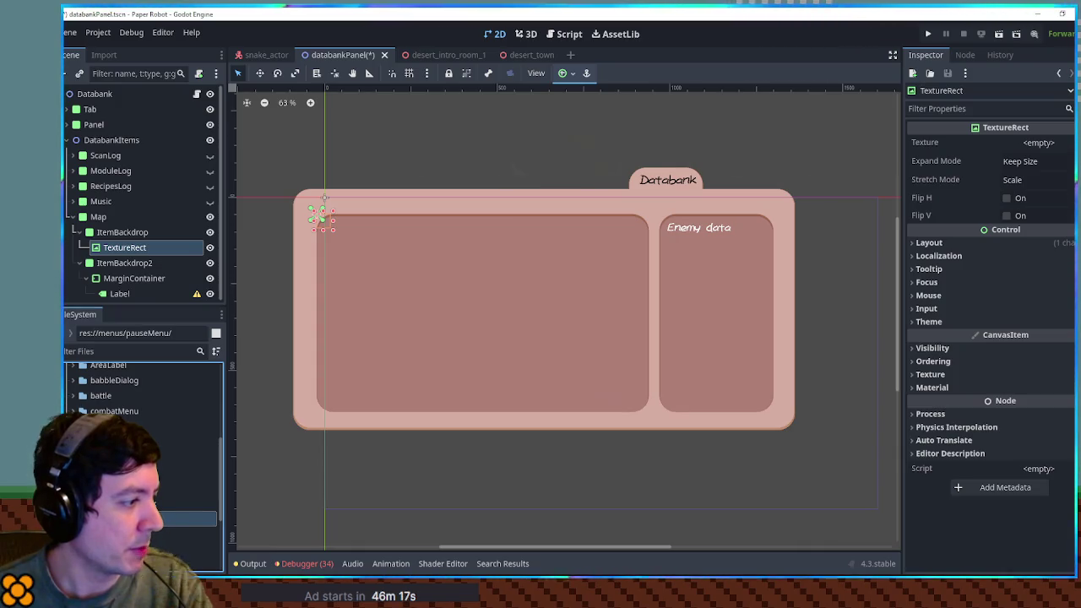
scroll(135, 397, down, 3)
click(143, 415)
Step: Create a new folder named map inside pauseMenu
scroll(135, 397, down, 1)
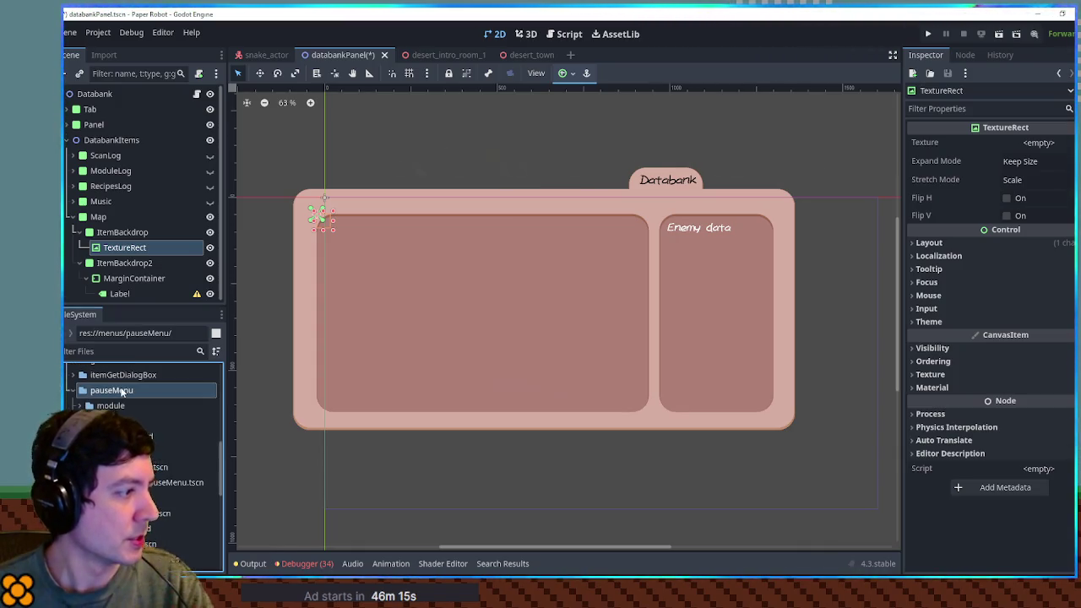
right_click(118, 391)
mouse_move(173, 349)
click(287, 348)
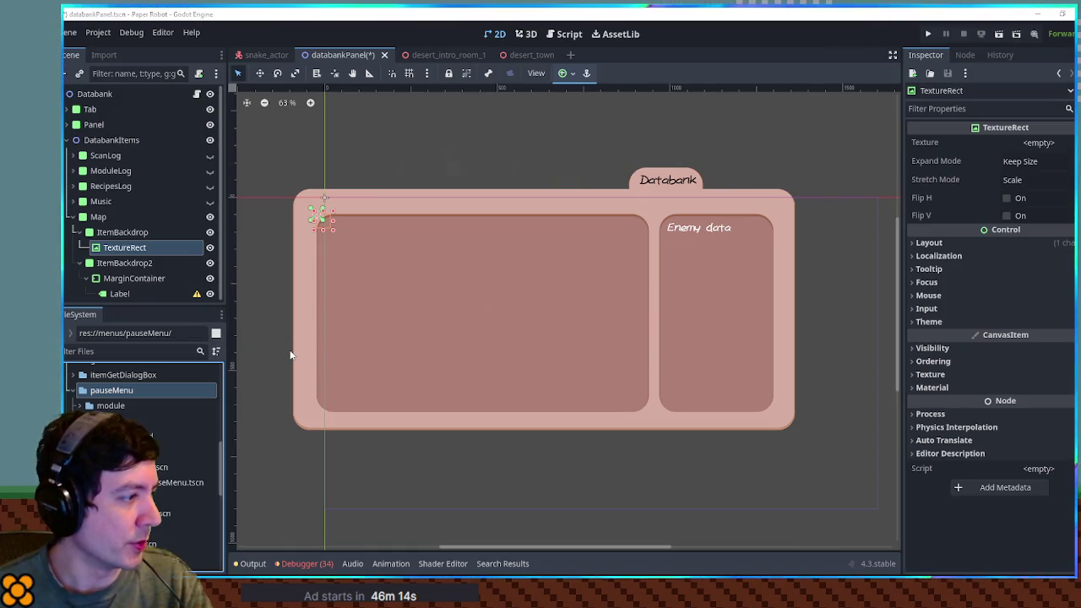
text(map)
key(Return)
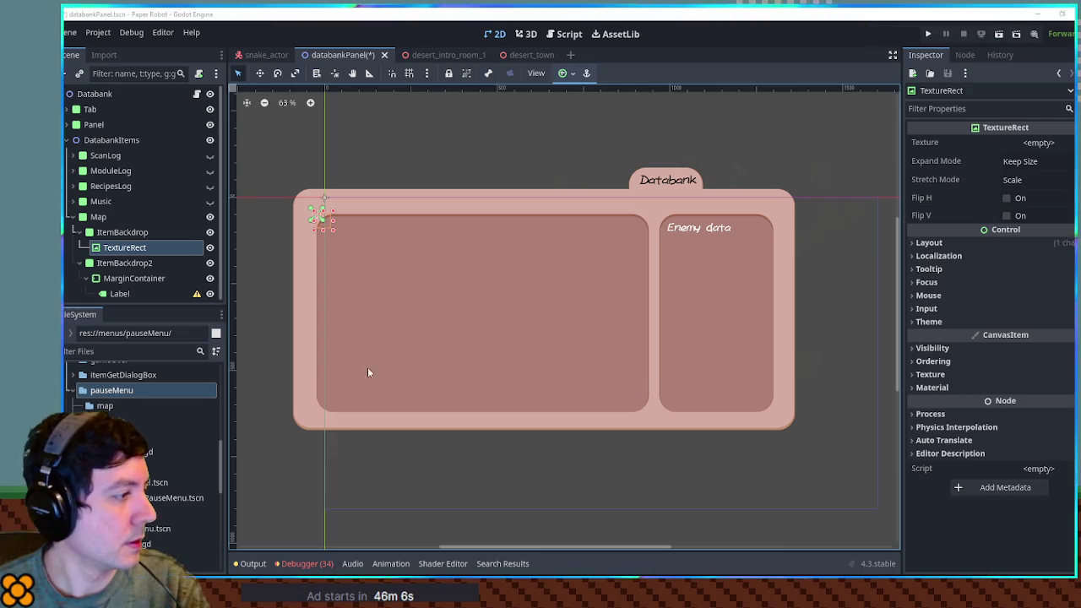
Step: Assign map.png as the Map panel TextureRect's texture
click(105, 405)
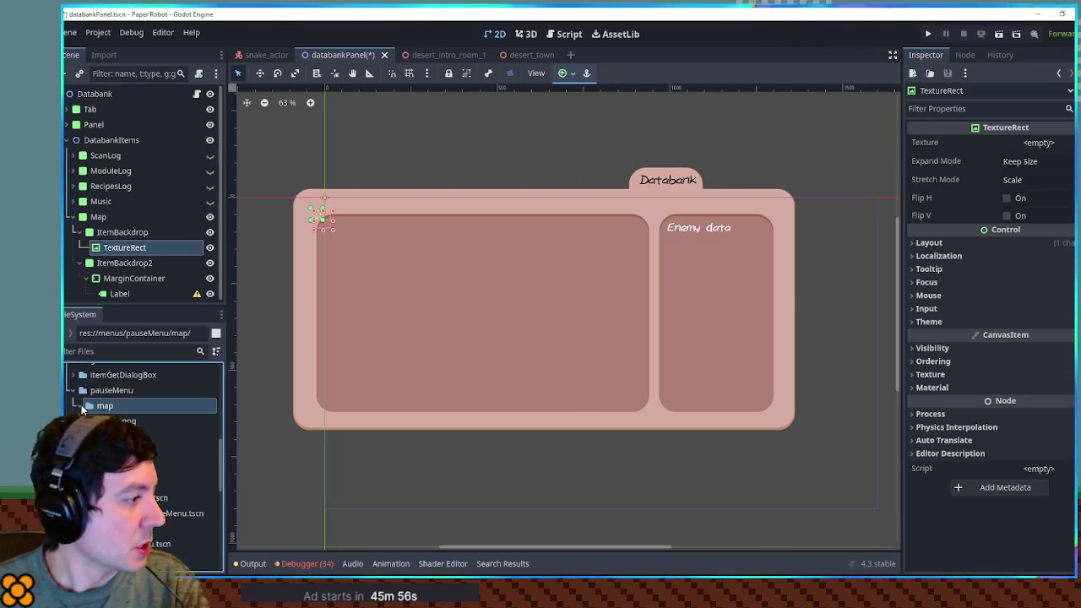
click(131, 237)
click(125, 247)
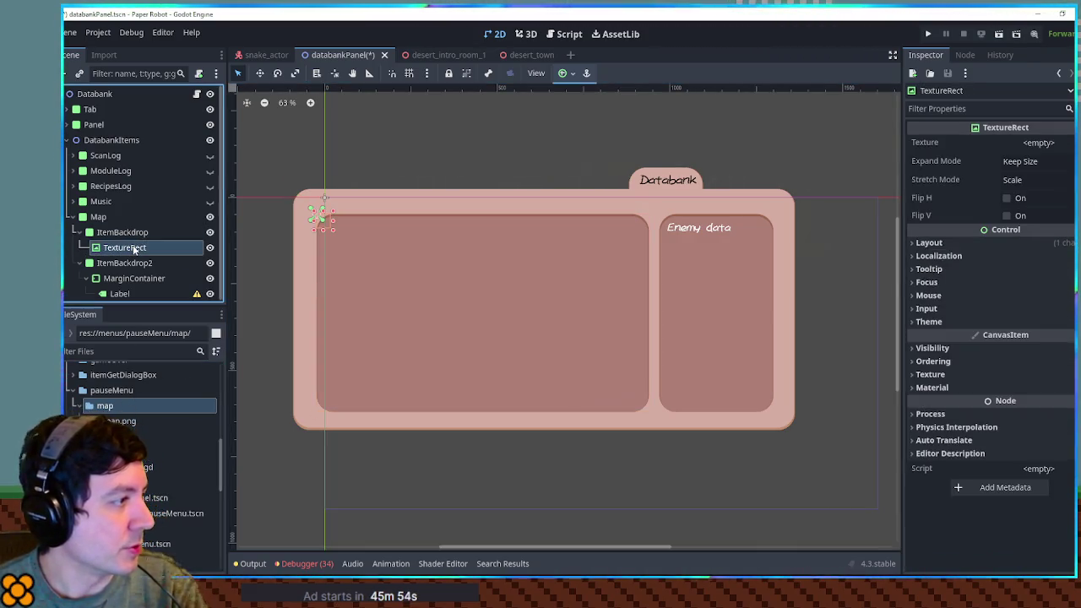
drag(119, 421, 127, 250)
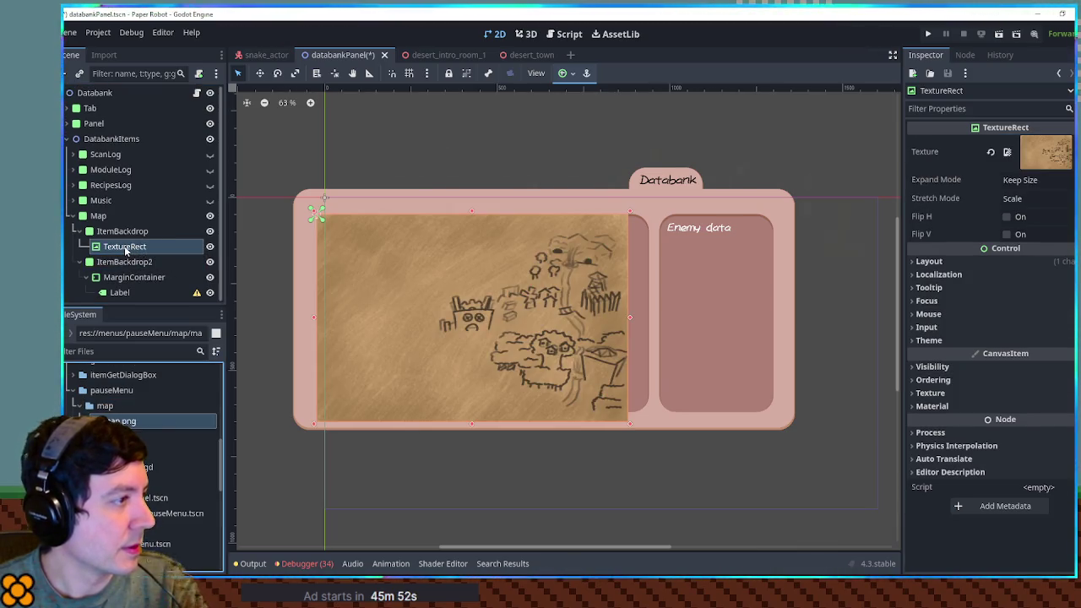
Step: Undo a stray shift of the map image and pull ItemBackdrop's right edge slightly left
mouse_move(538, 293)
mouse_down()
mouse_move(562, 299)
mouse_move(534, 287)
mouse_up()
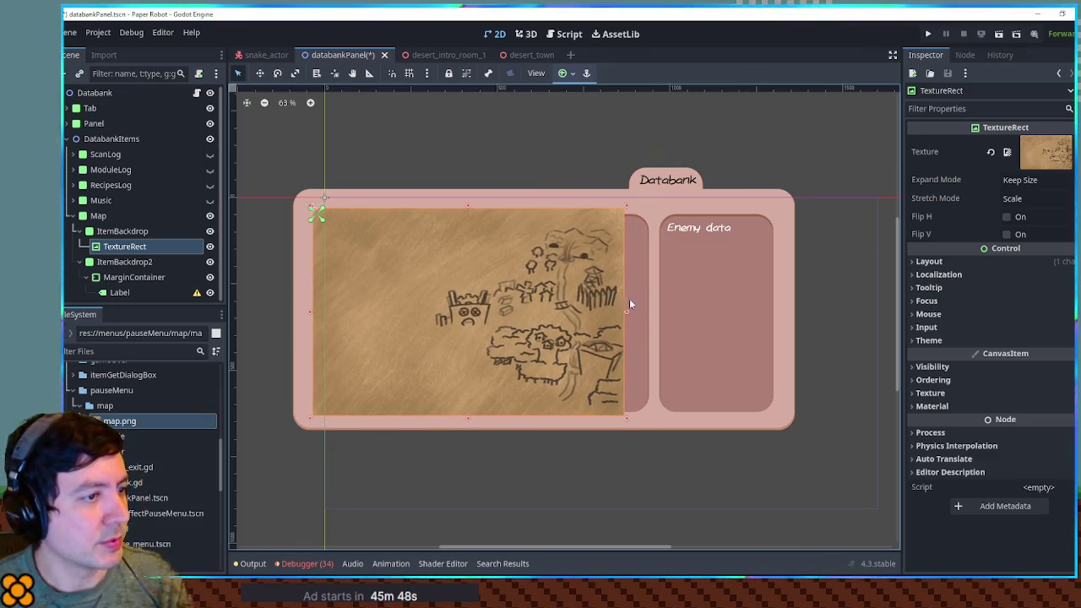
key(ctrl+z)
click(638, 294)
drag(648, 312, 628, 311)
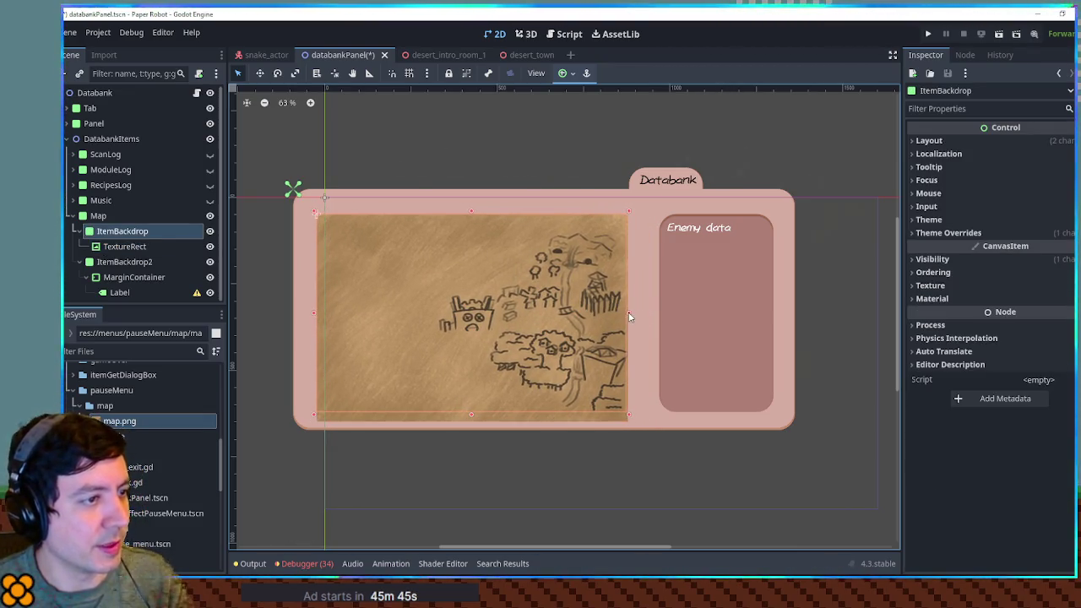
Step: Set ItemBackdrop's Visibility > Clip Children to Clip Only
click(954, 260)
click(1020, 364)
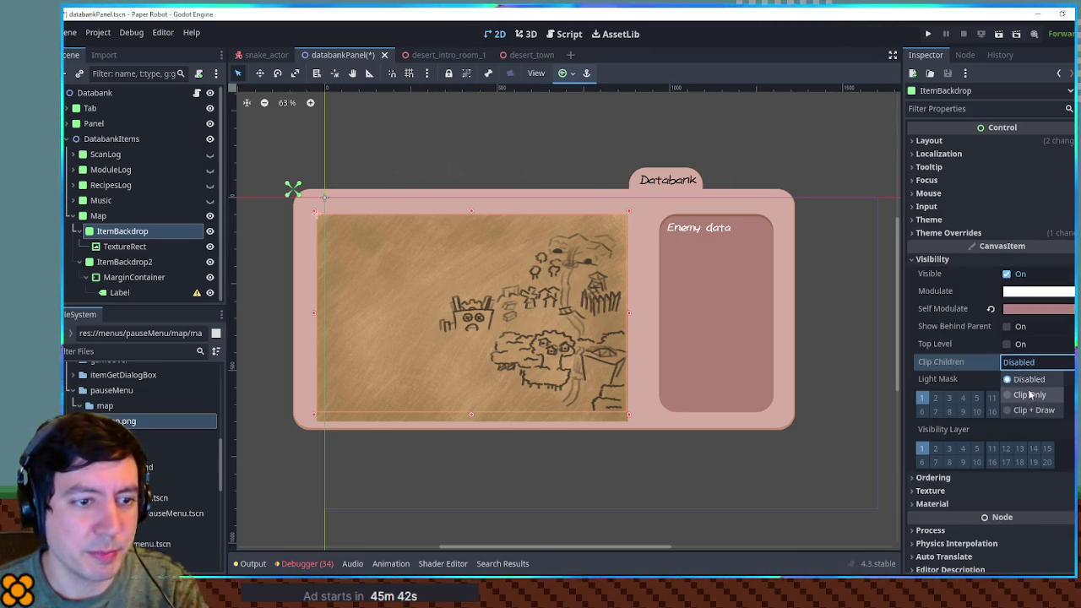
click(972, 395)
scroll(456, 242, up, 4)
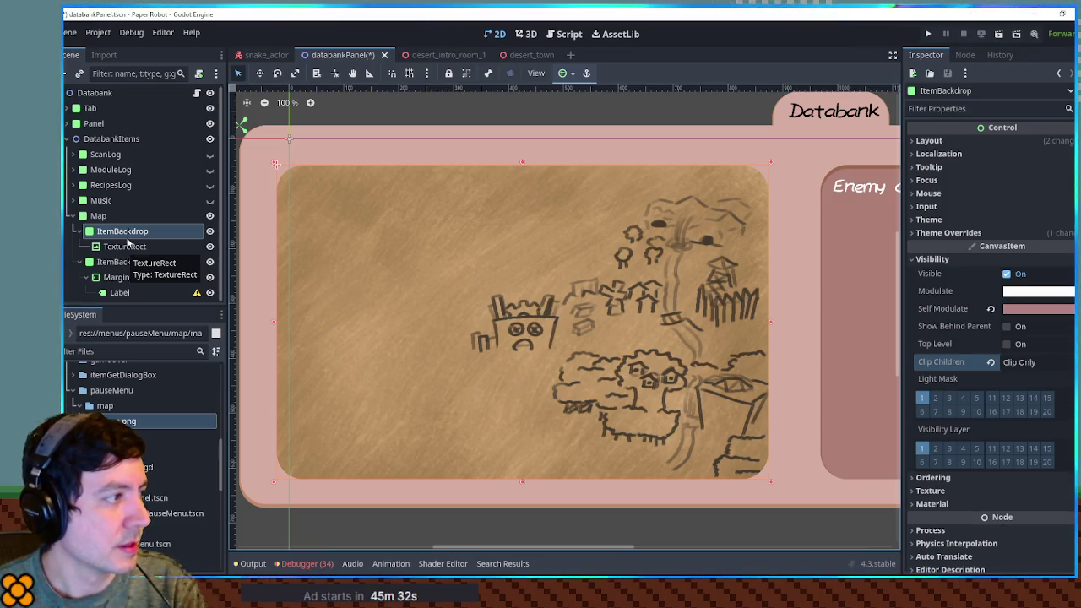
Step: Review the TextureRect and ItemBackdrop's box_inset.tres panel style theme override
click(128, 246)
click(122, 230)
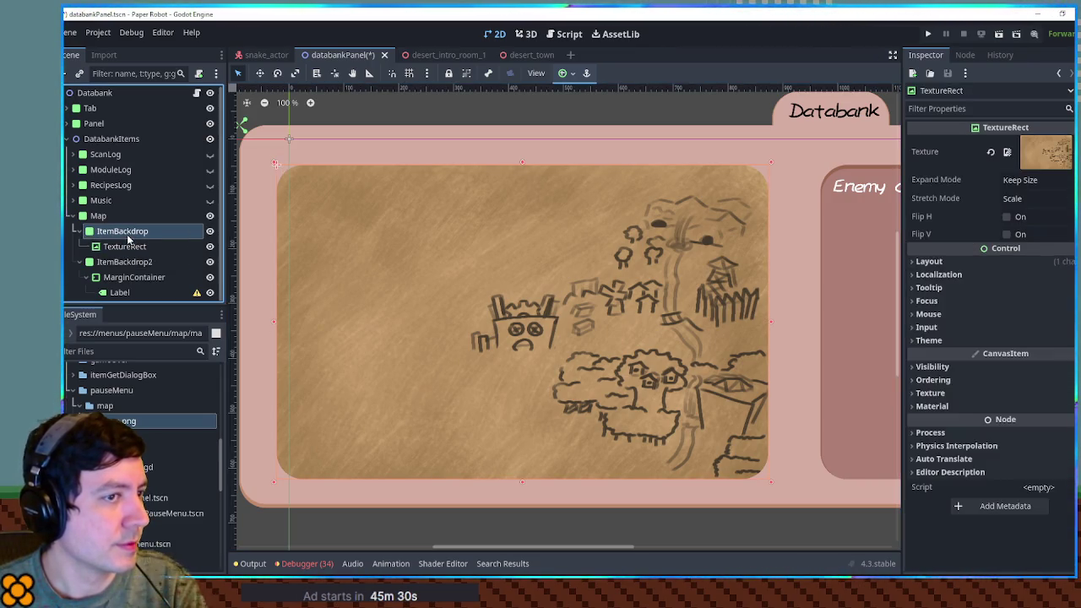
click(124, 246)
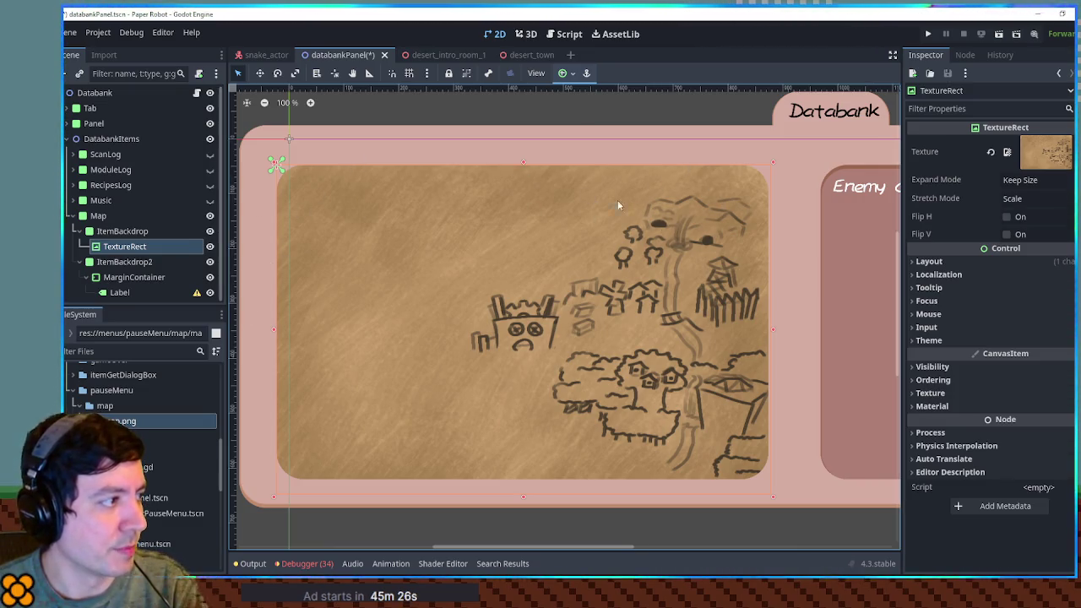
click(118, 231)
scroll(961, 439, down, 1)
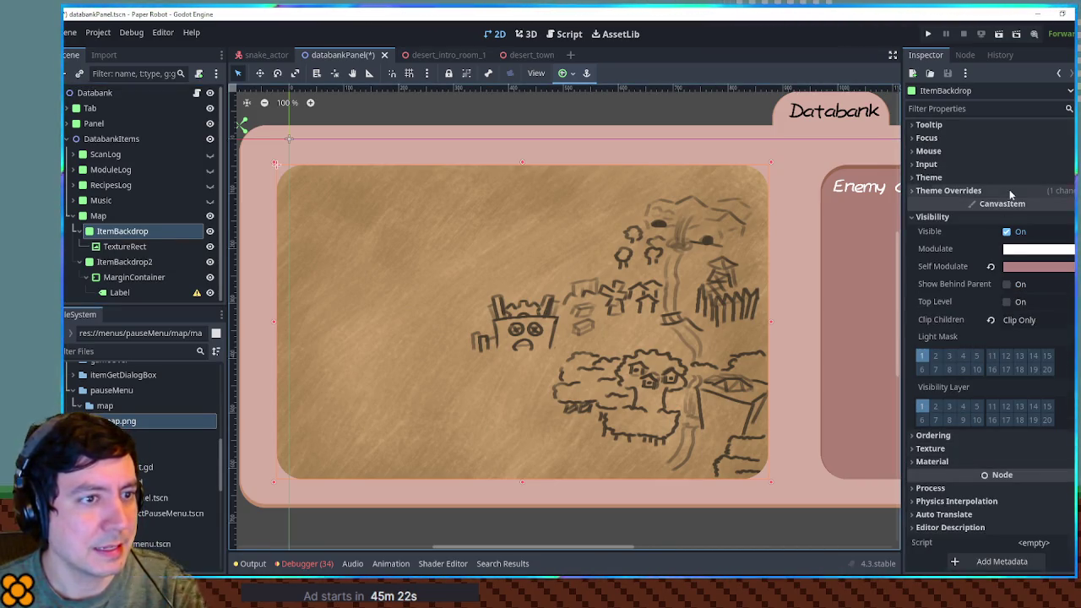
click(1010, 189)
click(1004, 205)
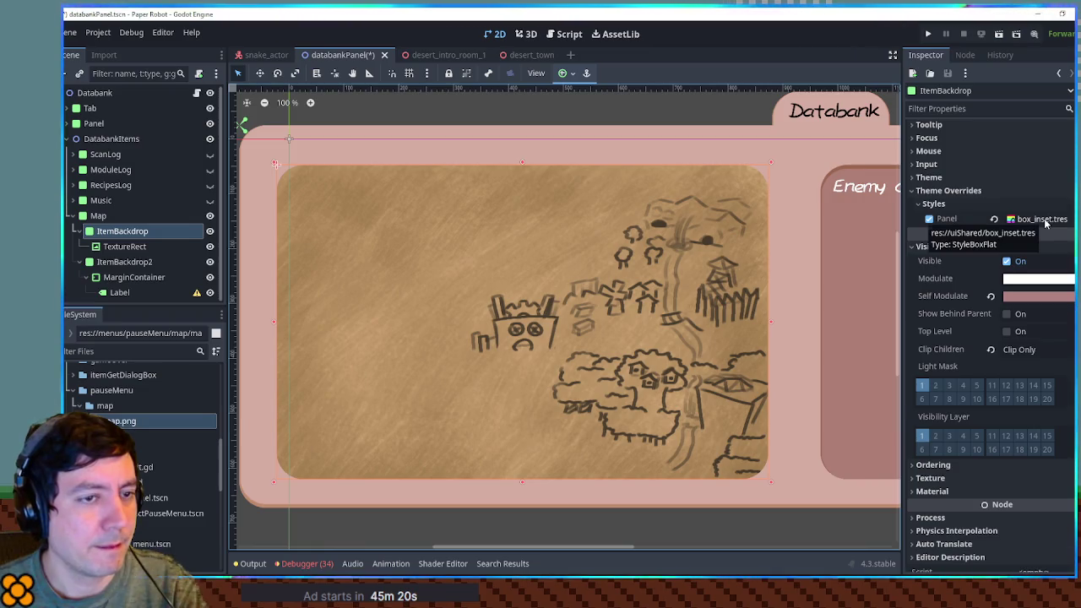
click(127, 247)
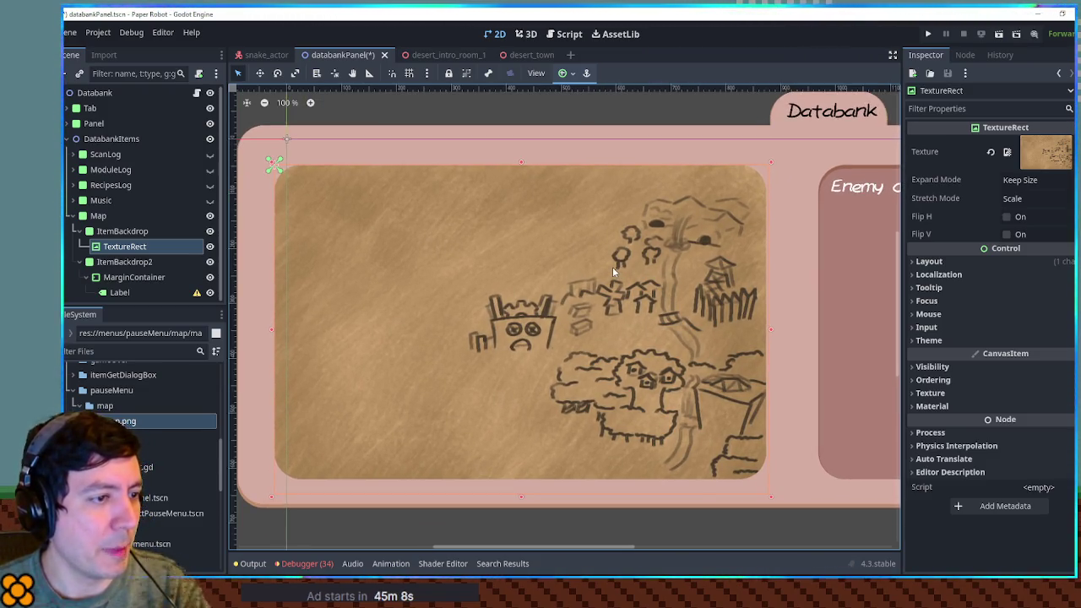
Step: Try widening the Enemy data MarginContainer to the left, then undo the resize
scroll(611, 267, down, 3)
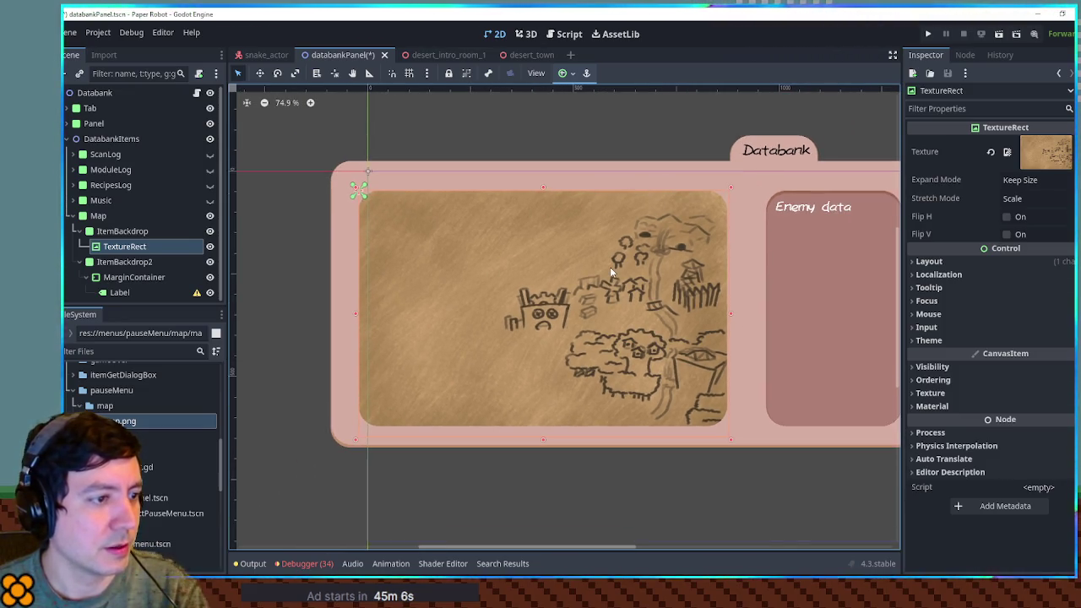
scroll(610, 267, up, 3)
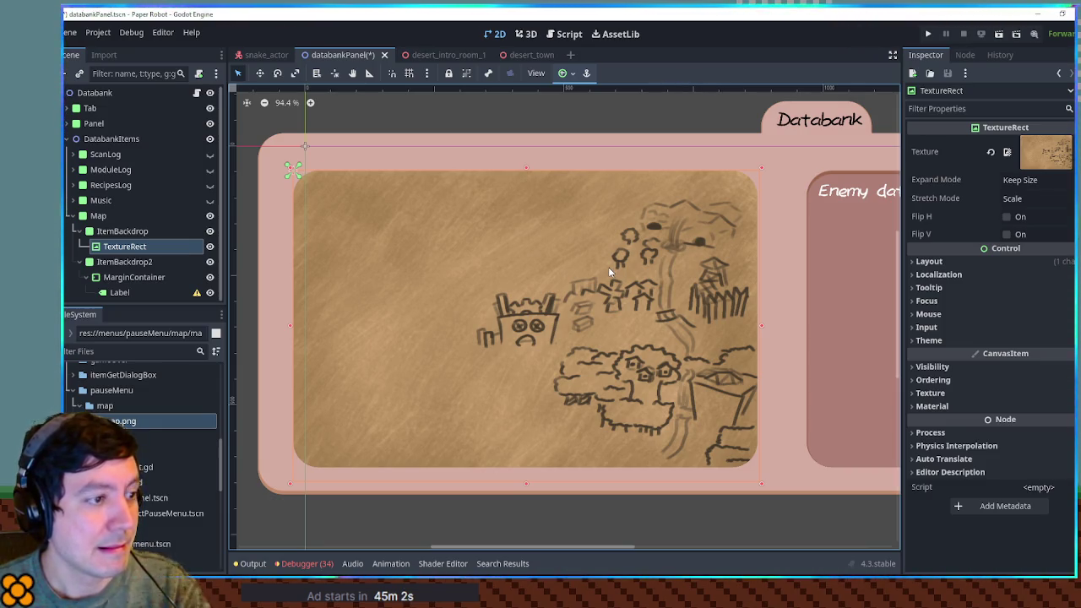
scroll(608, 267, down, 1)
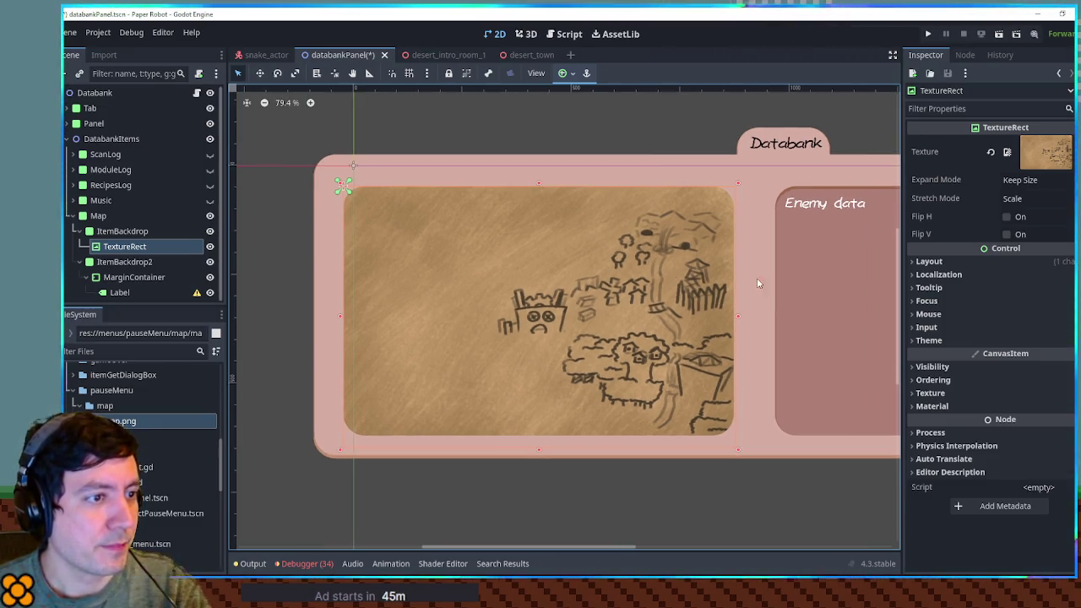
click(792, 311)
scroll(786, 300, down, 1)
click(783, 296)
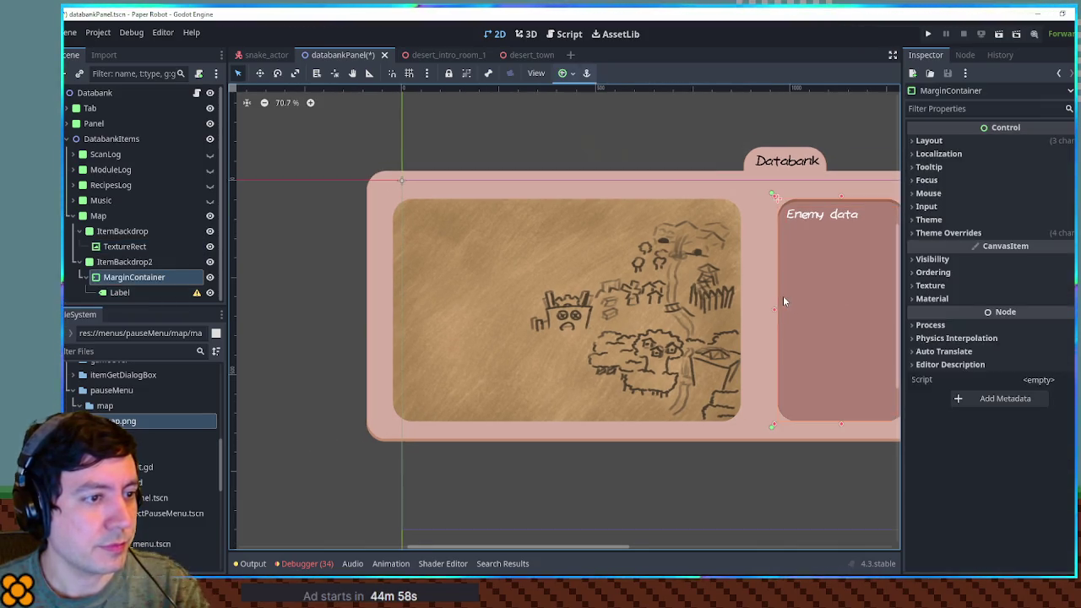
drag(777, 311, 751, 314)
key(ctrl+z)
Step: Save databankPanel.tscn and recheck the map image and backdrop nodes
click(827, 314)
scroll(753, 319, right, 3)
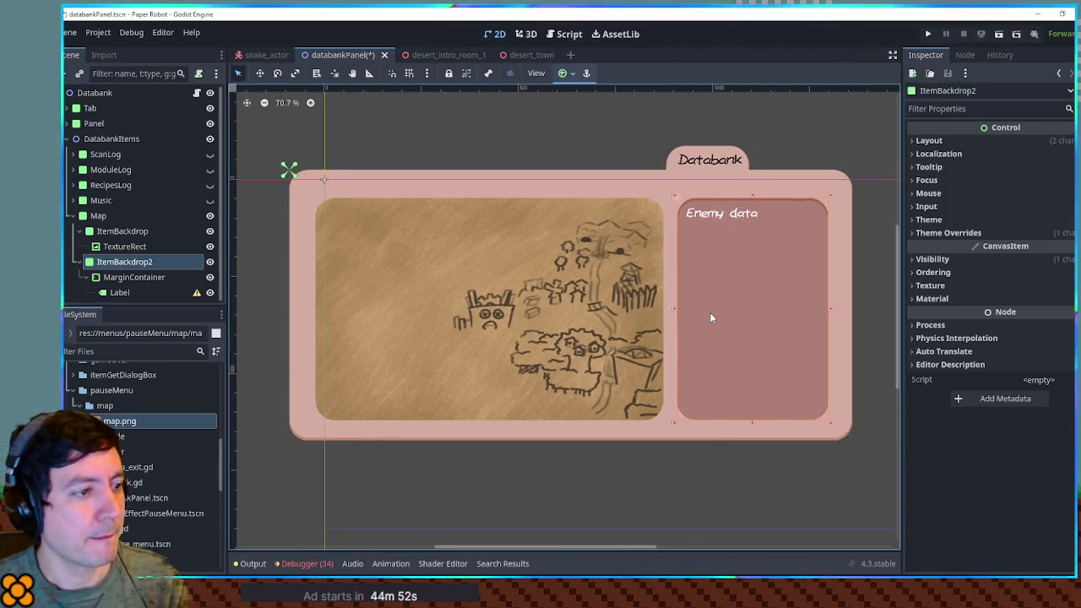
key(ctrl+s)
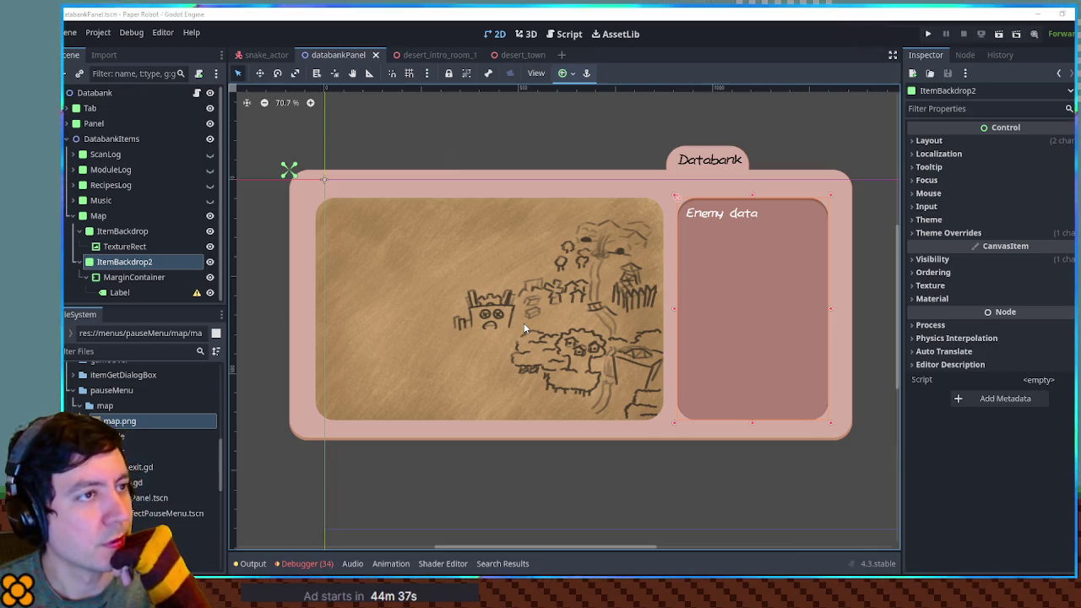
click(123, 247)
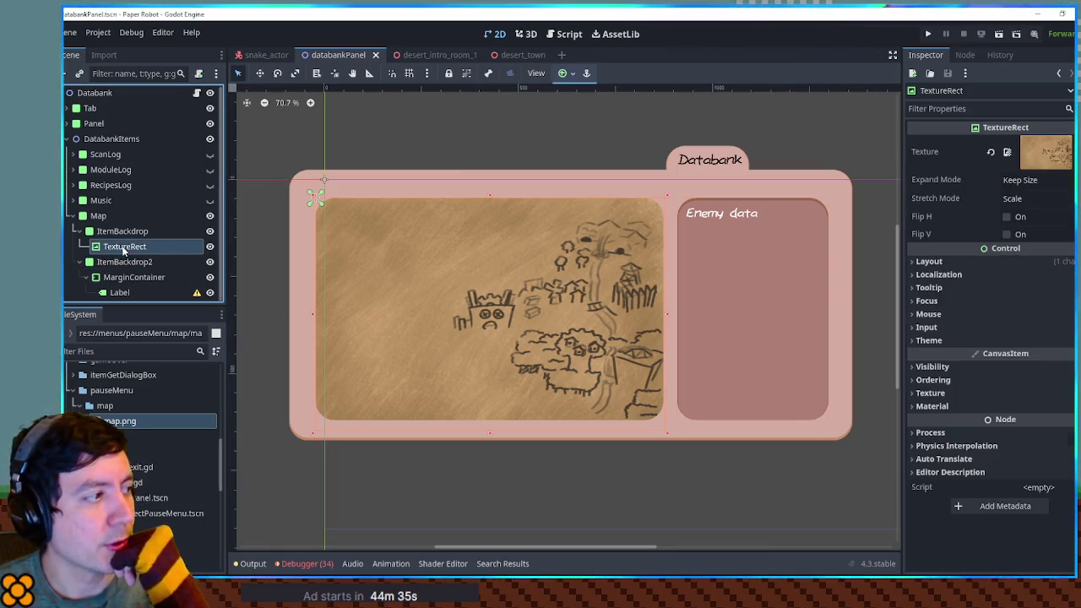
click(124, 231)
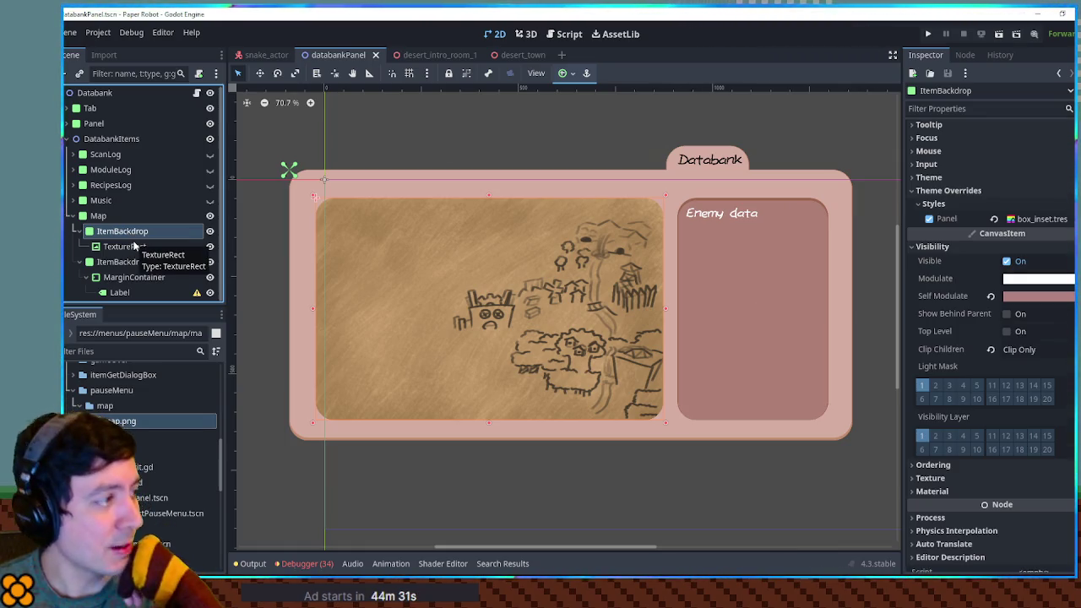
click(126, 246)
click(125, 231)
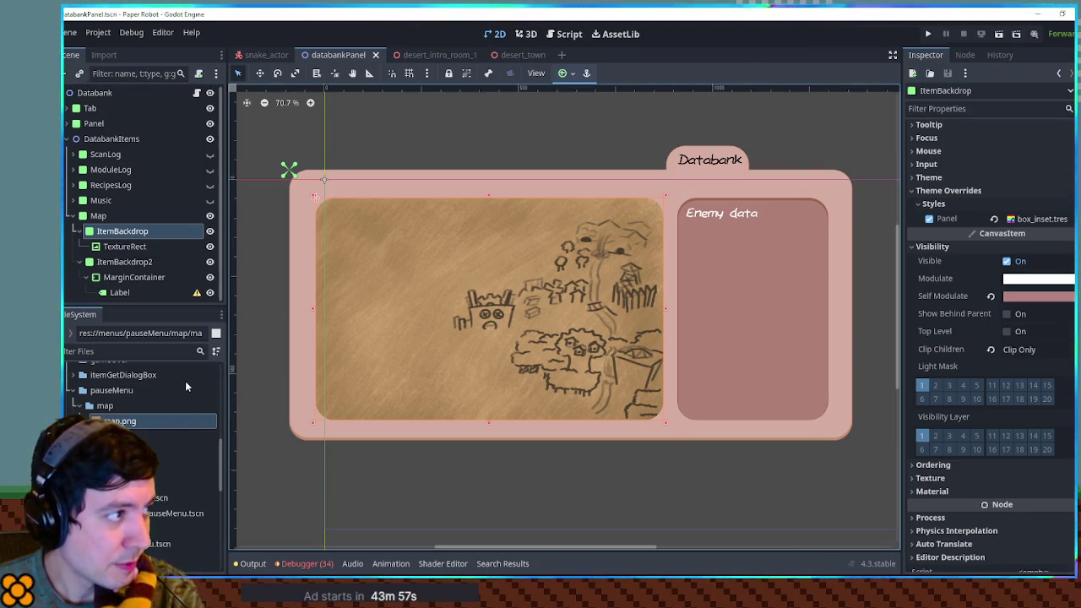
click(569, 35)
Step: In GameManager.gd, add 'visitedScenes = [],' on a new line after collectedSongs
click(269, 158)
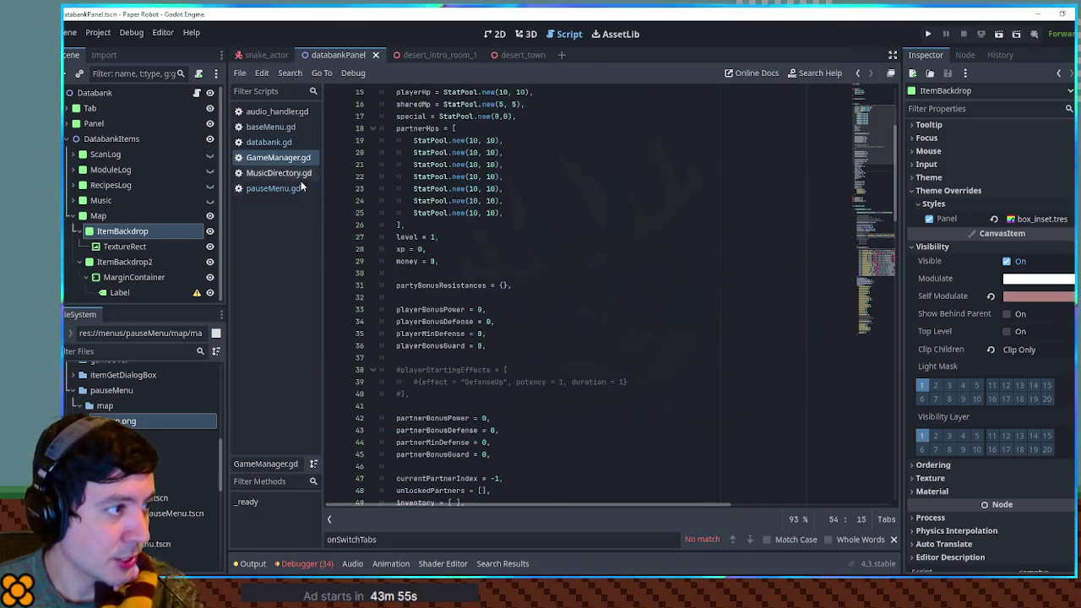
scroll(549, 241, down, 7)
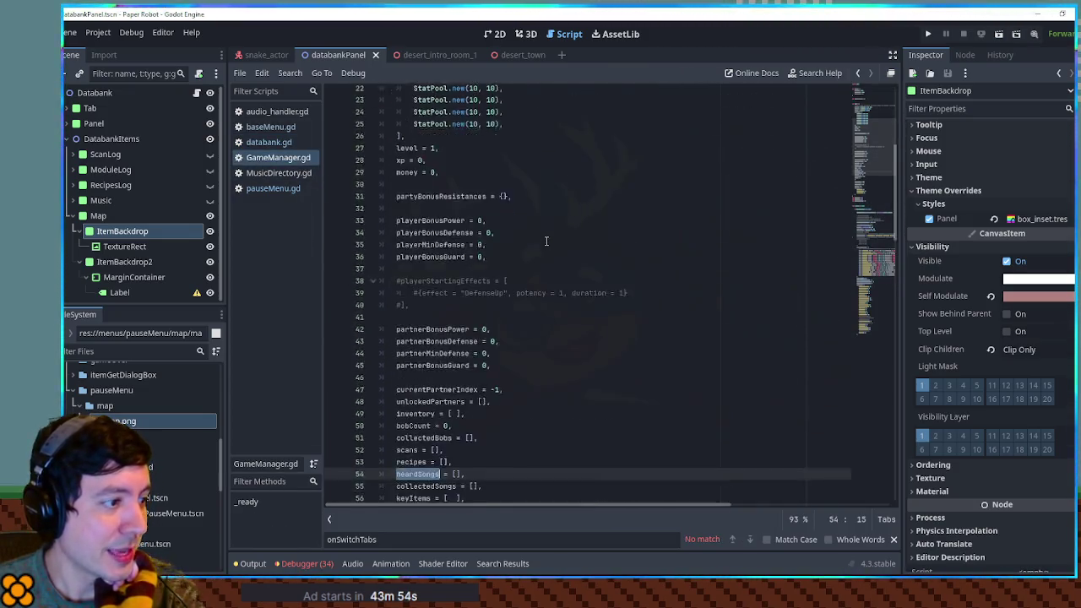
click(422, 321)
click(534, 320)
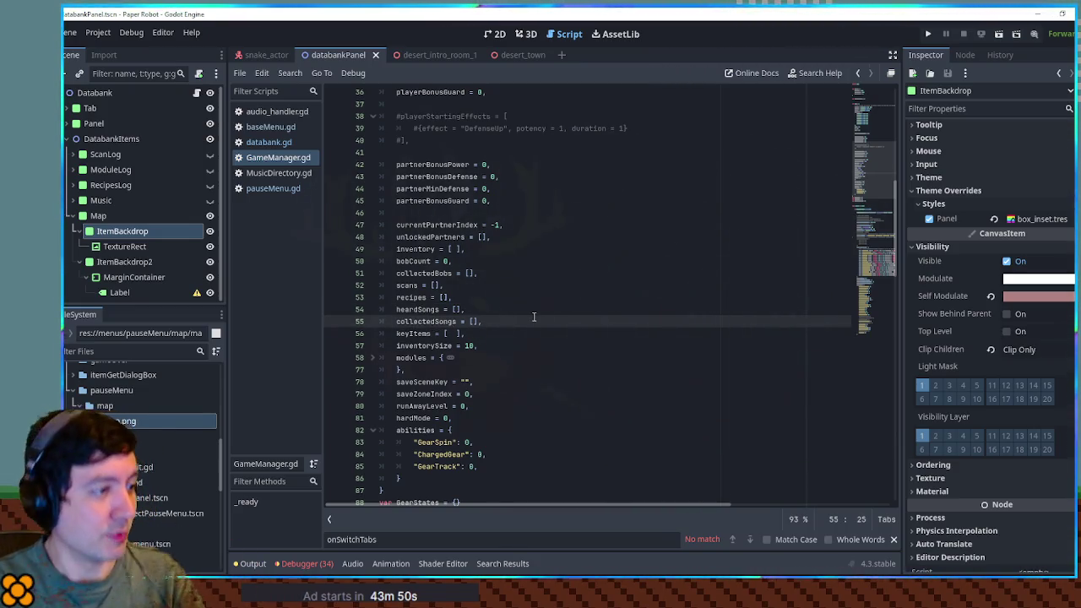
key(Return)
text(visit)
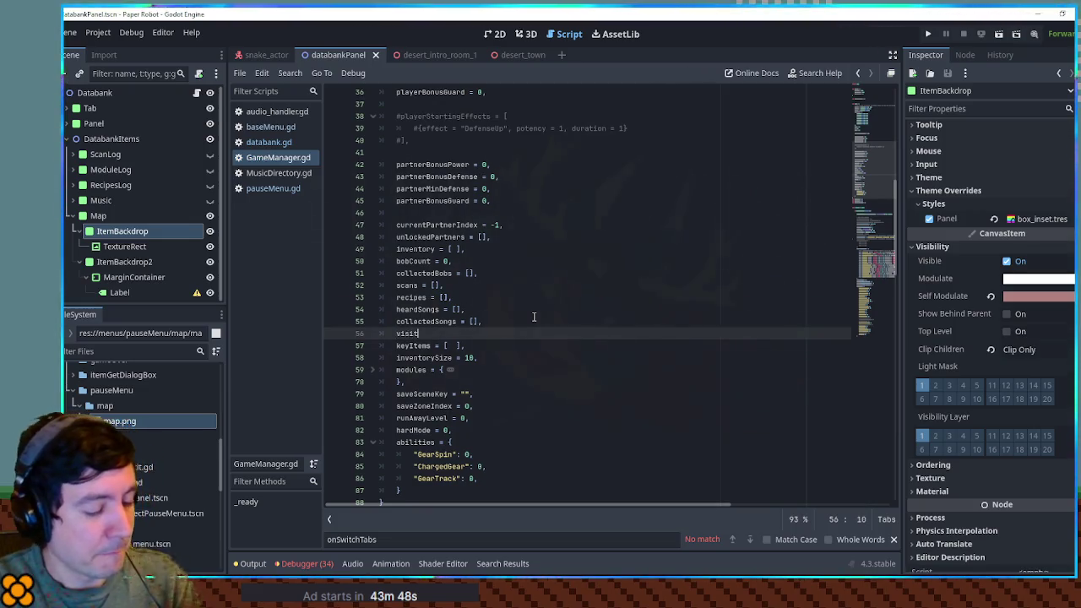
text(edScenes = [)
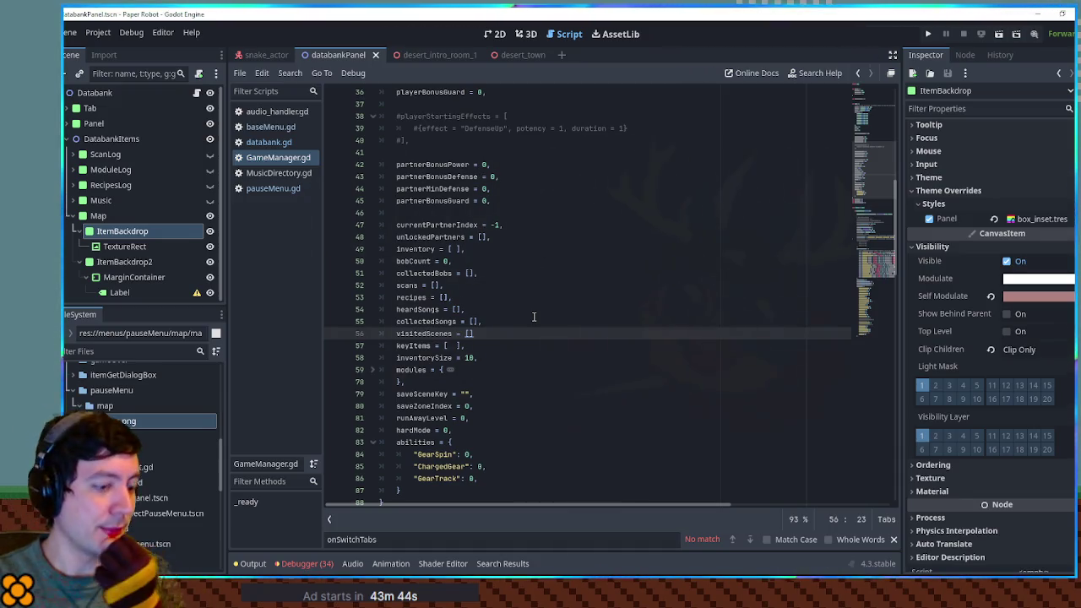
text(],)
click(521, 309)
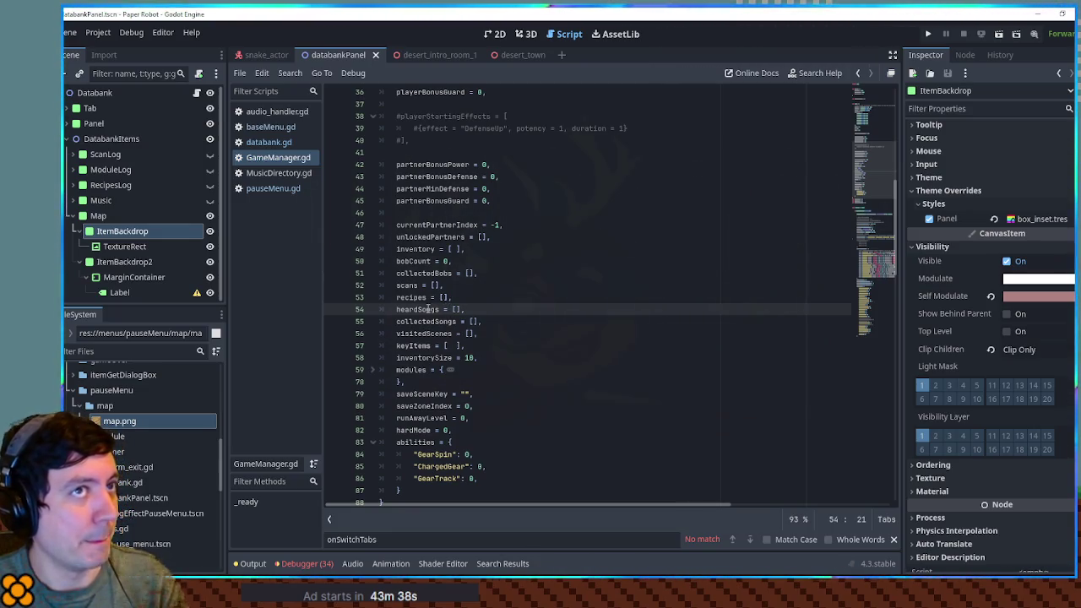
click(153, 350)
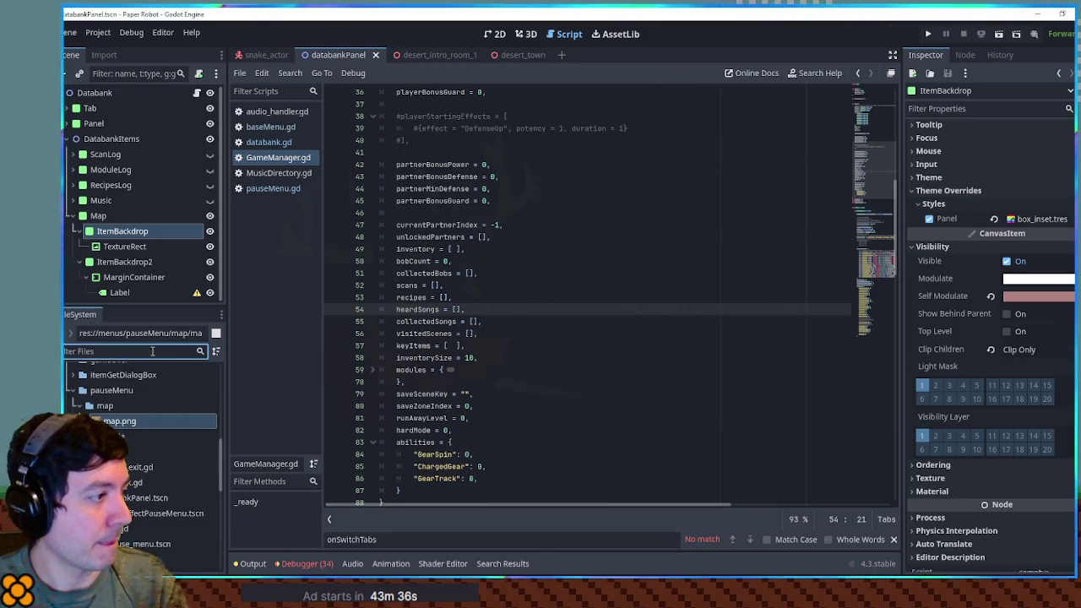
Step: Open SceneManager.gd by filtering project files for 'scene mana'
text(scene mana)
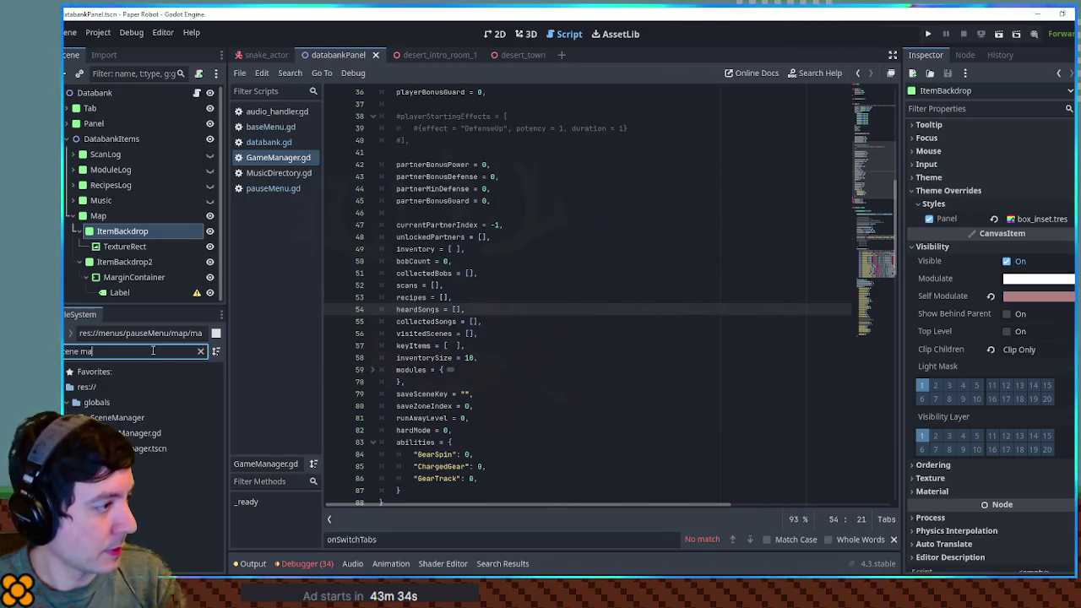
click(139, 434)
double_click(139, 435)
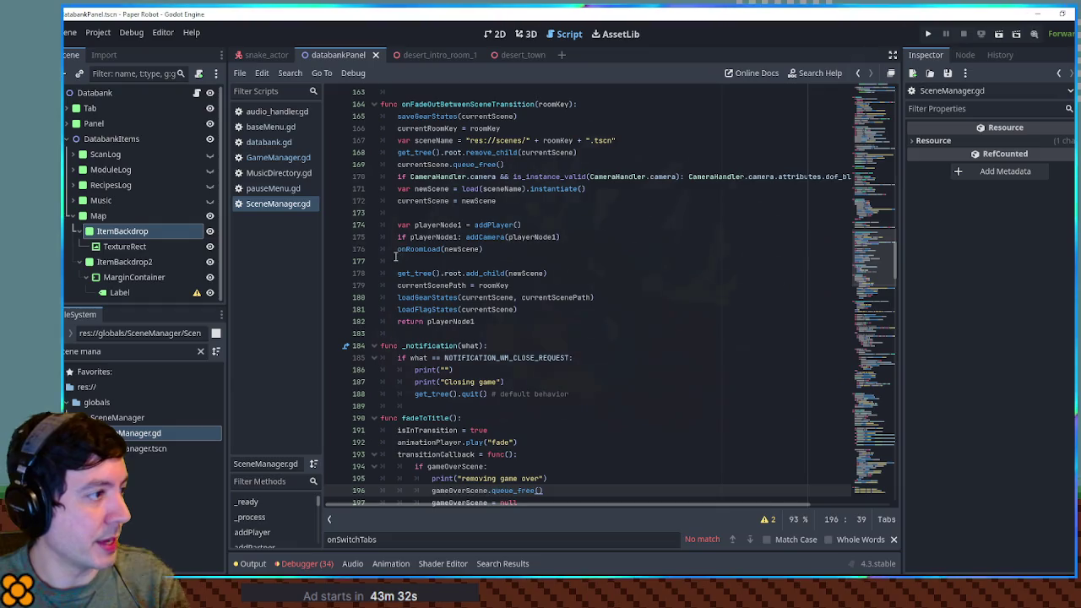
Step: Collapse the unrelated SceneManager functions, from onFadeOutBetweenSceneTransition through onRoomLoad
scroll(535, 289, up, 5)
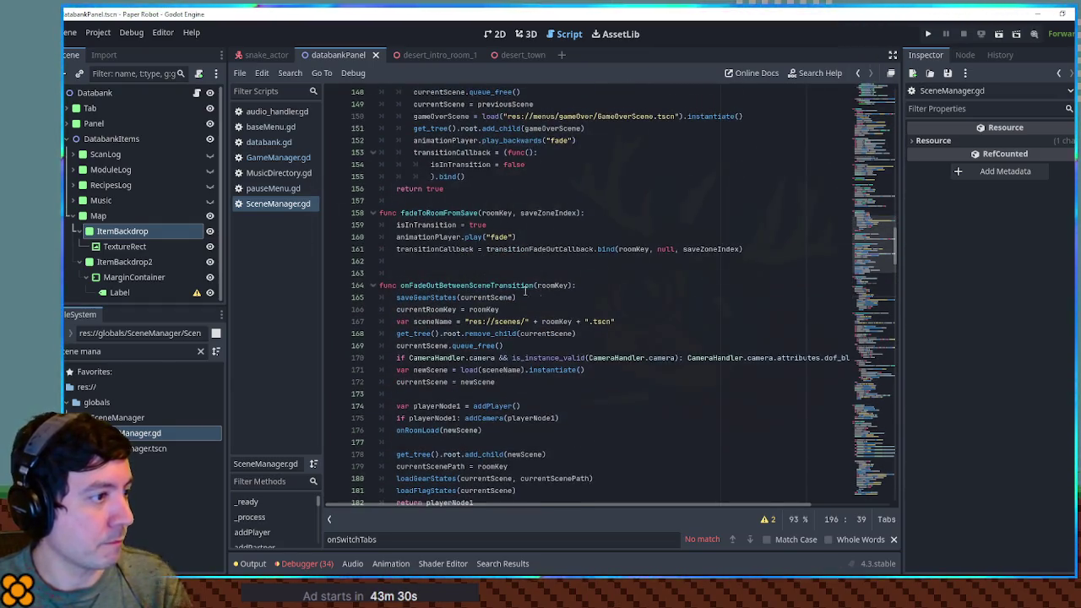
click(377, 289)
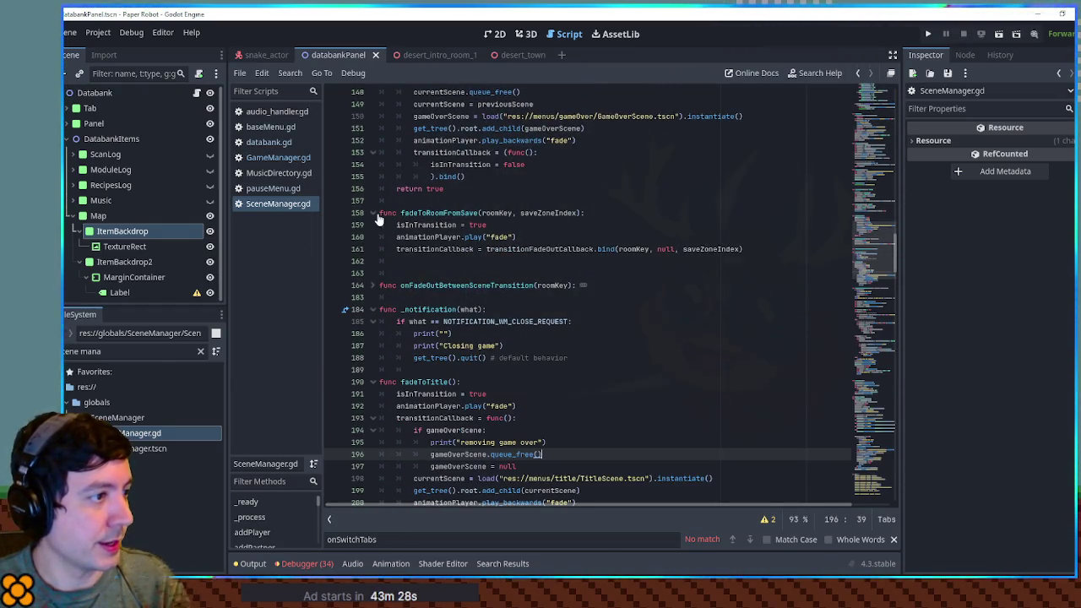
click(377, 214)
click(378, 274)
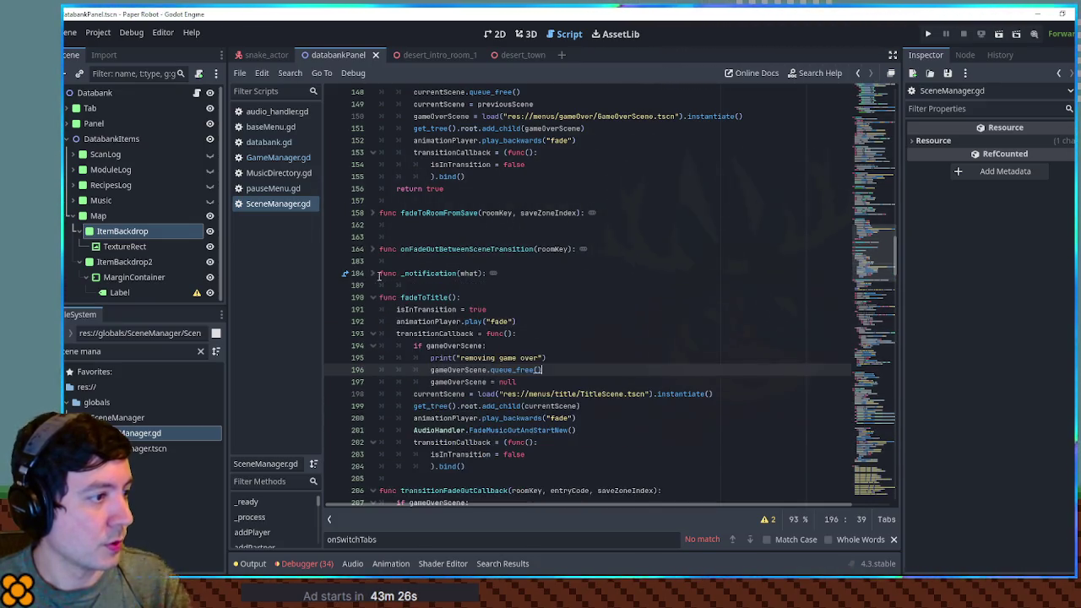
click(375, 298)
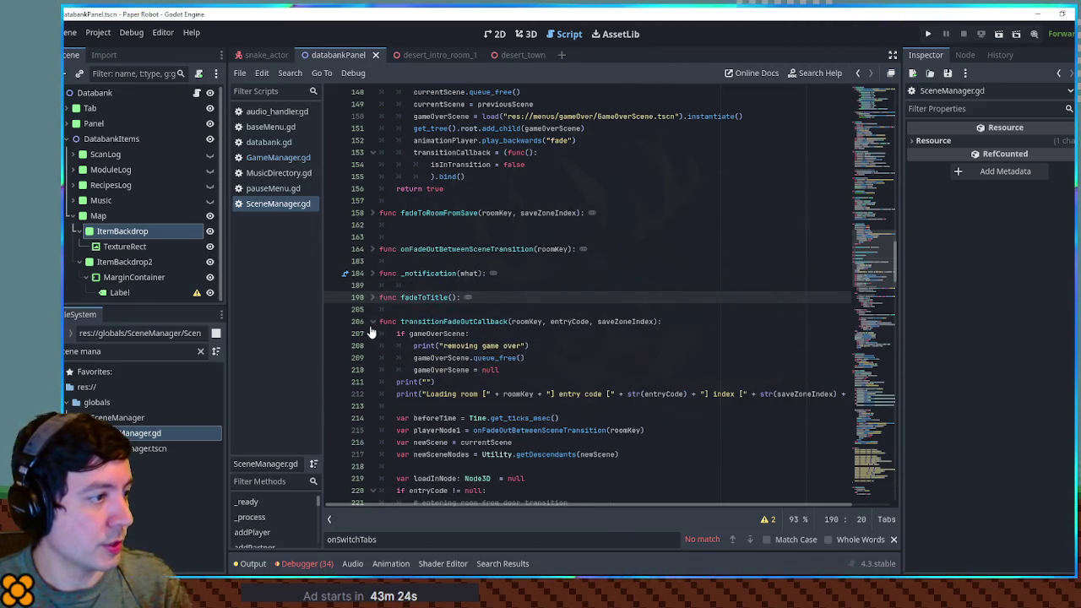
click(372, 322)
scroll(426, 315, down, 4)
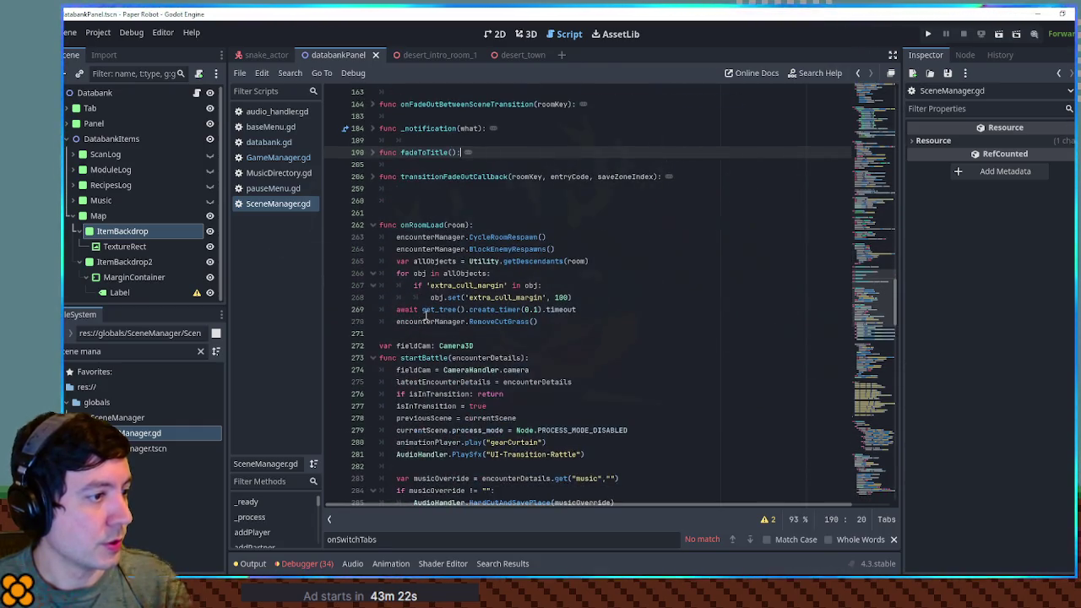
click(374, 359)
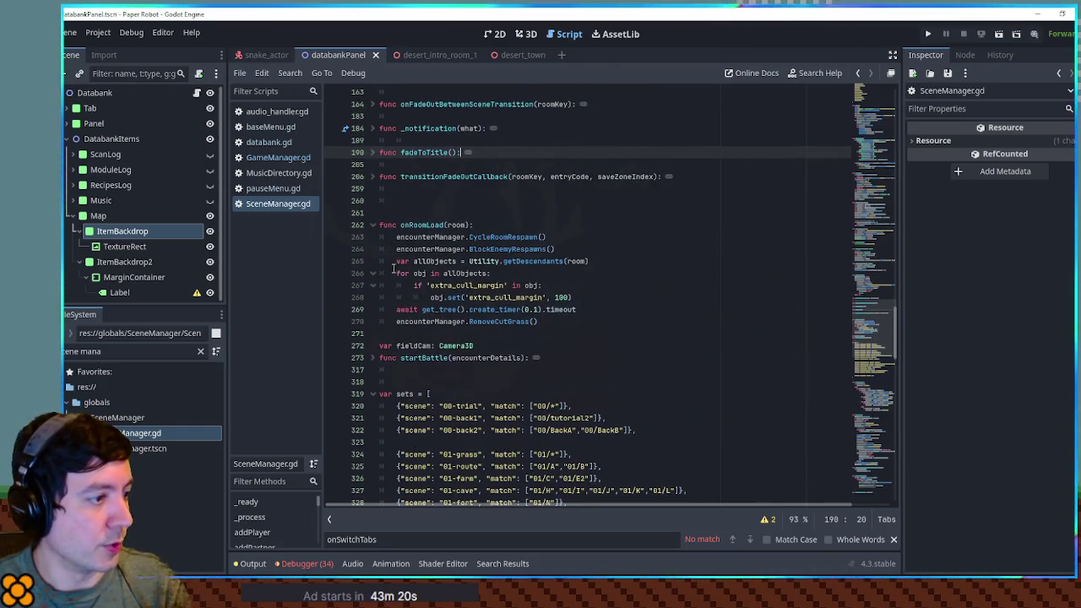
click(376, 227)
scroll(406, 253, up, 10)
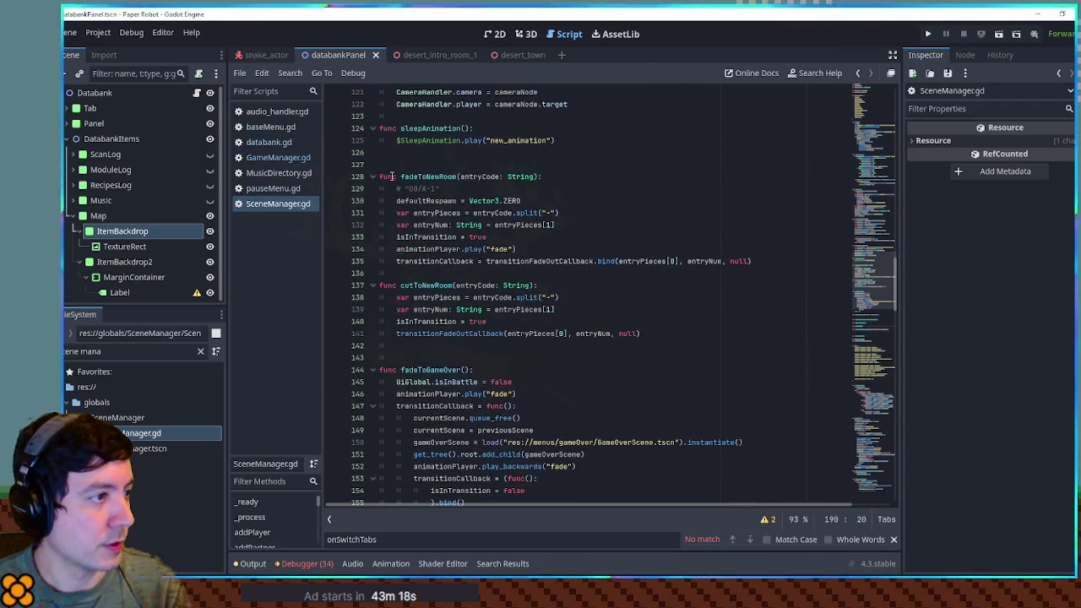
Step: Search the whole project for fadeToNewRoom, listing 15 matches in 8 files
double_click(479, 176)
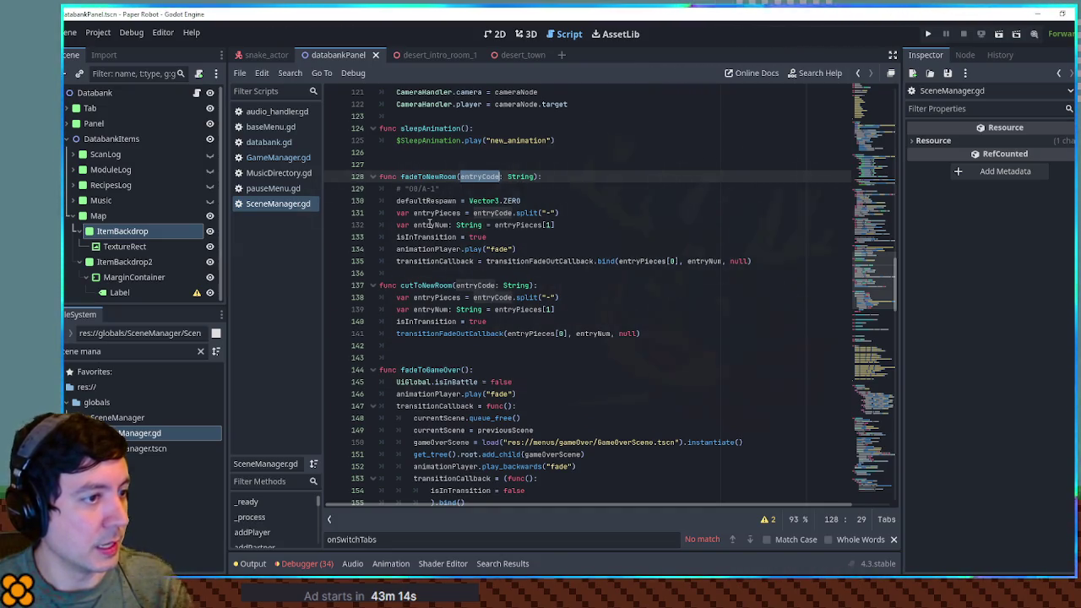
double_click(657, 261)
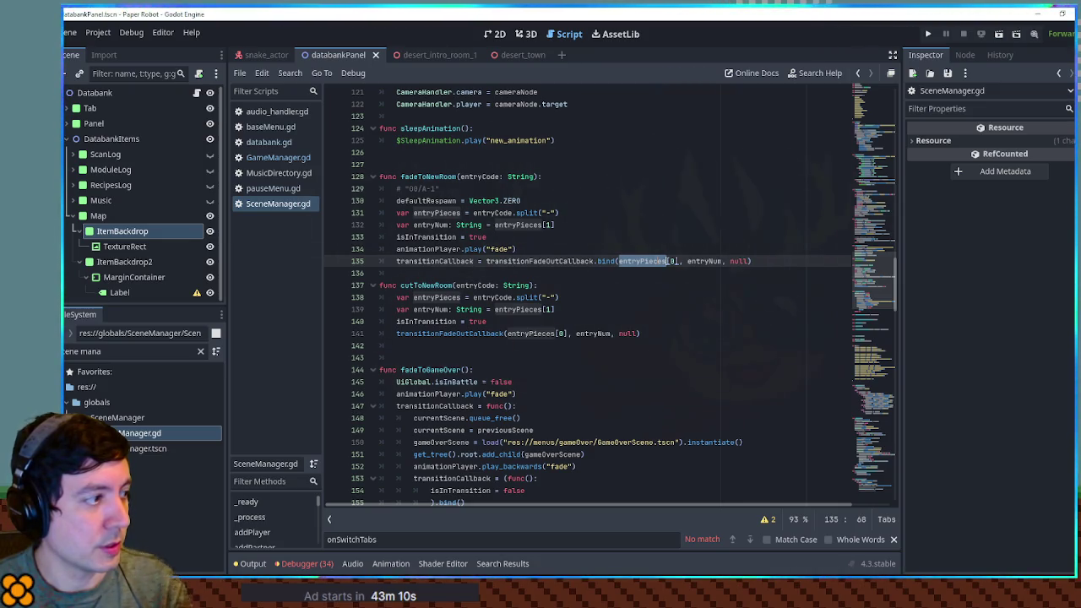
click(428, 176)
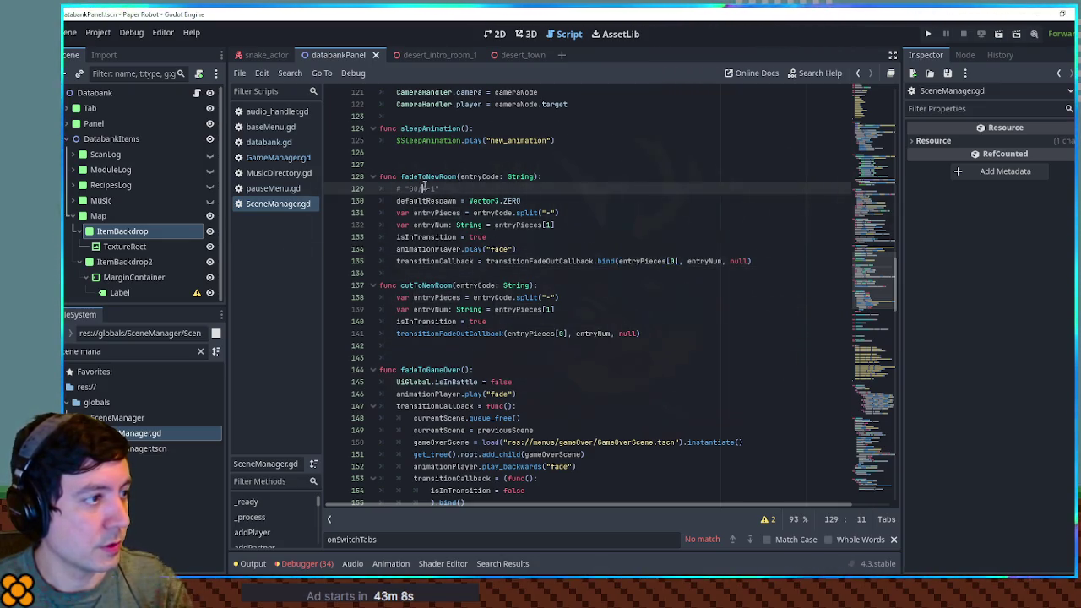
double_click(428, 177)
key(ctrl+shift+f)
click(589, 344)
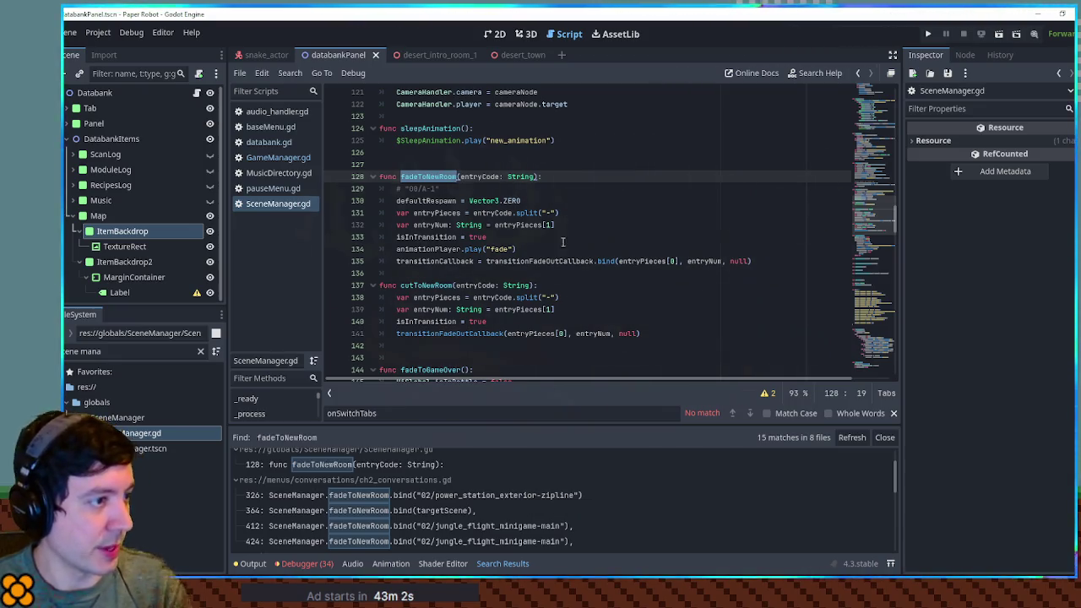
Step: Add a line appending entryPieces[0] to GameManager.Stats.visitedScenes after transitionCallback
double_click(435, 213)
drag(618, 261, 676, 264)
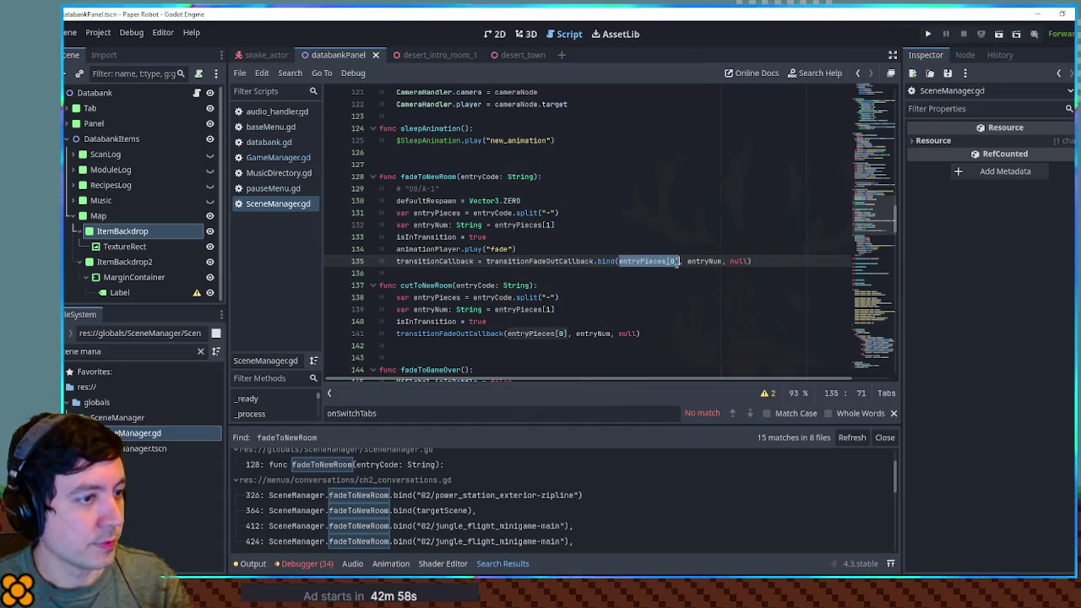
click(766, 261)
key(Return)
text(GameManager.S)
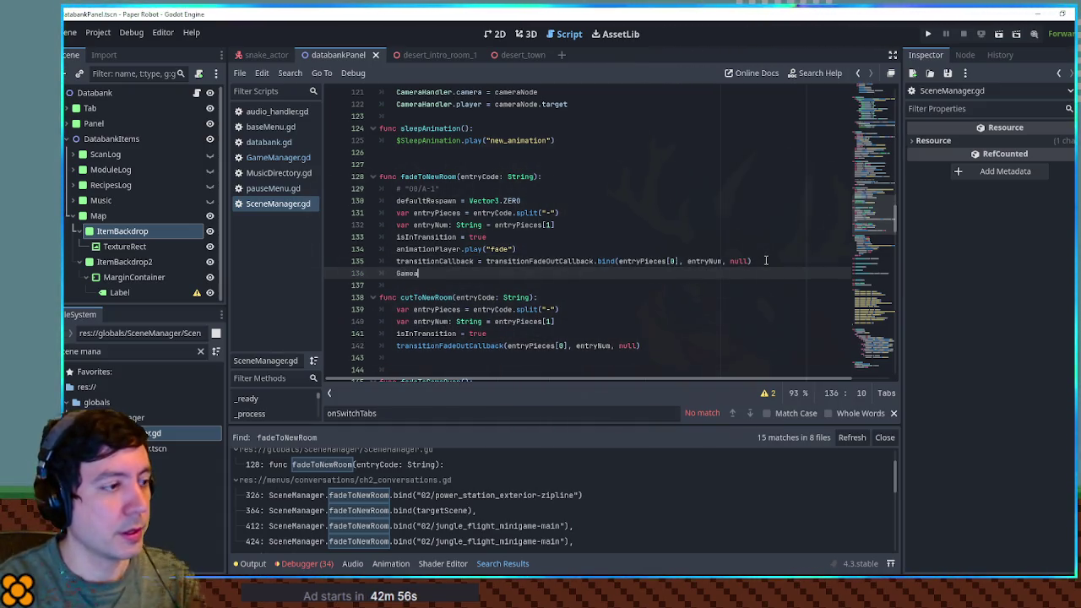
text(tats.visib)
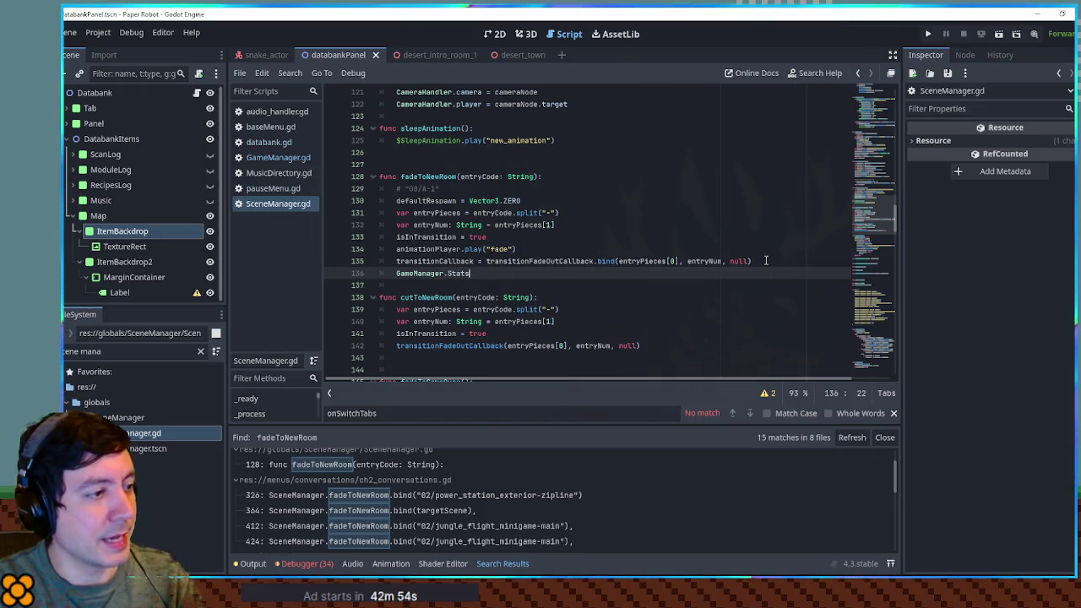
key(BackSpace)
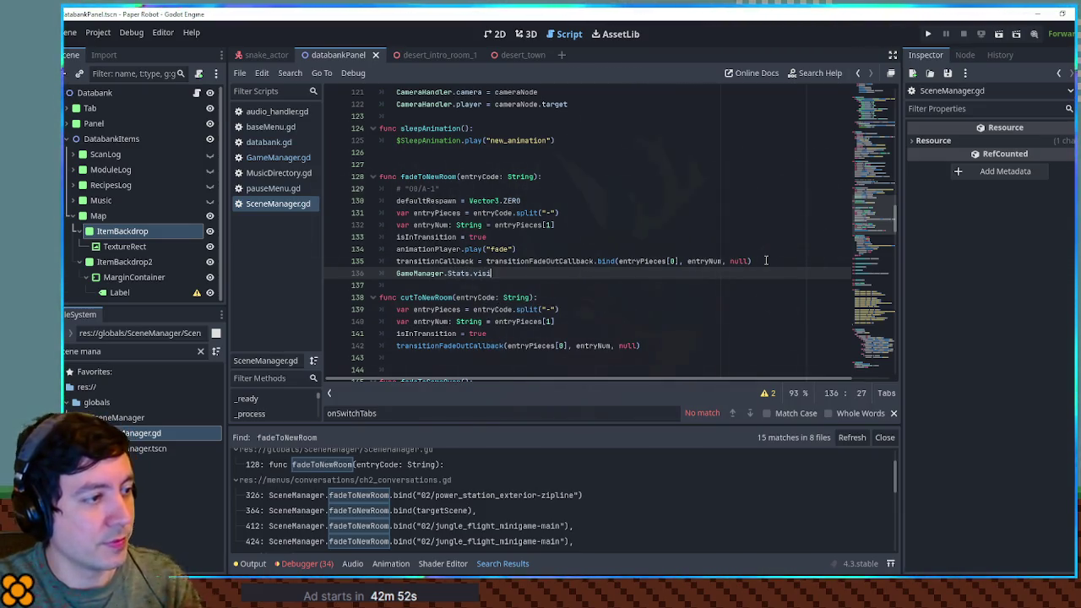
text(tedScenes.)
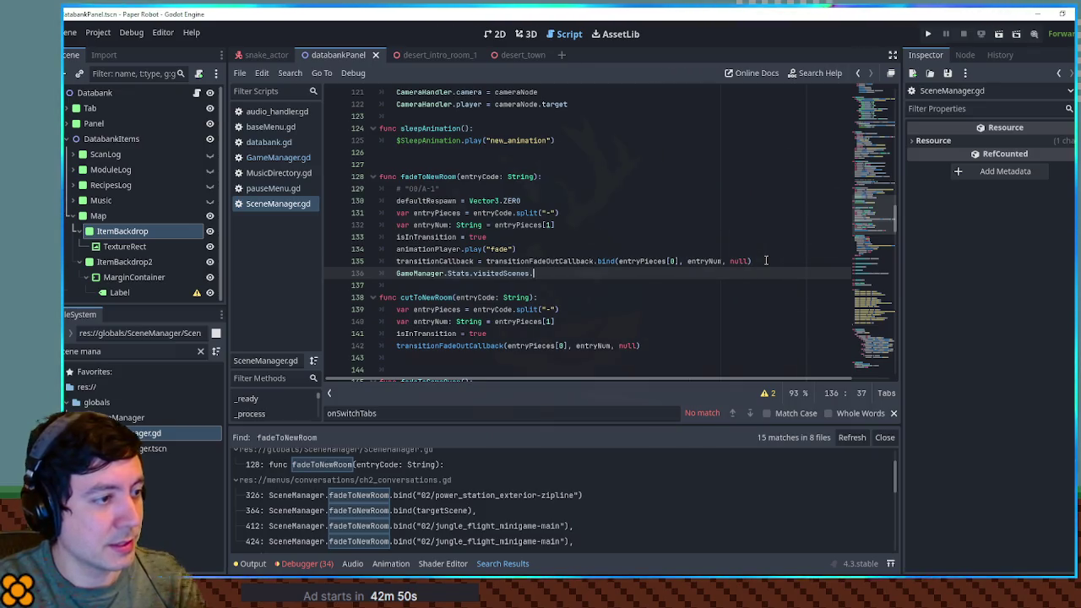
text(append(entryPieces[0])
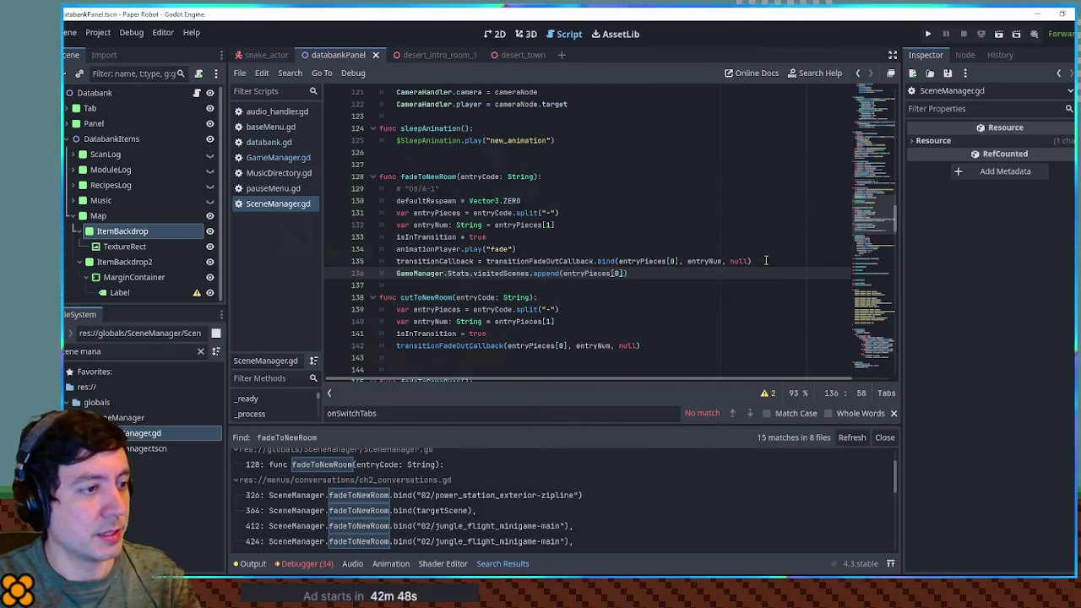
Step: Declare var roomKey = entryPieces[0] above it and pass roomKey to the bind call
key(Up)
key(ctrl+shift+Return)
text(var roomKey =)
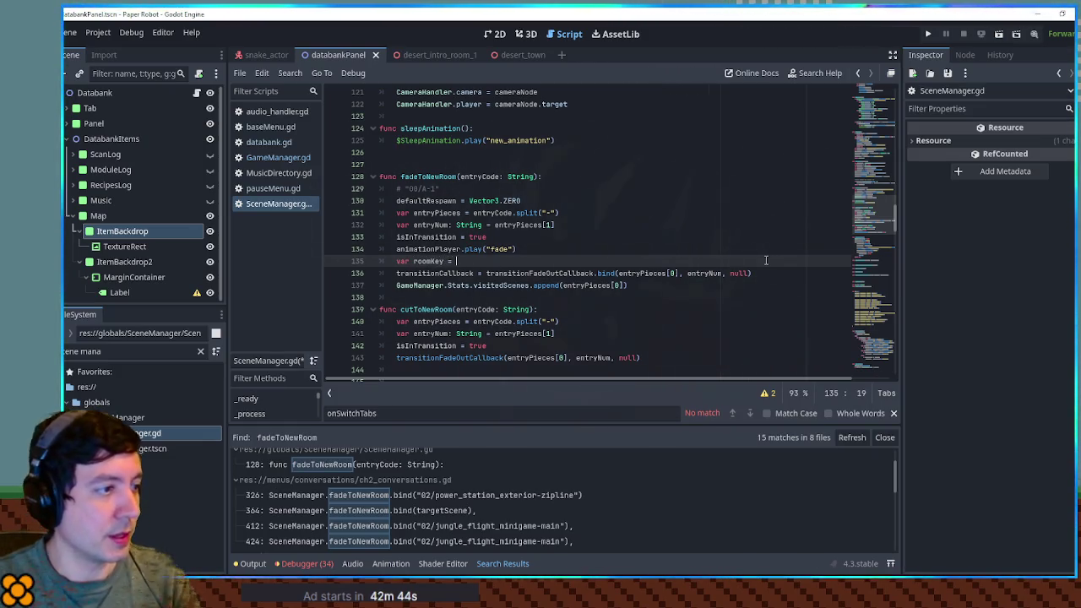
drag(617, 272, 681, 273)
key(ctrl+c)
key(BackSpace)
click(653, 260)
key(ctrl+v)
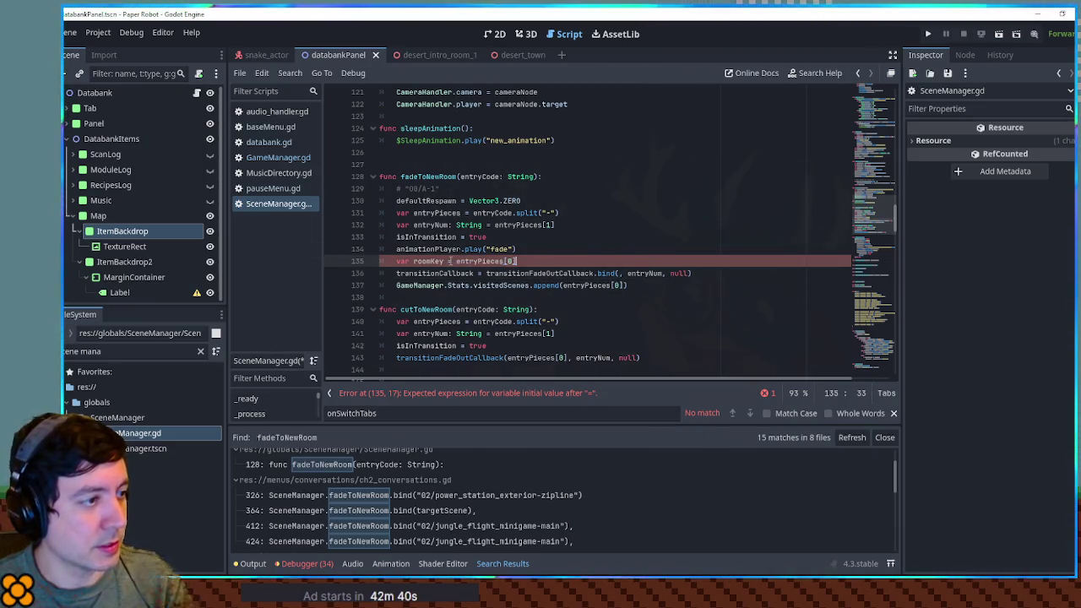
click(620, 273)
text(roomKey)
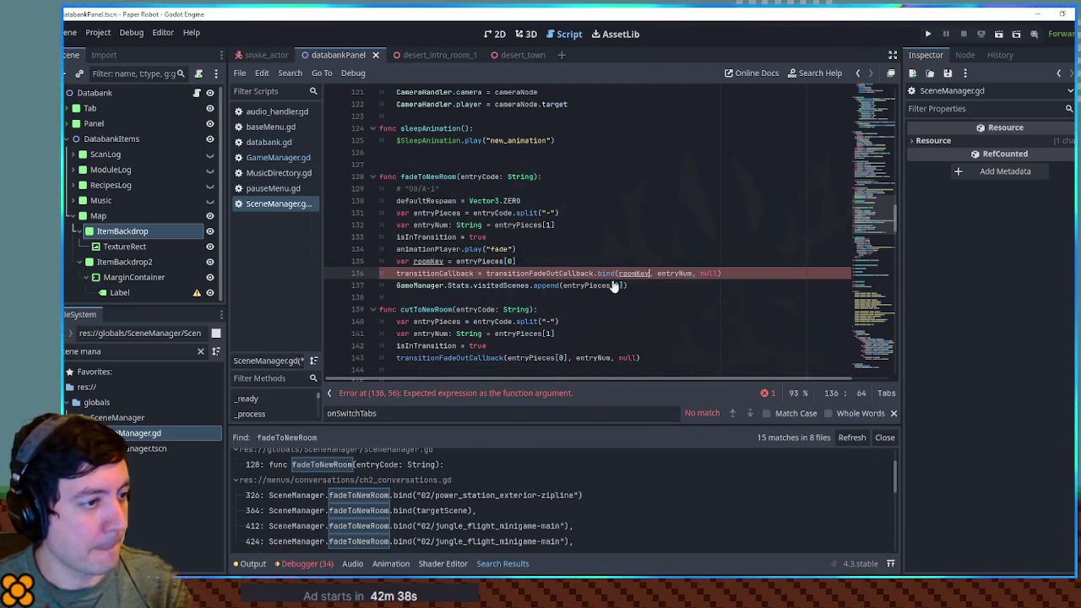
Step: Append roomKey only if !GameManager.Stats.visitedScenes.has(roomKey)
drag(563, 285, 621, 286)
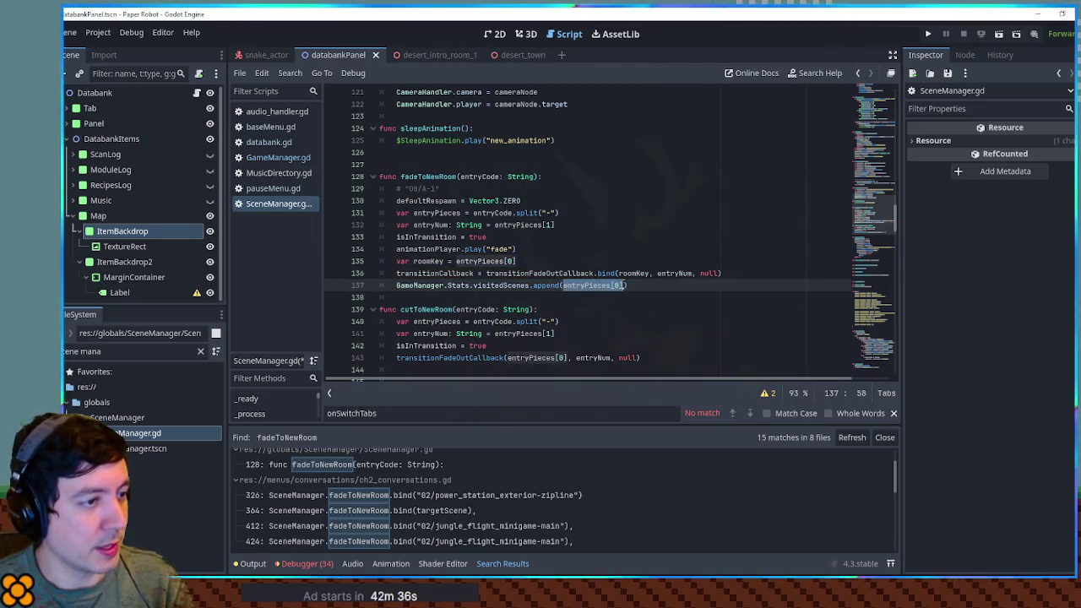
text(roomKey)
drag(396, 286, 531, 285)
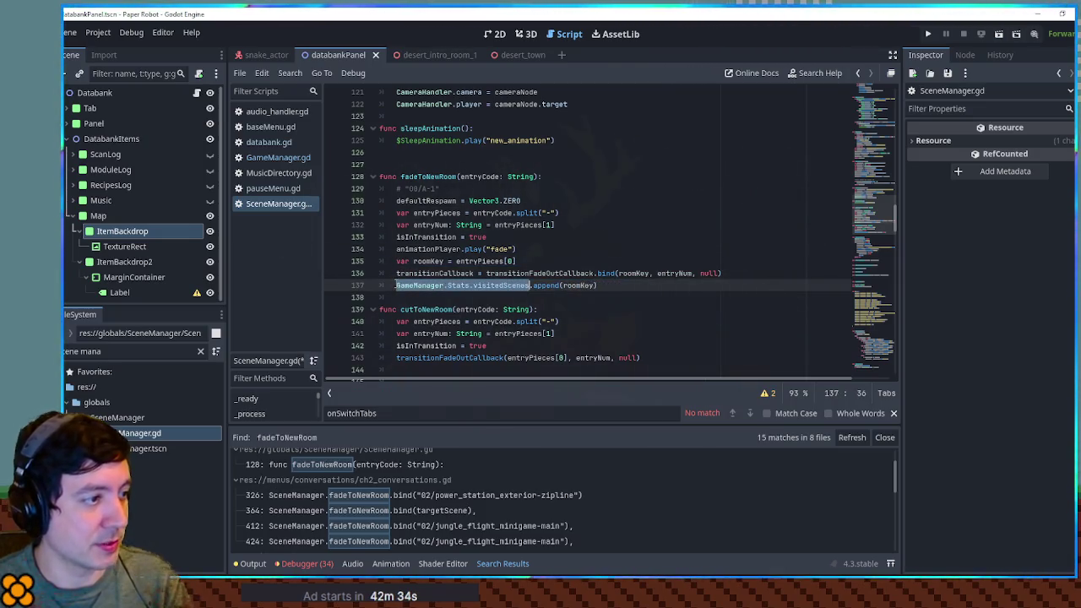
click(396, 285)
text(if !)
text(GameManager.Stats.visitedScenes)
text(.has(roomK)
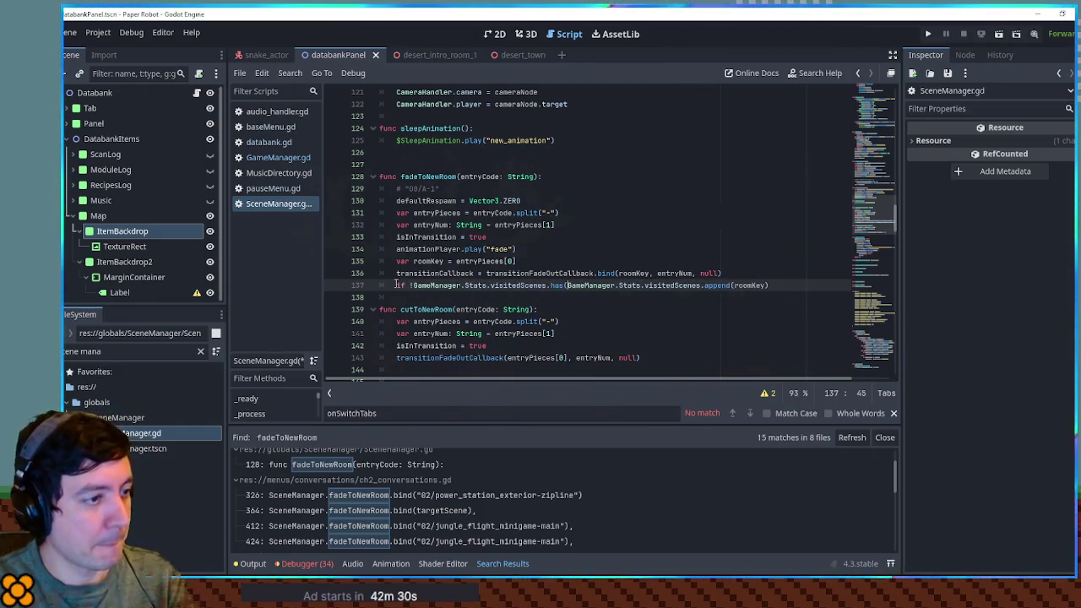
text(ey):)
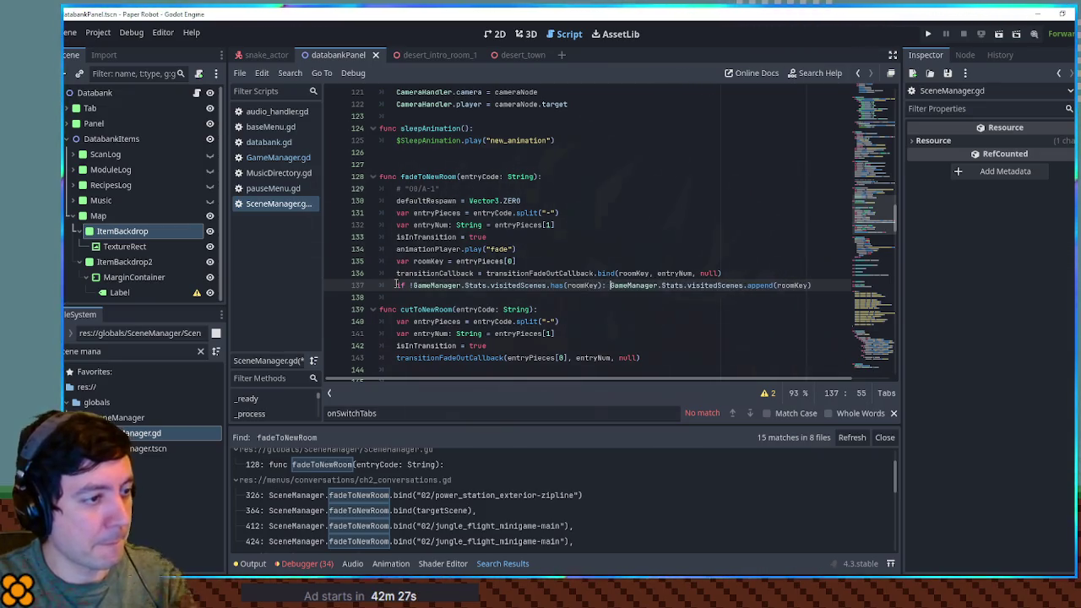
click(787, 258)
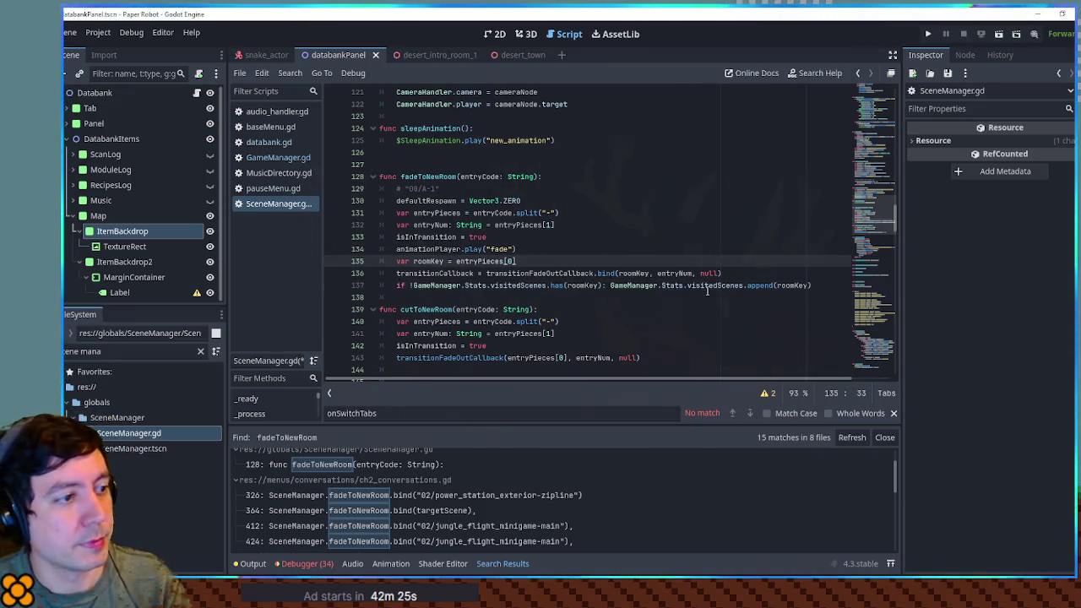
Step: Save SceneManager.gd and close the onSwitchTabs find bar
key(ctrl+s)
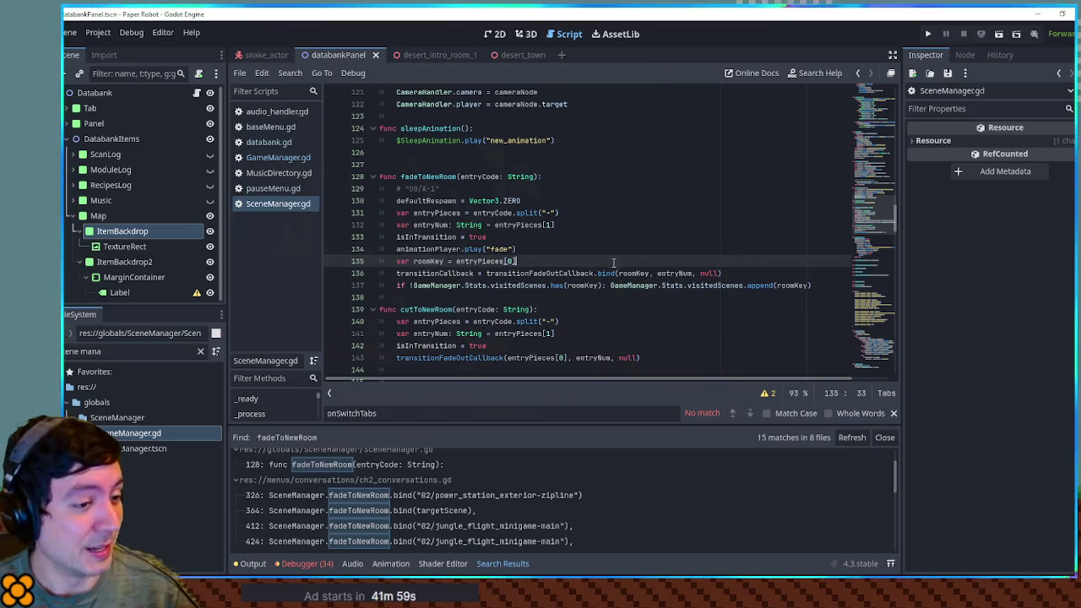
click(893, 413)
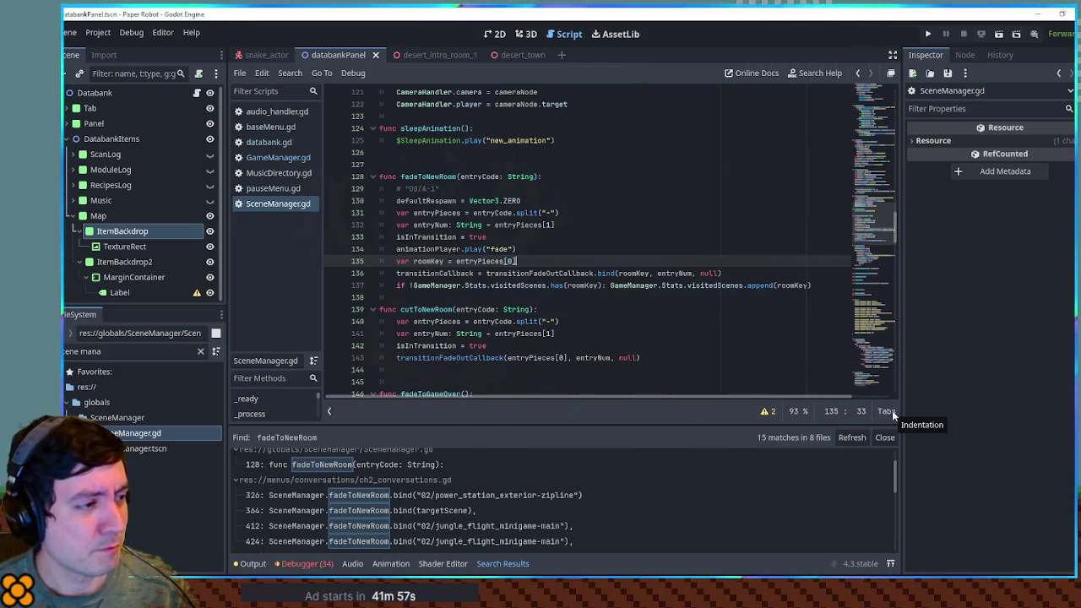
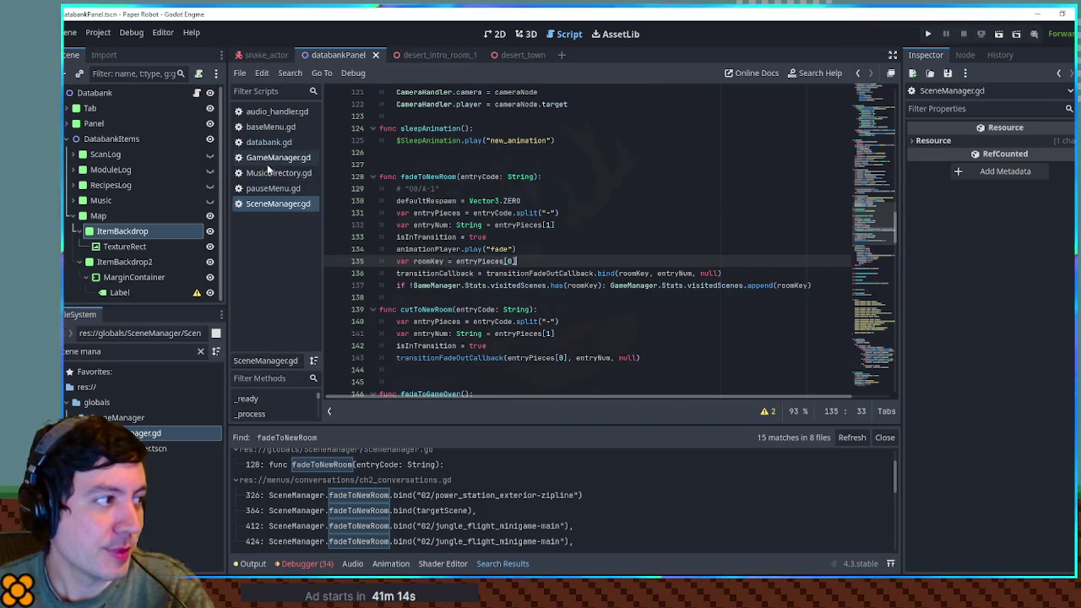
Step: Filter the FileSystem dock for 'debug m' and open debug_menu.gd
click(122, 354)
key(BackSpace)
key(BackSpace)
key(BackSpace)
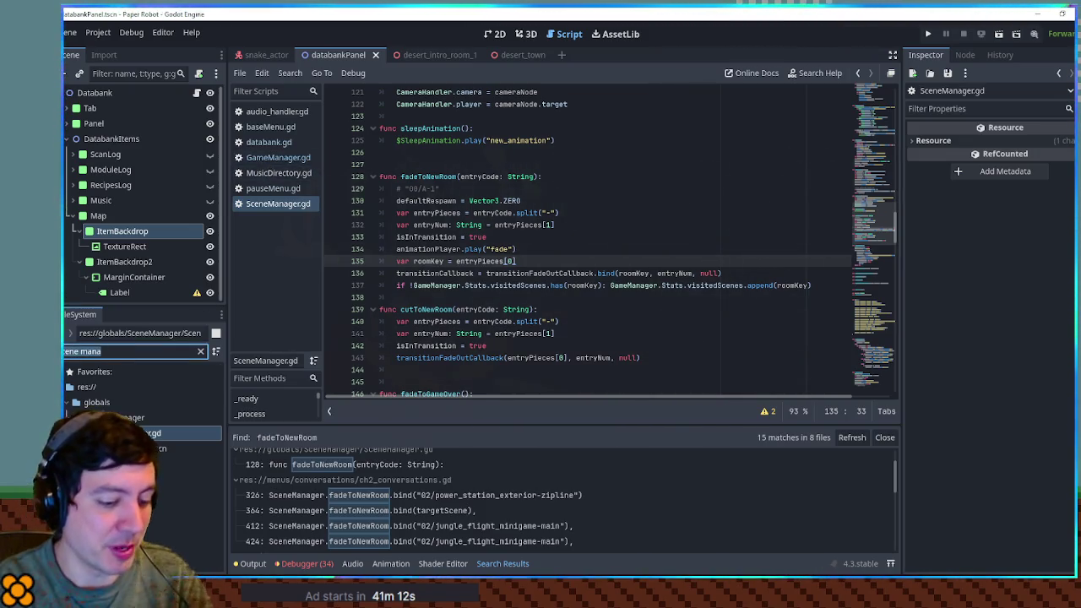
text(debug)
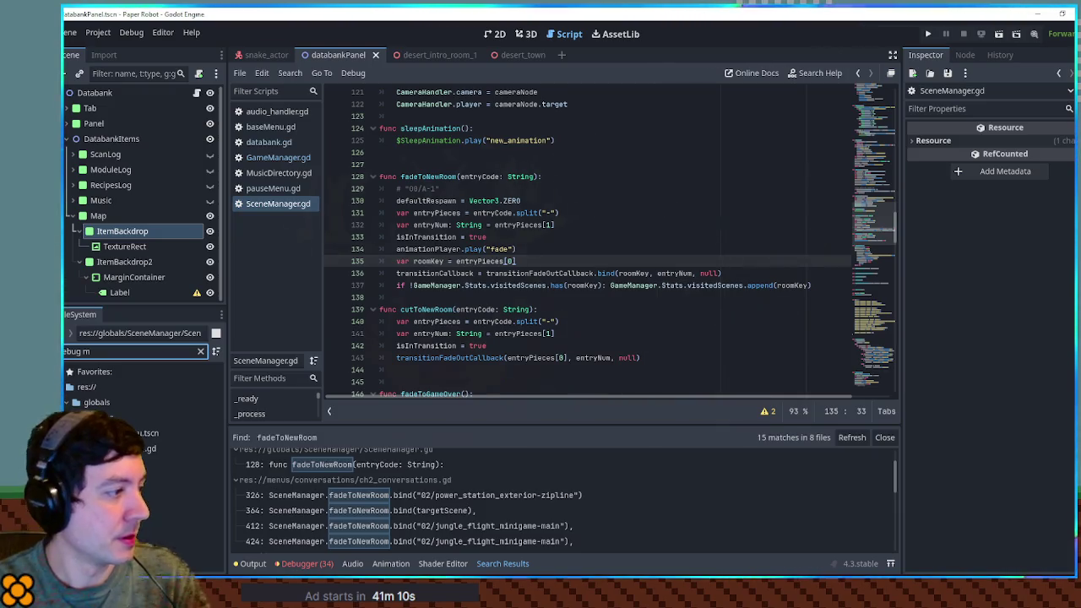
text( m)
double_click(148, 449)
Step: Fold the valueDirectory dictionary and setupValueEditor function to reach warpDirectory
scroll(871, 131, down, 6)
scroll(872, 132, down, 10)
scroll(874, 132, up, 10)
scroll(876, 132, down, 3)
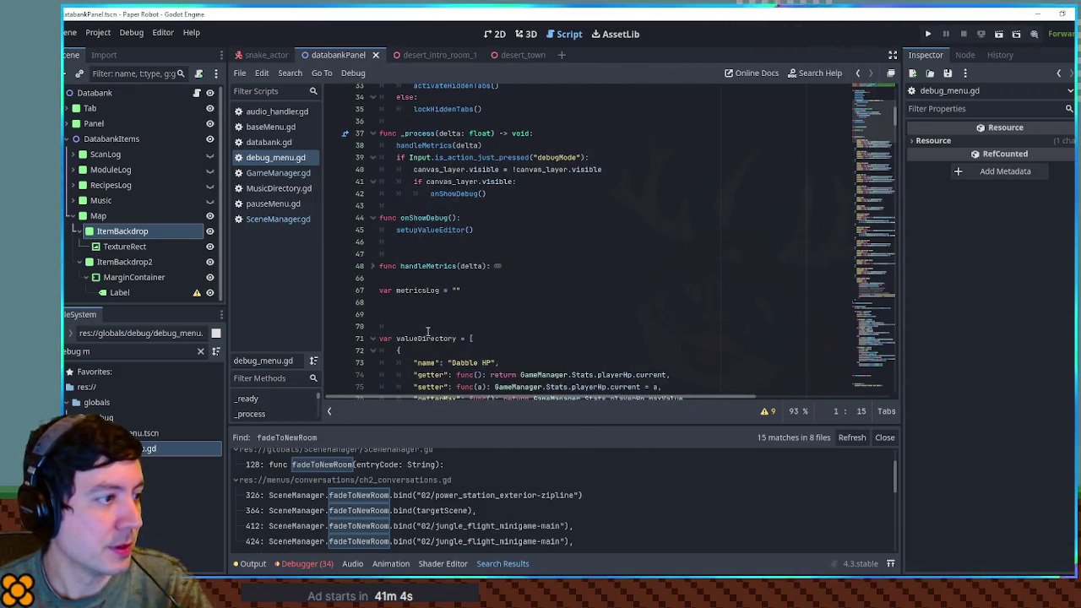
click(374, 338)
scroll(394, 329, down, 7)
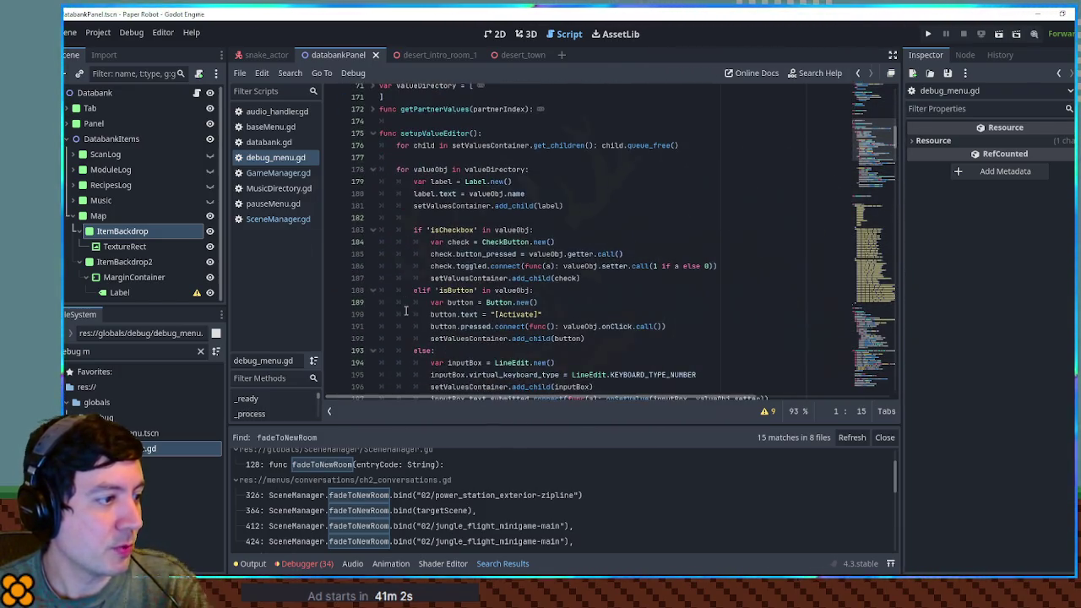
click(373, 132)
scroll(394, 248, down, 5)
Step: Highlight the prologue room names in warpDirectory, from book_intro down to BackB
click(507, 232)
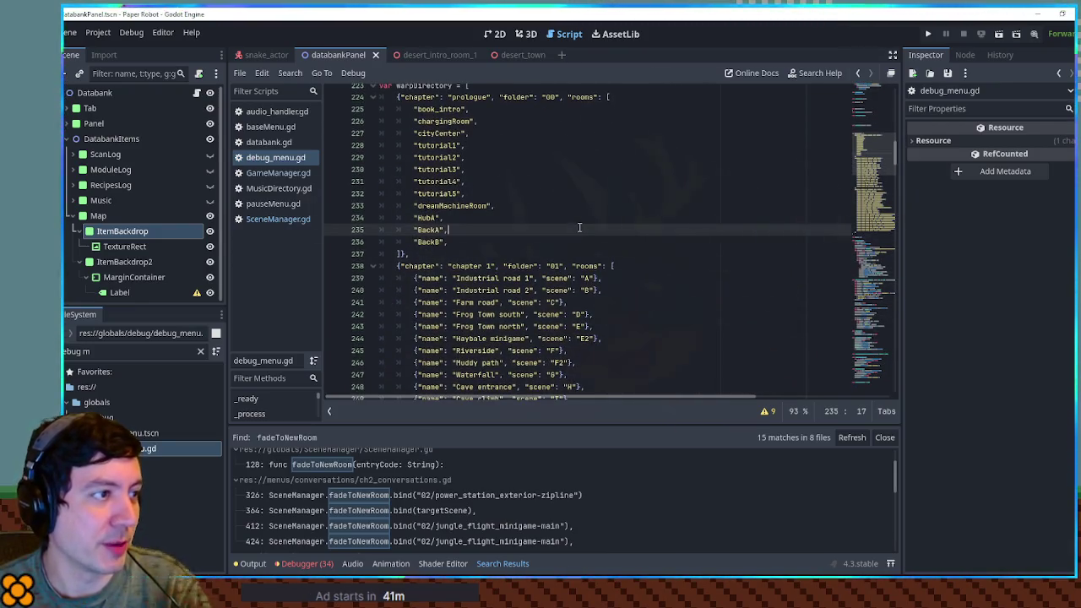
scroll(507, 231, up, 1)
double_click(420, 133)
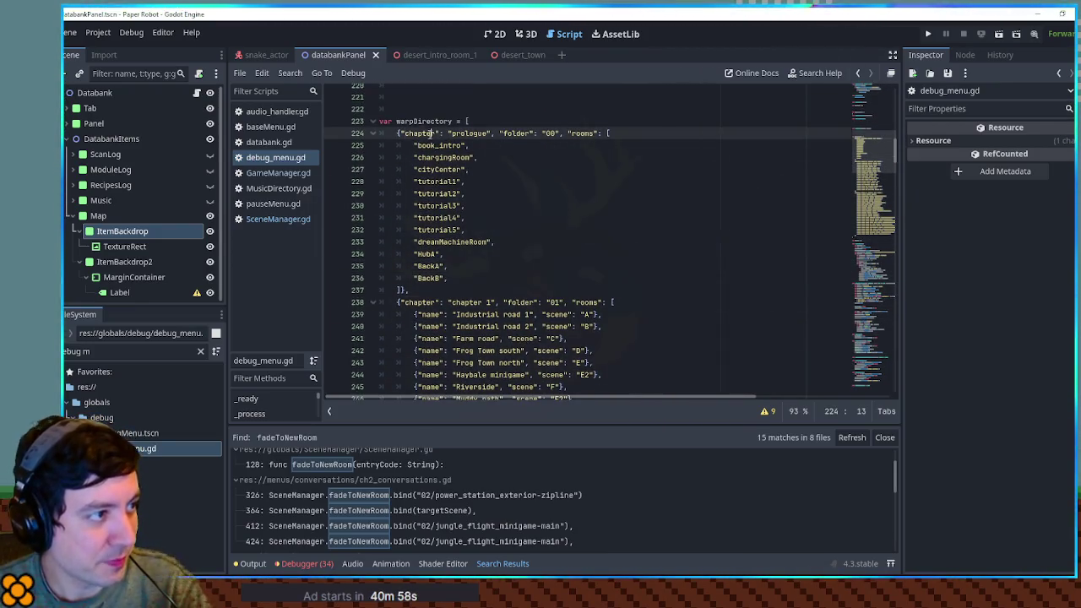
double_click(468, 133)
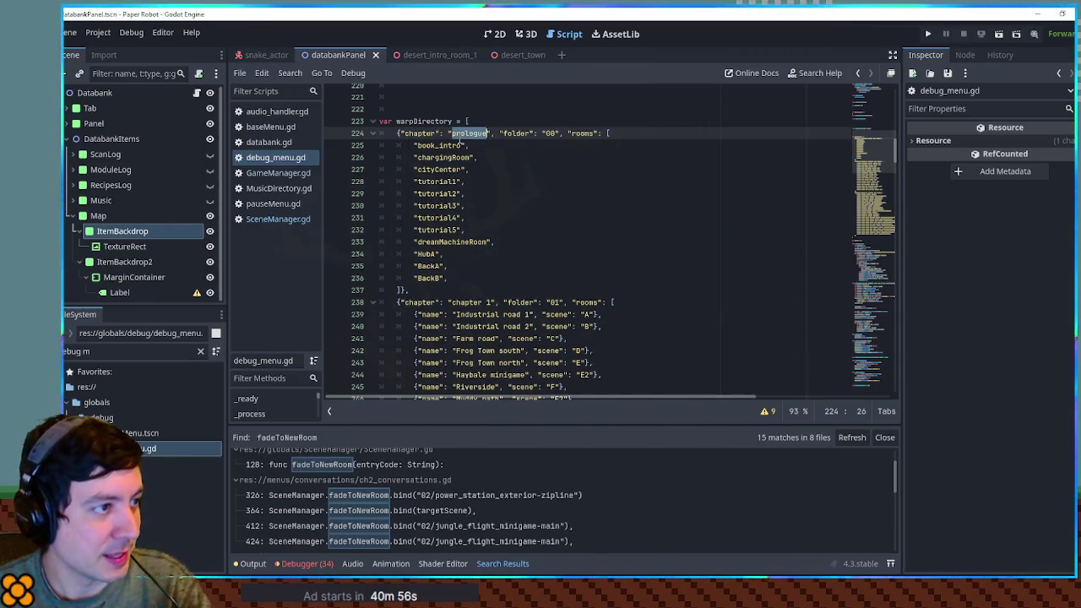
drag(439, 147, 454, 282)
click(454, 281)
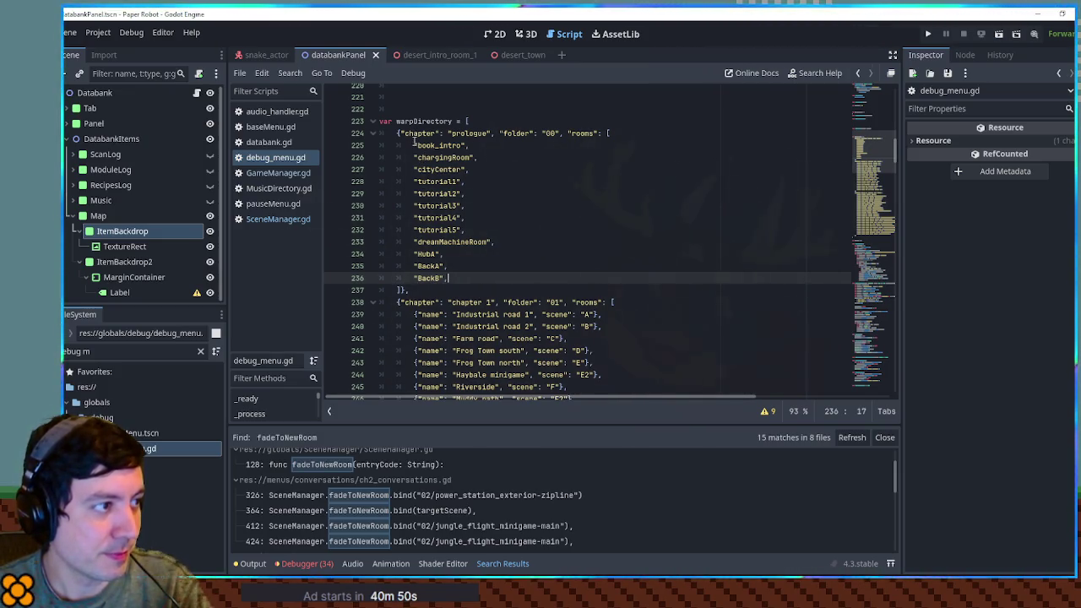
click(414, 146)
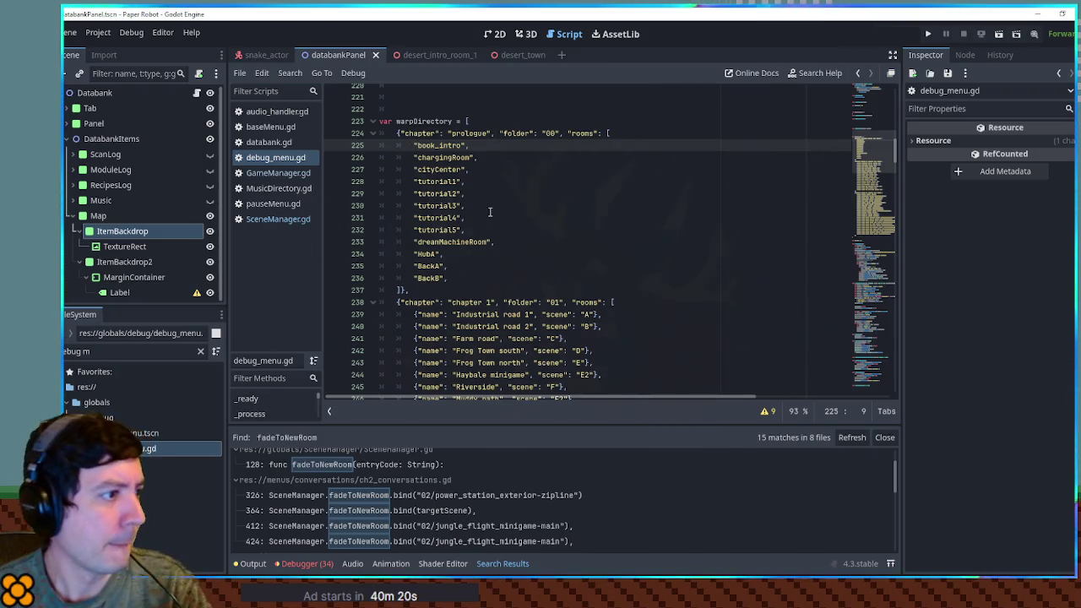
scroll(490, 211, down, 4)
mouse_move(421, 169)
mouse_down()
mouse_move(606, 208)
mouse_move(669, 366)
mouse_up()
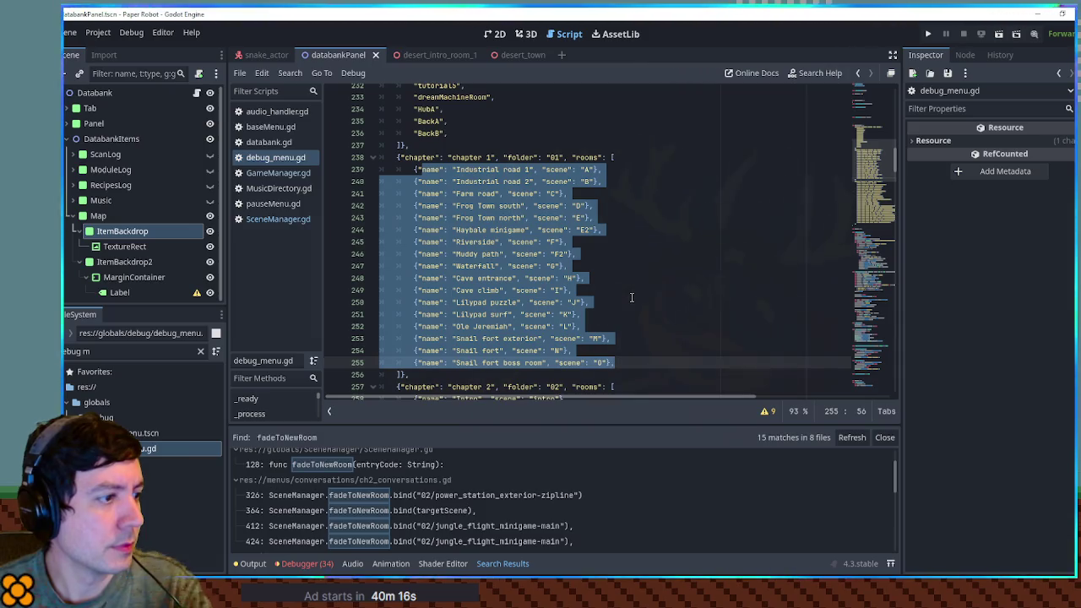
scroll(631, 296, up, 6)
scroll(631, 297, down, 3)
click(632, 291)
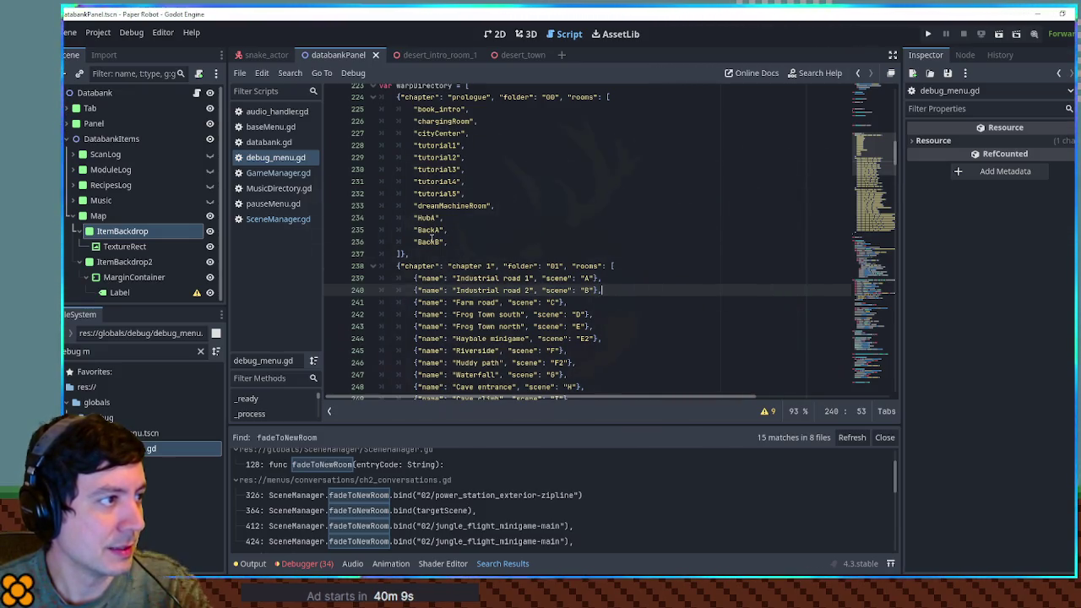
scroll(439, 146, down, 10)
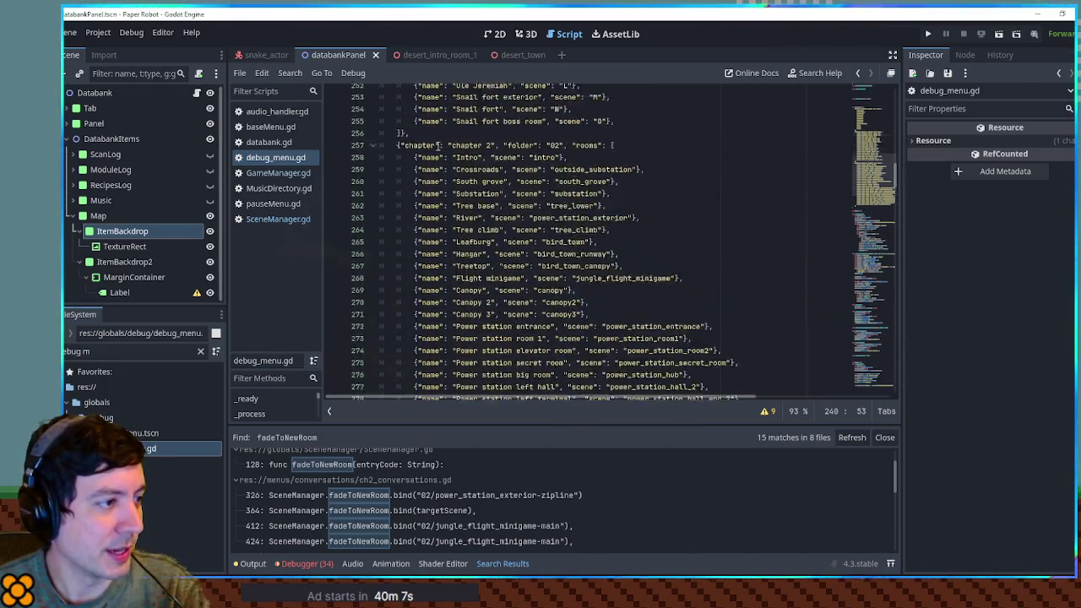
scroll(442, 163, down, 4)
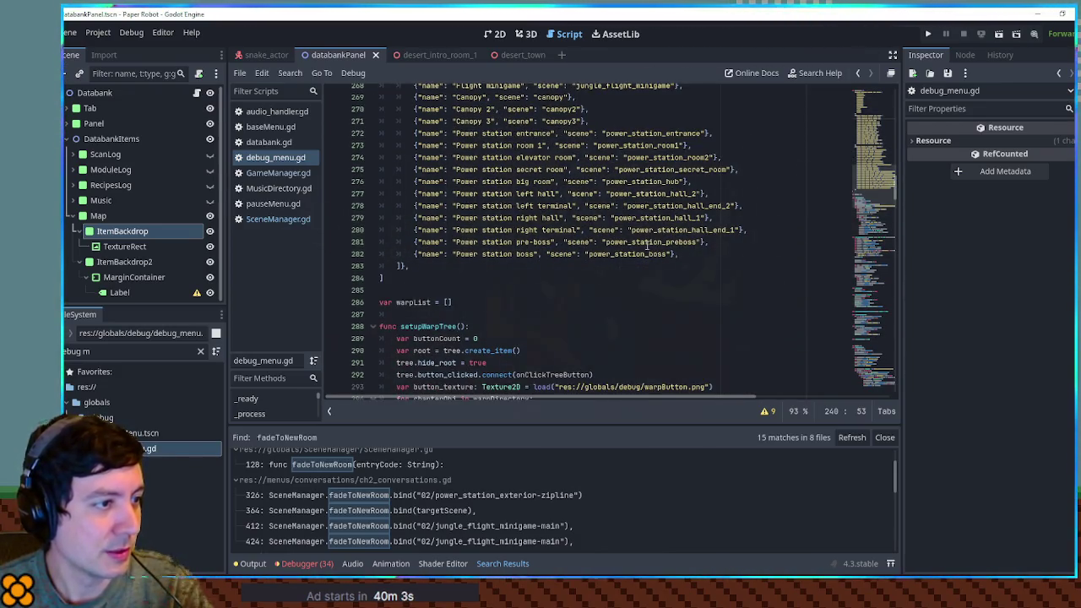
scroll(498, 152, up, 5)
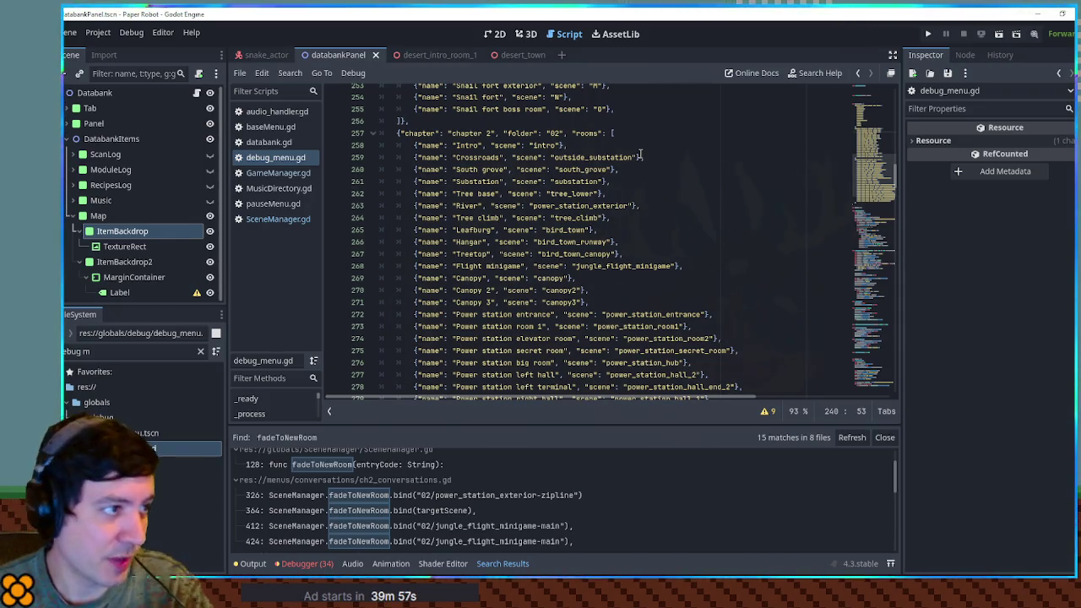
scroll(642, 154, up, 7)
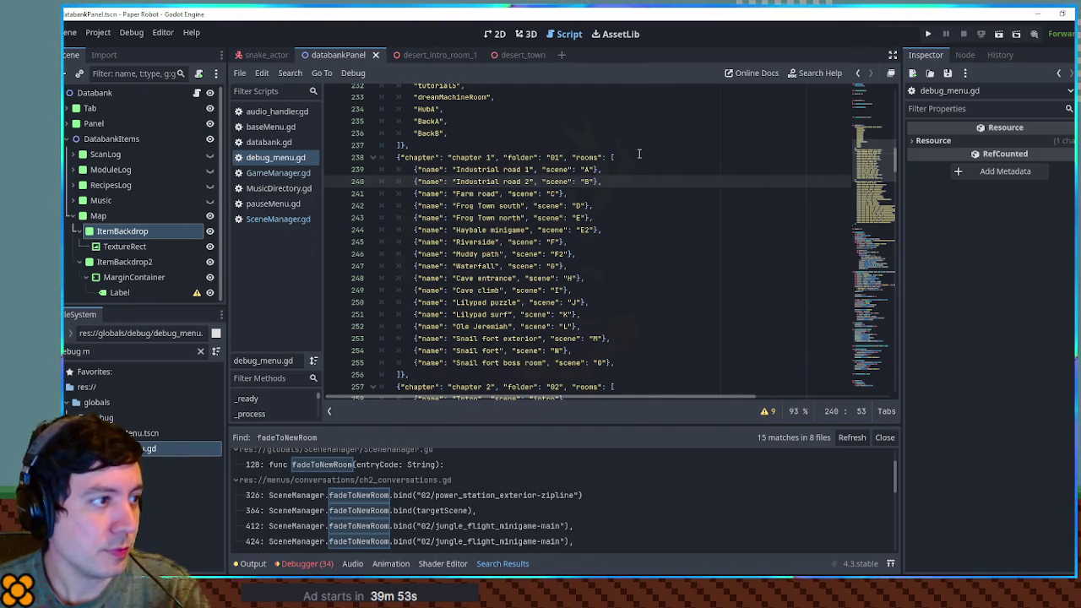
scroll(640, 154, up, 5)
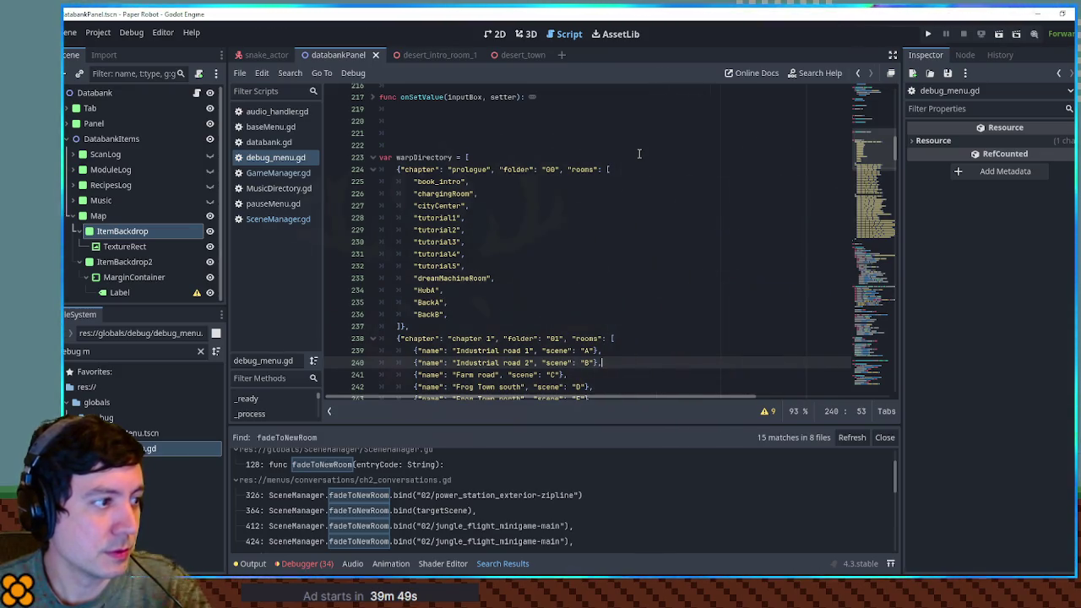
scroll(640, 154, down, 6)
scroll(639, 153, up, 4)
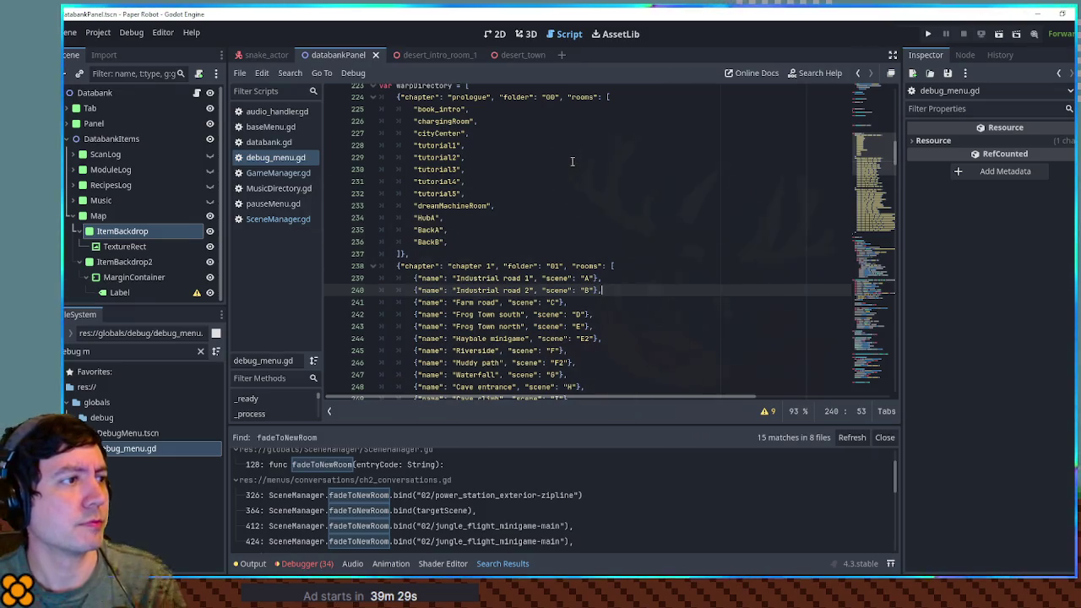
drag(414, 278, 453, 278)
Step: Copy the {"name": prefix, trial-paste it before BackB, undo, and save the script
key(ctrl+c)
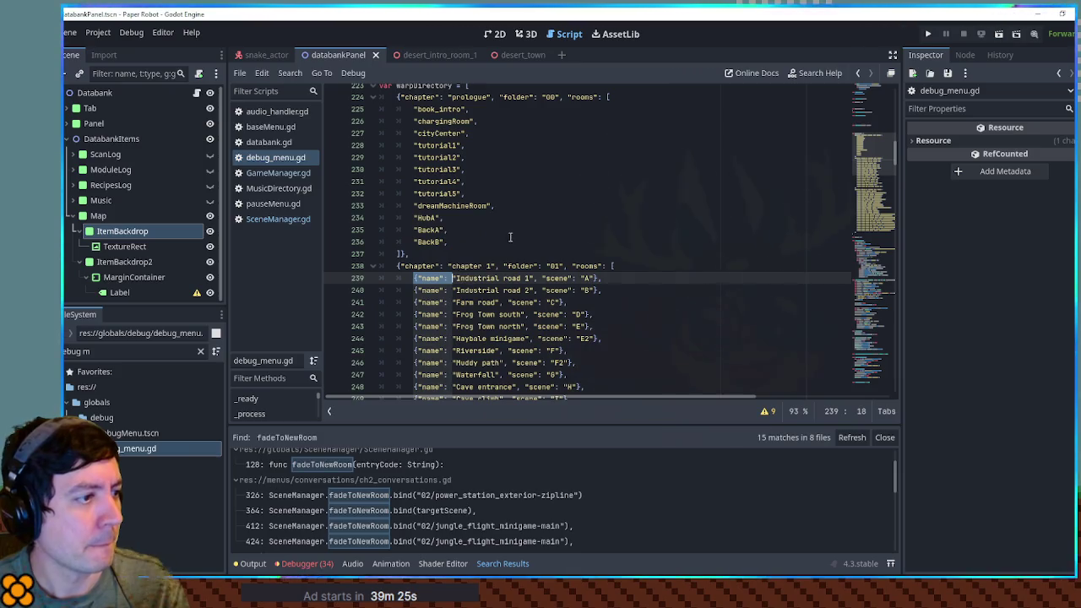
click(414, 242)
key(ctrl+v)
key(ctrl+z)
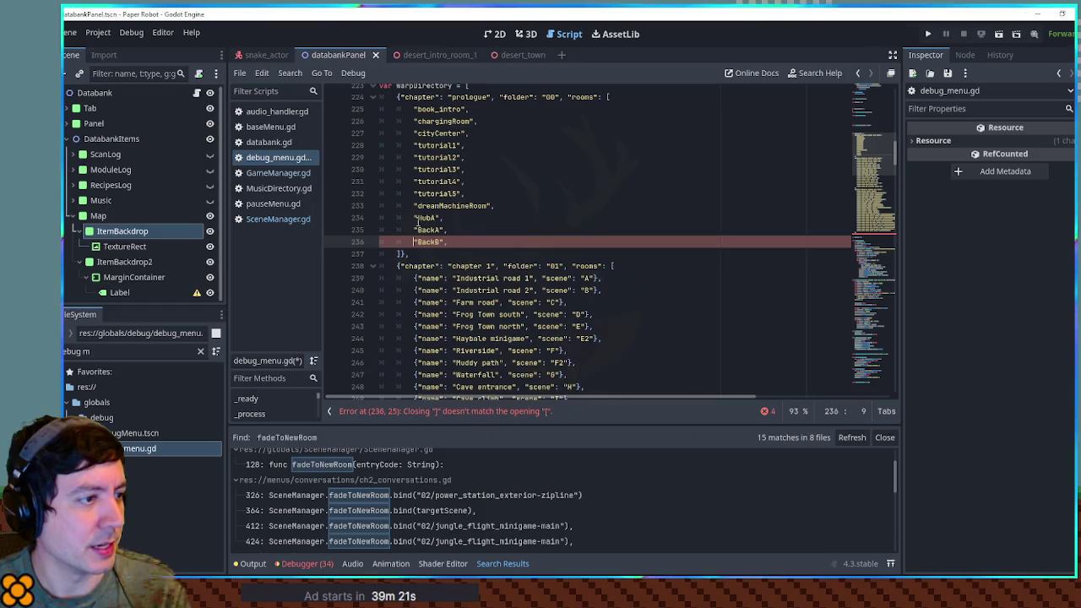
key(ctrl+s)
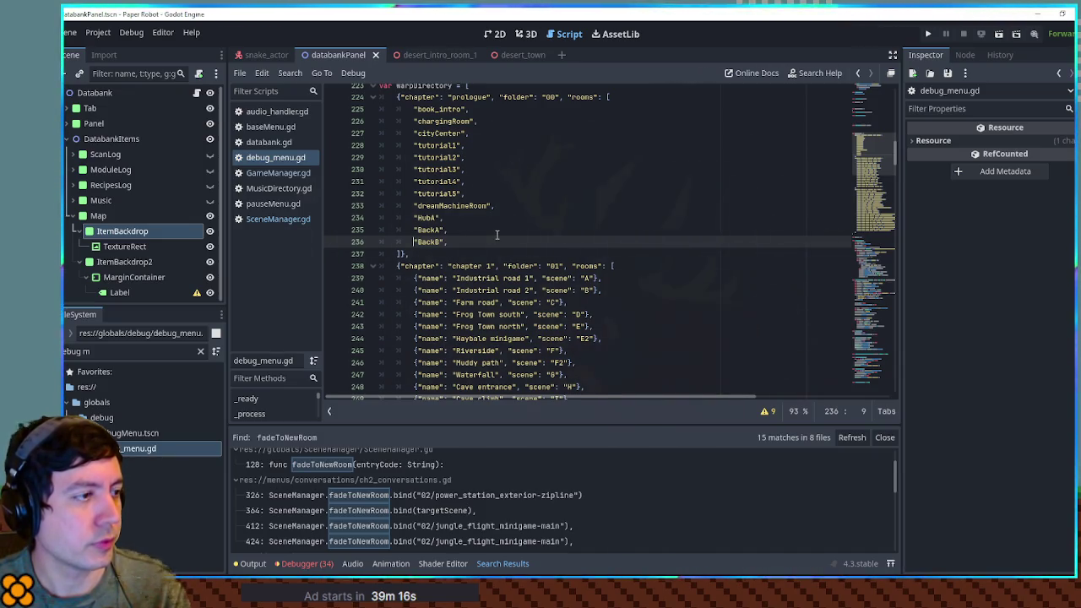
Step: Prefix every prologue room from book_intro to BackB with {"name":
click(414, 109)
key(ctrl+v)
click(414, 121)
key(ctrl+v)
click(414, 133)
key(ctrl+v)
click(414, 145)
key(ctrl+v)
click(414, 157)
key(ctrl+v)
click(415, 169)
key(ctrl+v)
click(415, 181)
key(ctrl+v)
click(415, 193)
key(ctrl+v)
click(415, 205)
click(415, 218)
key(ctrl+v)
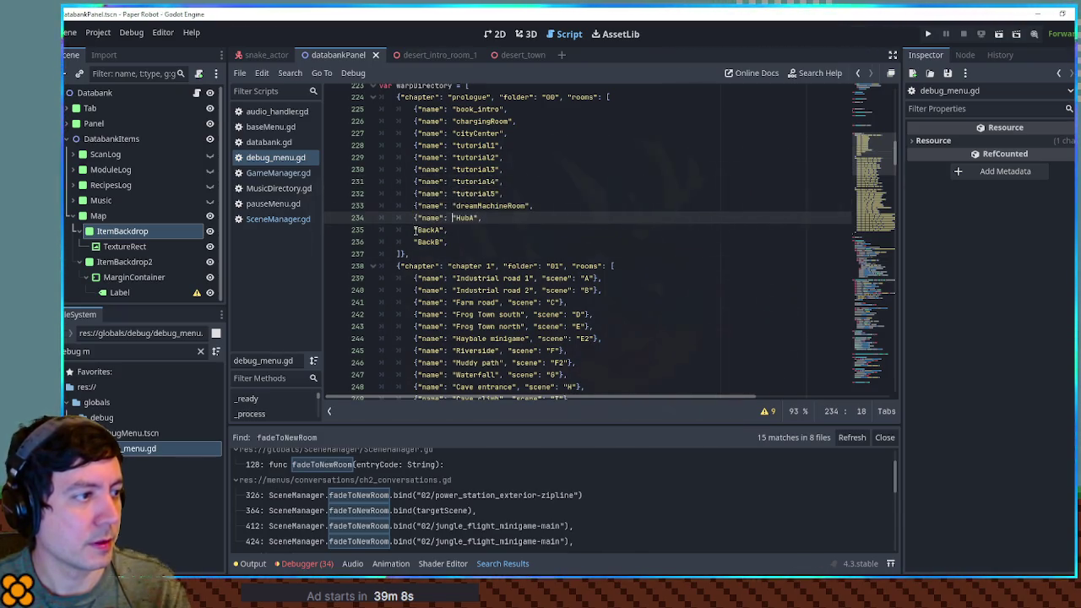
click(413, 230)
key(ctrl+v)
scroll(414, 242, down, 1)
click(415, 257)
key(ctrl+v)
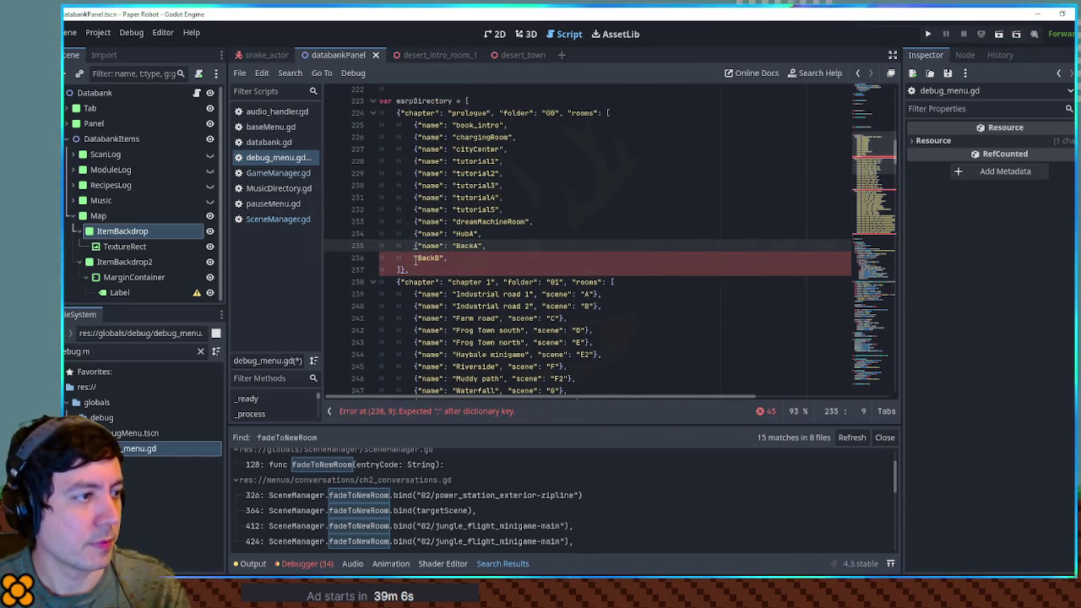
Step: Append an empty "scene": "" entry after book_intro, copied from line 239
drag(534, 294, 611, 294)
key(ctrl+c)
click(523, 127)
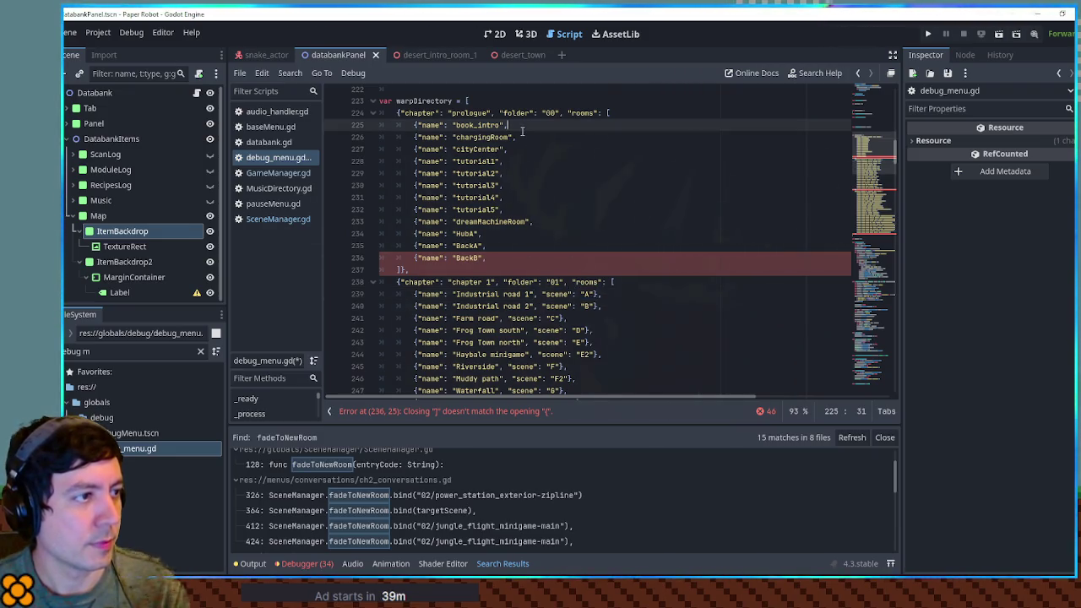
key(ctrl+v)
click(563, 125)
key(BackSpace)
Step: Append the empty scene entry to chargingRoom, cityCenter, tutorial1–5, dreamMachineRoom, HubA, BackA and BackB
drag(577, 125, 511, 125)
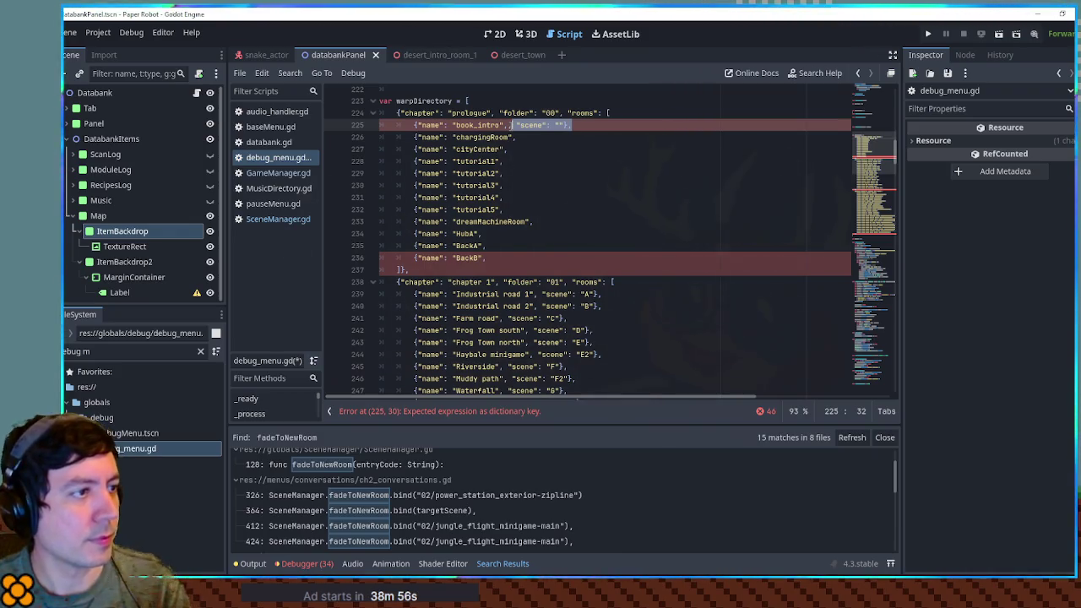
key(ctrl+c)
click(519, 137)
key(ctrl+v)
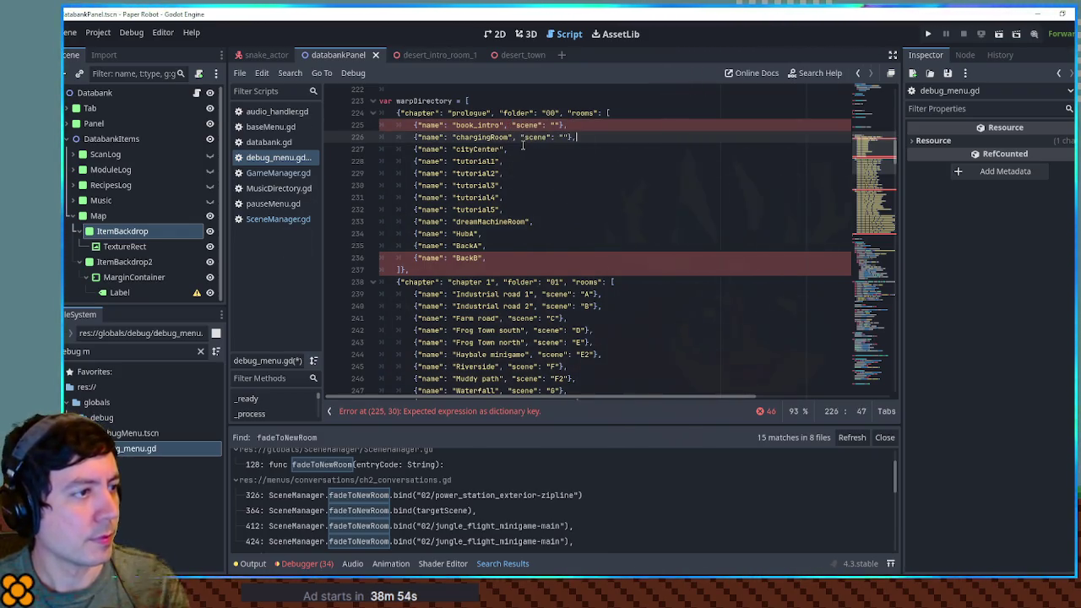
click(524, 150)
key(ctrl+v)
click(522, 161)
key(ctrl+v)
click(520, 173)
key(ctrl+v)
click(519, 185)
key(ctrl+v)
click(515, 196)
key(ctrl+v)
click(512, 210)
key(ctrl+v)
click(509, 222)
key(ctrl+v)
click(505, 233)
key(ctrl+v)
click(501, 246)
key(ctrl+v)
click(500, 258)
key(ctrl+v)
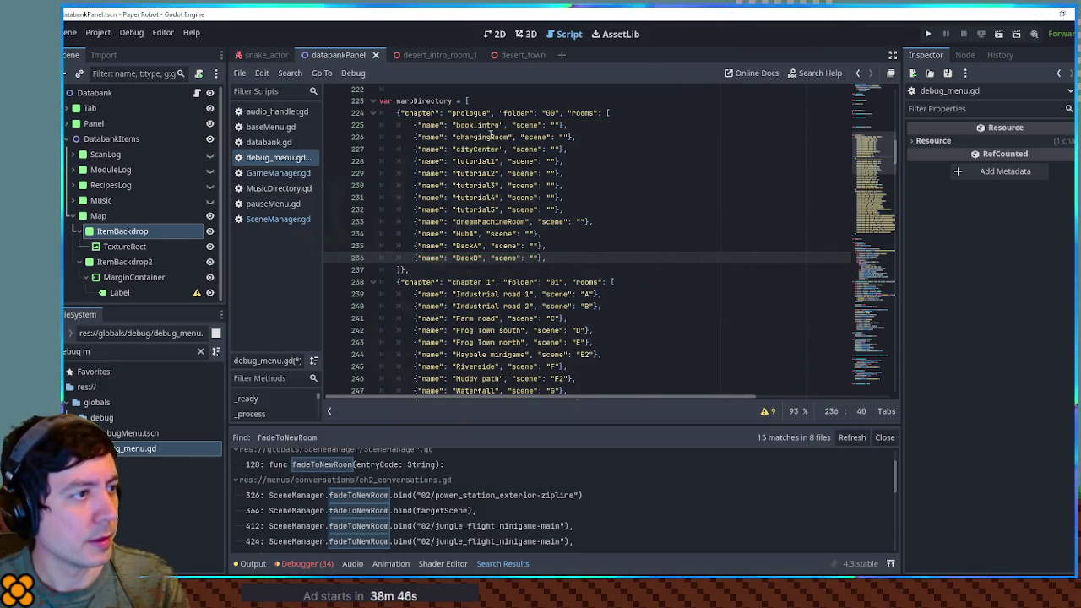
Step: Fill the scene values of book_intro through tutorial3 with their own room names
double_click(466, 124)
click(558, 125)
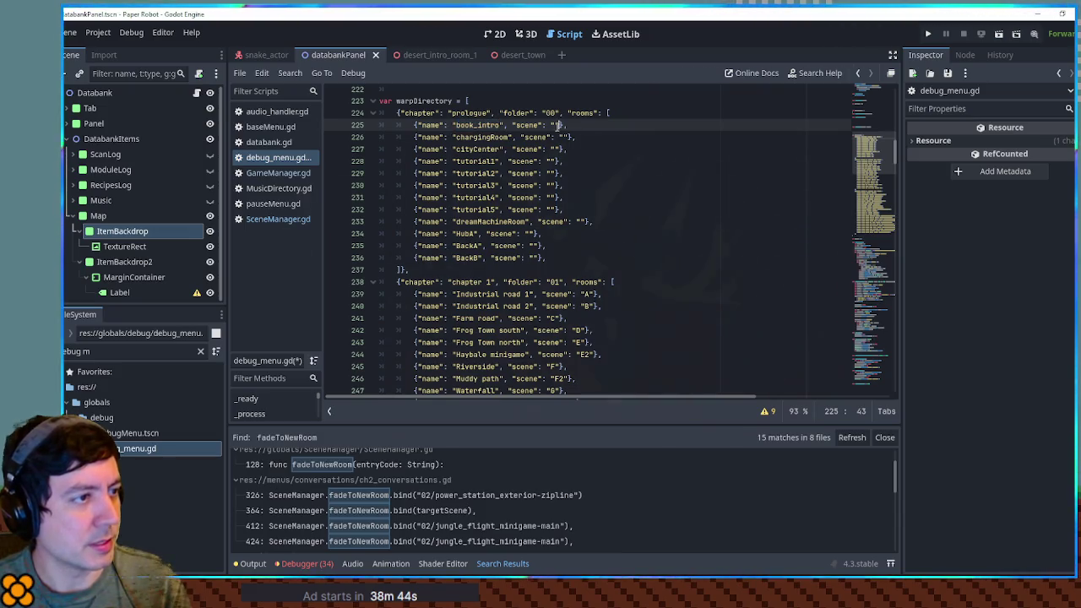
key(ctrl+v)
double_click(483, 137)
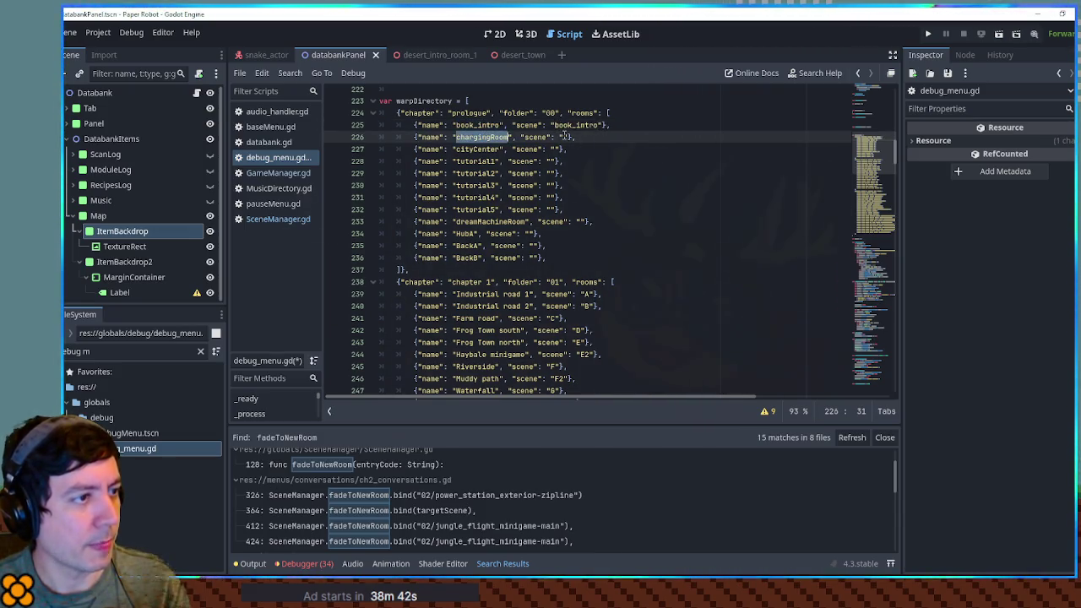
key(ctrl+c)
click(565, 137)
key(ctrl+v)
double_click(475, 148)
click(555, 148)
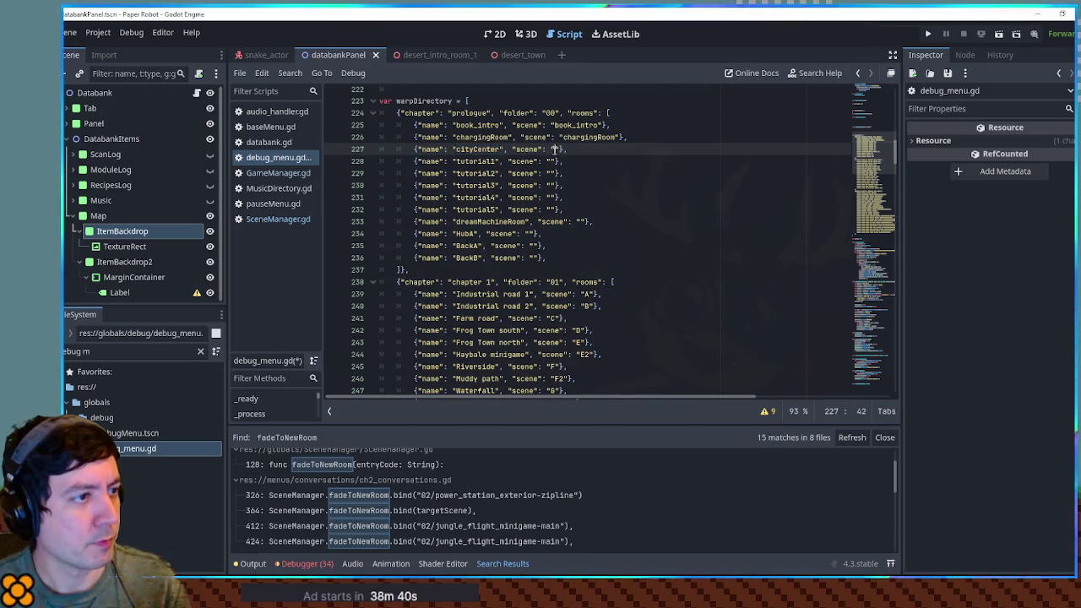
key(ctrl+v)
double_click(475, 161)
key(ctrl+c)
click(555, 161)
key(ctrl+v)
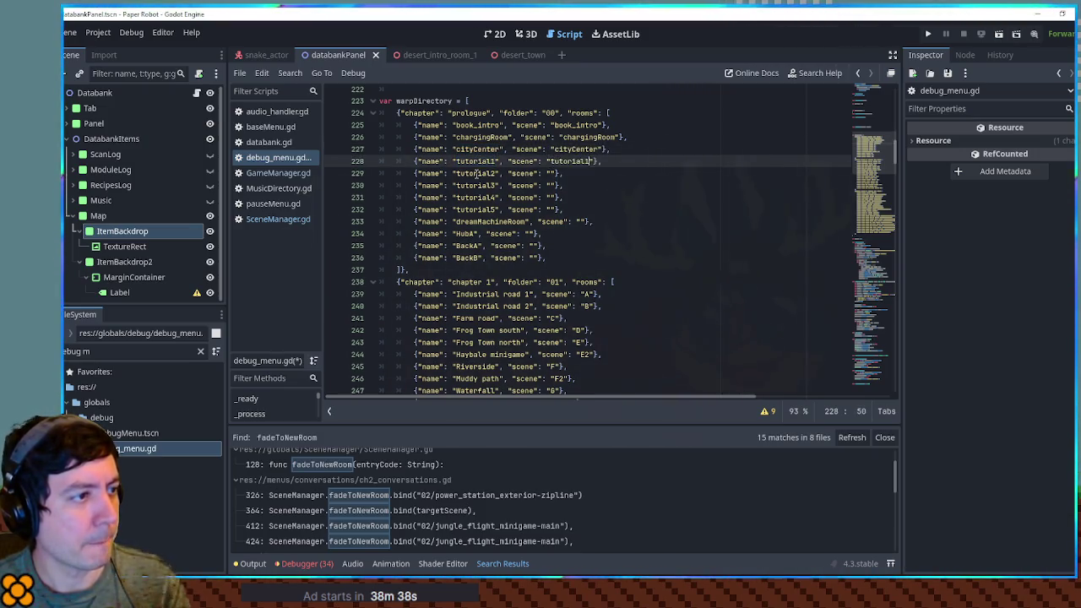
double_click(476, 174)
key(ctrl+c)
click(555, 173)
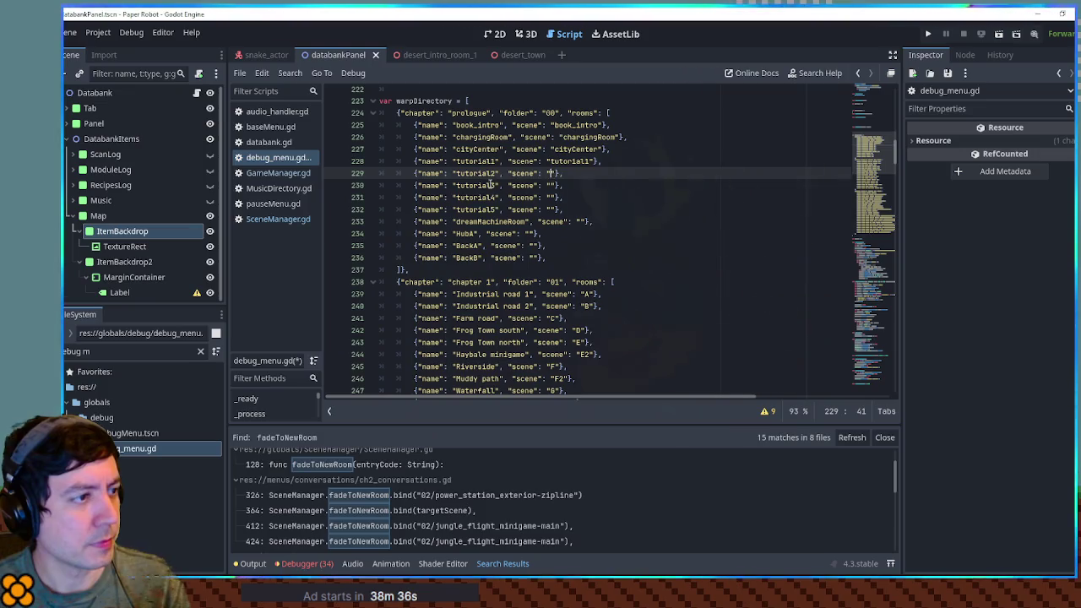
key(ctrl+v)
double_click(491, 185)
click(549, 185)
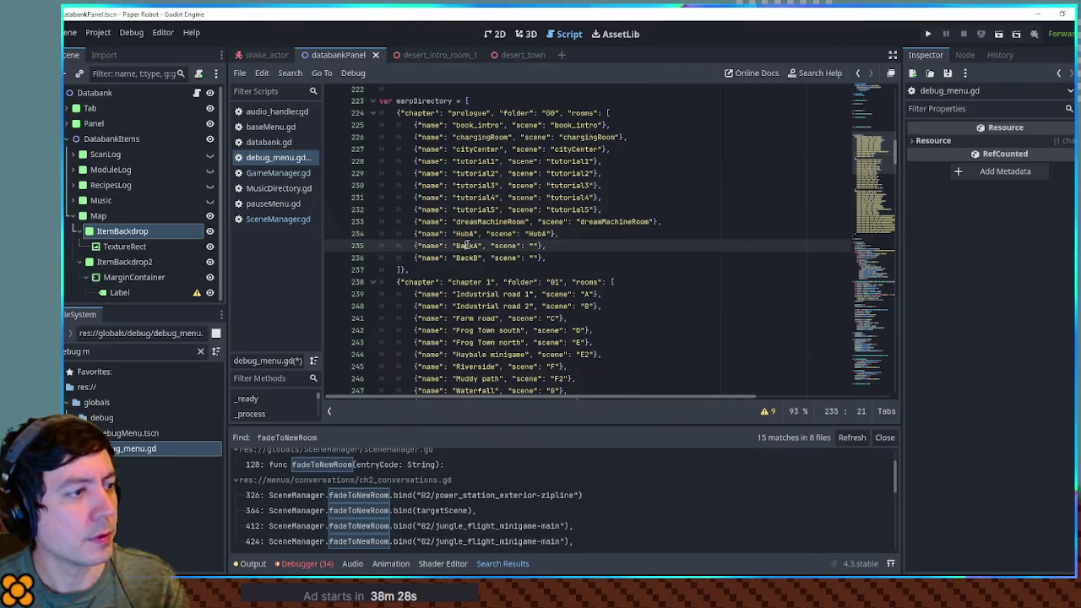
Step: Set the BackA and BackB scene values to "BackA" and "BackB"
double_click(467, 246)
key(ctrl+c)
click(532, 246)
key(ctrl+v)
double_click(467, 258)
key(ctrl+c)
click(533, 257)
key(ctrl+v)
click(608, 257)
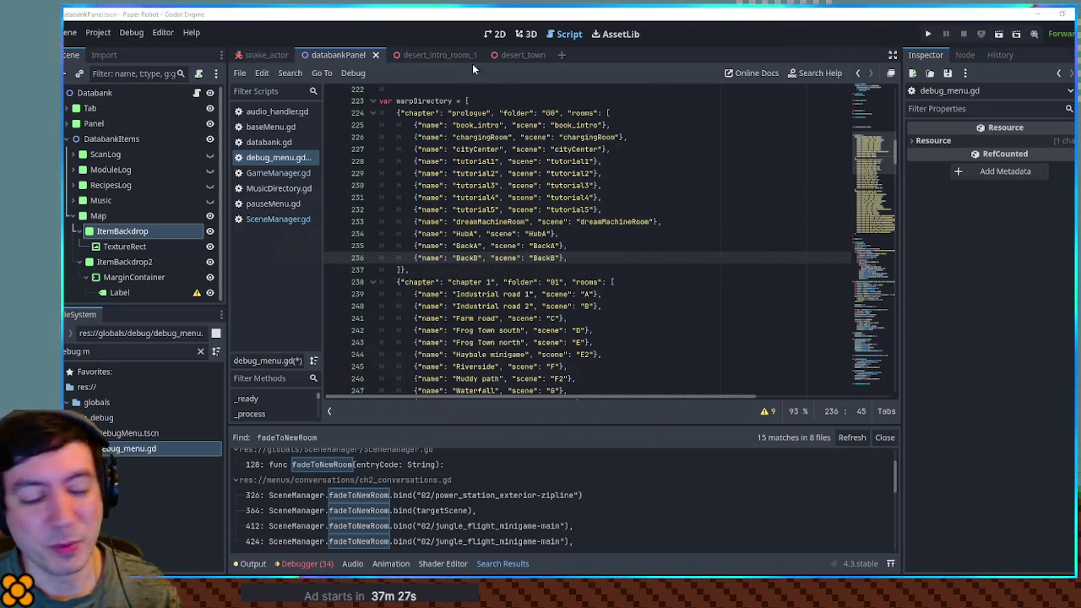
Step: Check the cityCenter and tutorial3 lines, then return to the Databank panel's 2D view
click(663, 153)
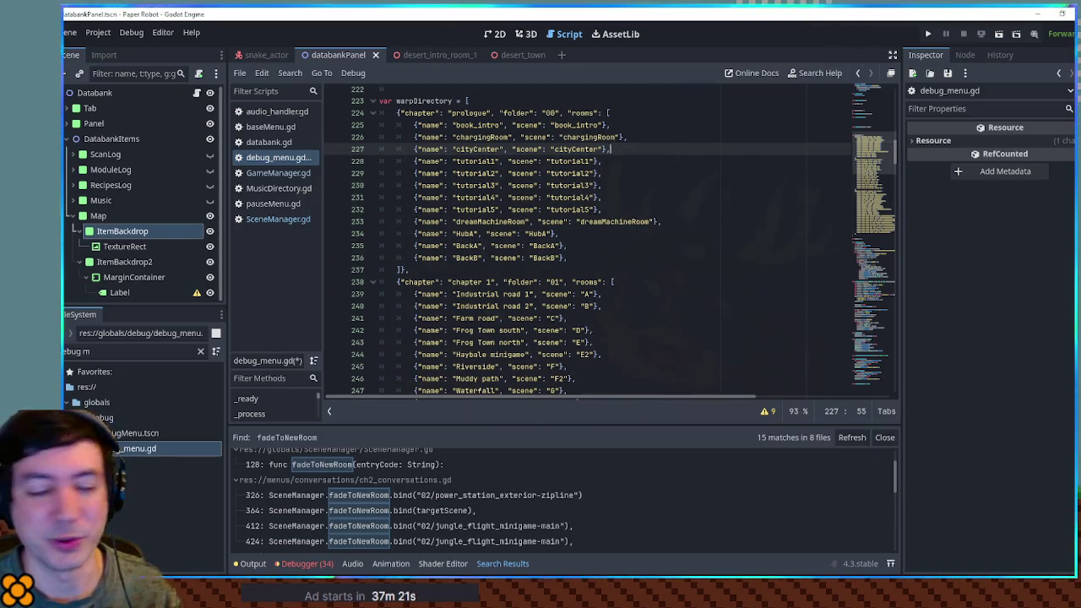
key(Down)
key(Down)
key(Down)
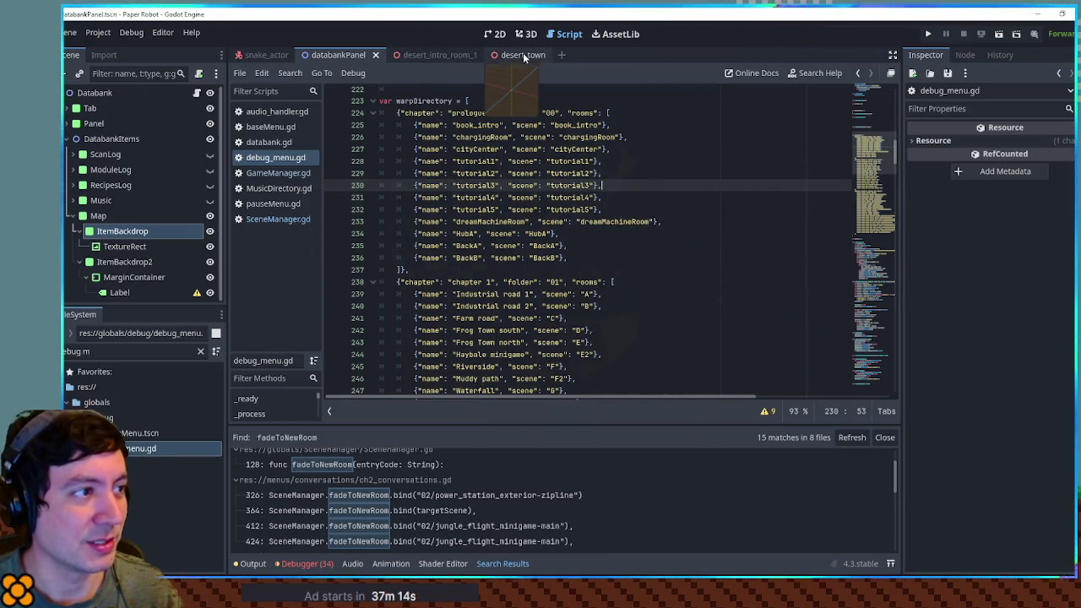
click(498, 34)
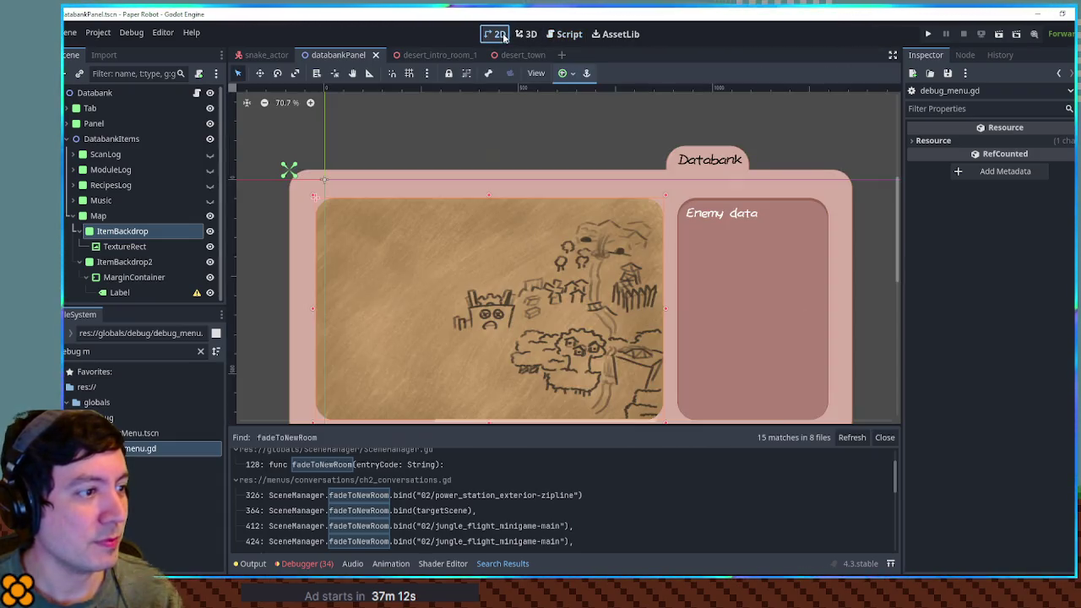
scroll(750, 310, up, 2)
scroll(575, 229, up, 1)
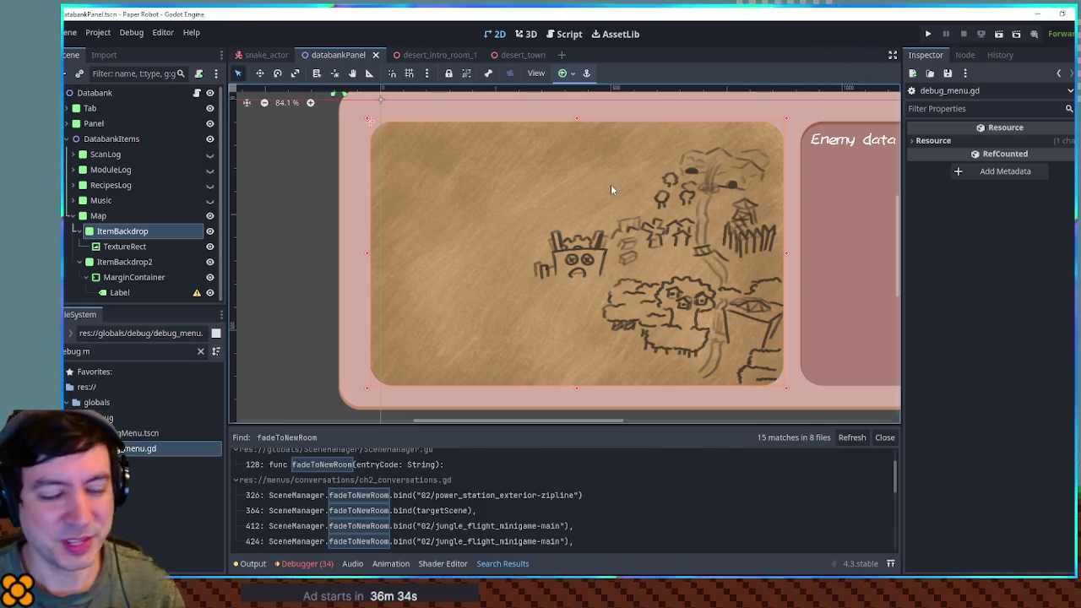
scroll(796, 234, down, 1)
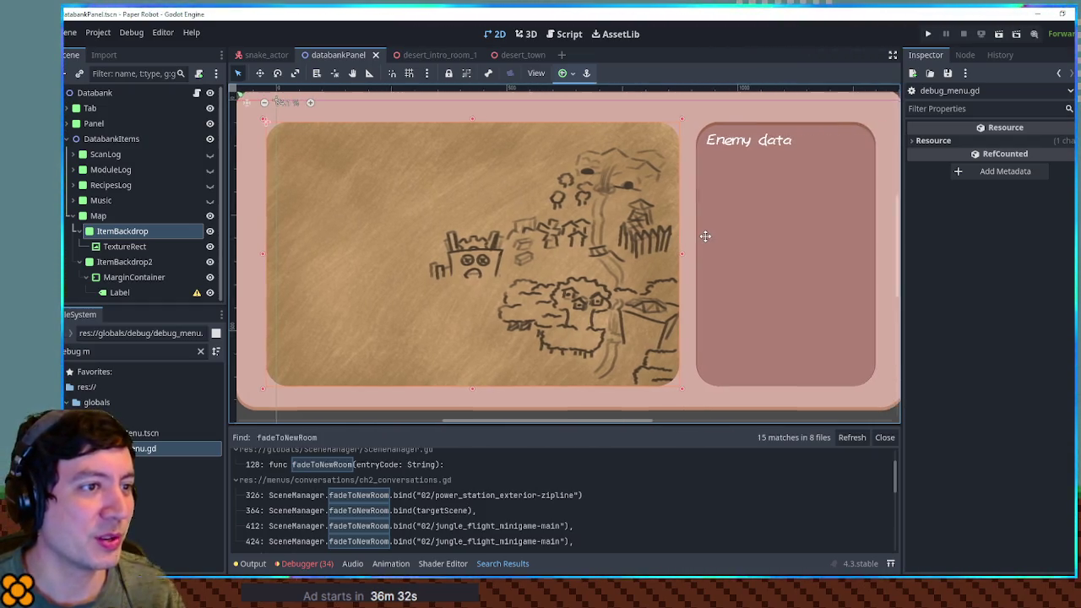
scroll(768, 235, up, 1)
mouse_move(774, 241)
mouse_down()
mouse_move(707, 234)
mouse_move(785, 225)
mouse_move(794, 241)
mouse_move(822, 240)
mouse_up()
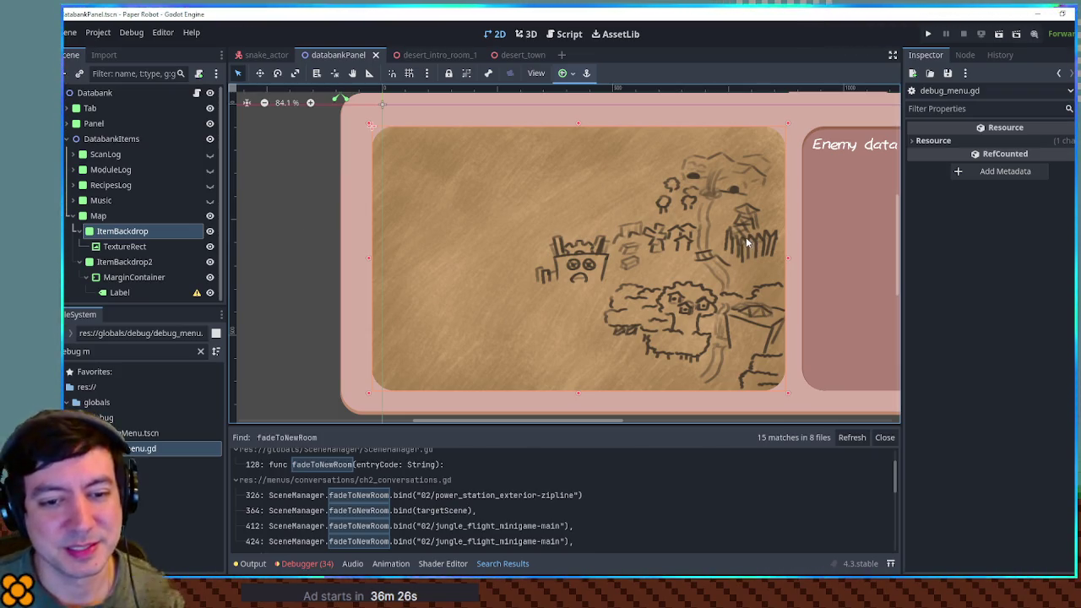
scroll(737, 268, up, 1)
mouse_move(676, 257)
mouse_down()
mouse_move(659, 257)
mouse_move(692, 257)
mouse_up()
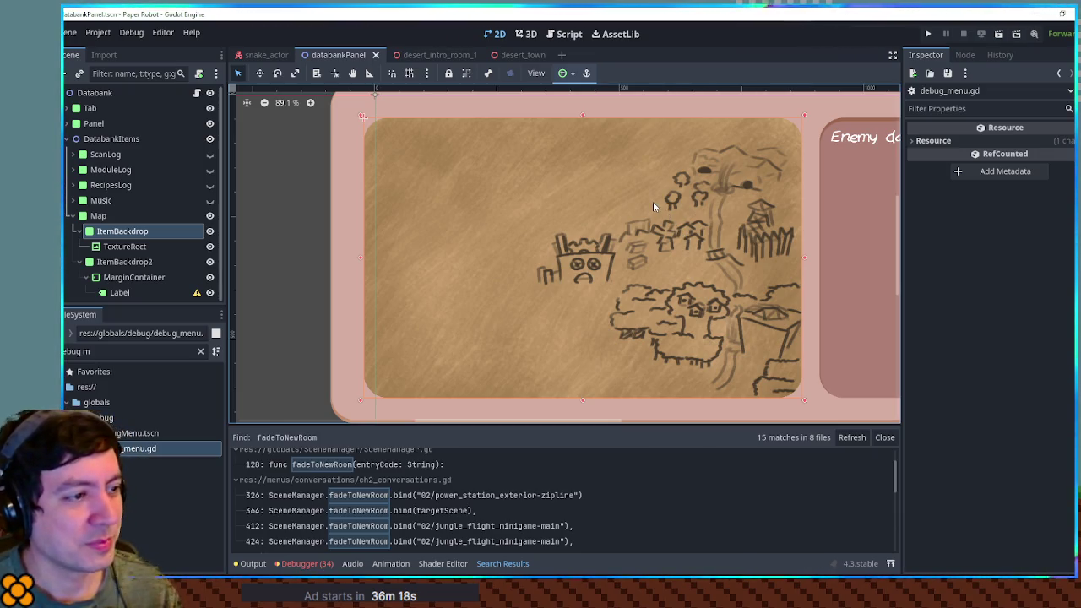
Step: Add a Node2D child under ItemBackdrop and name it MapData
click(122, 230)
click(135, 231)
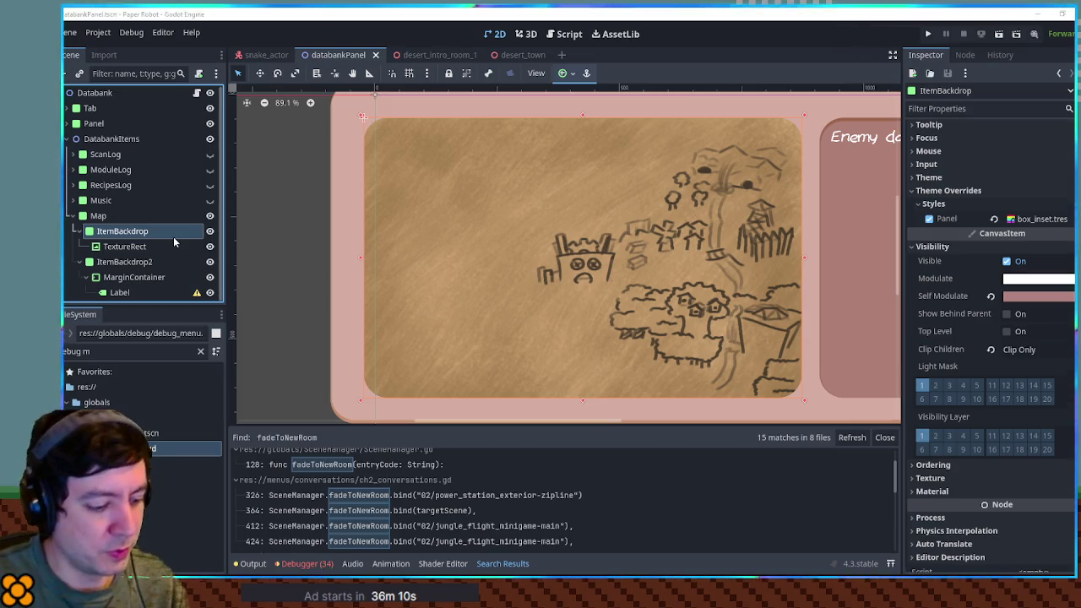
key(ctrl+v)
key(F2)
text(MapData)
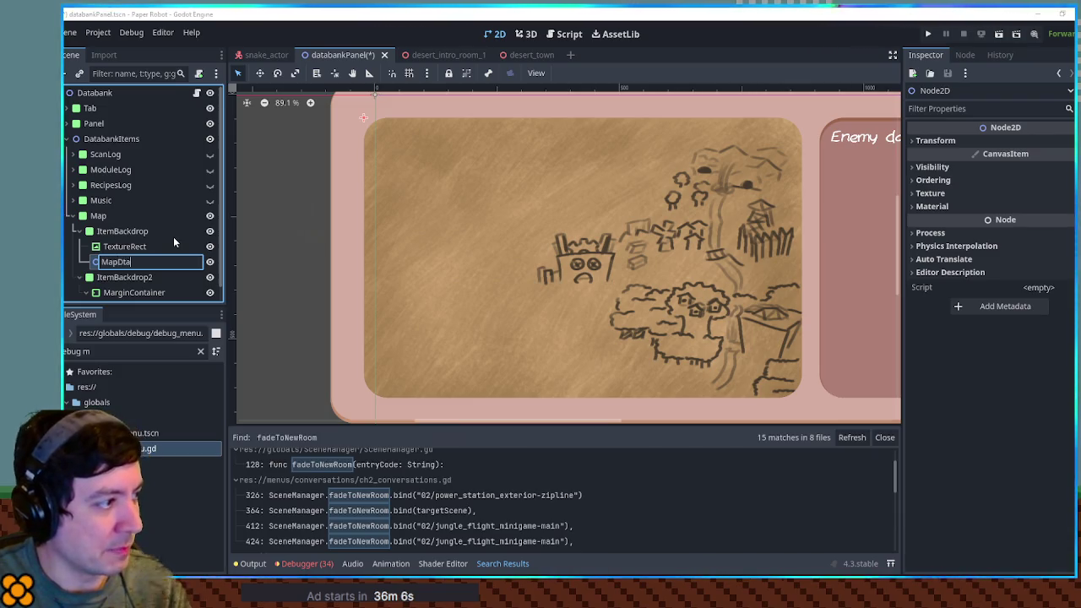
key(Return)
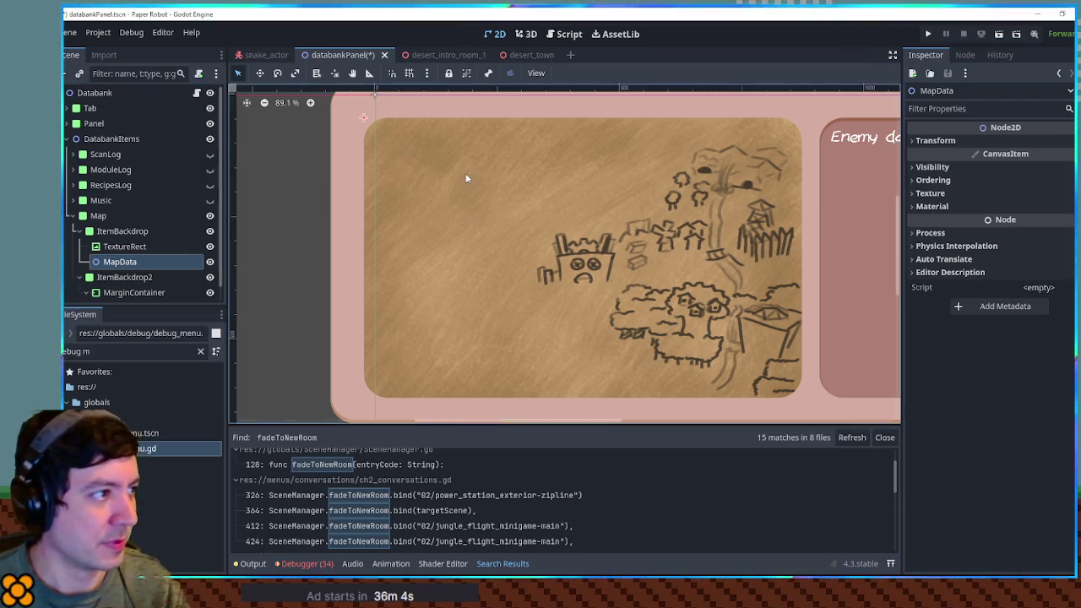
Step: Pan around the canvas, switching between move and select modes, to inspect MapData's placement
scroll(469, 173, down, 2)
key(w)
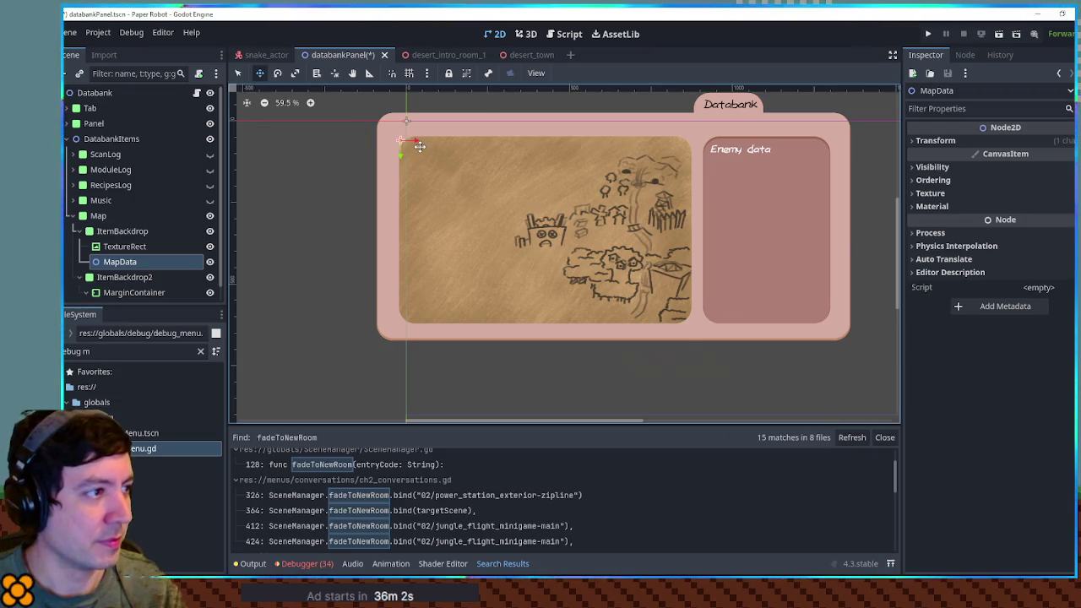
scroll(398, 165, up, 1)
scroll(398, 165, up, 1)
key(q)
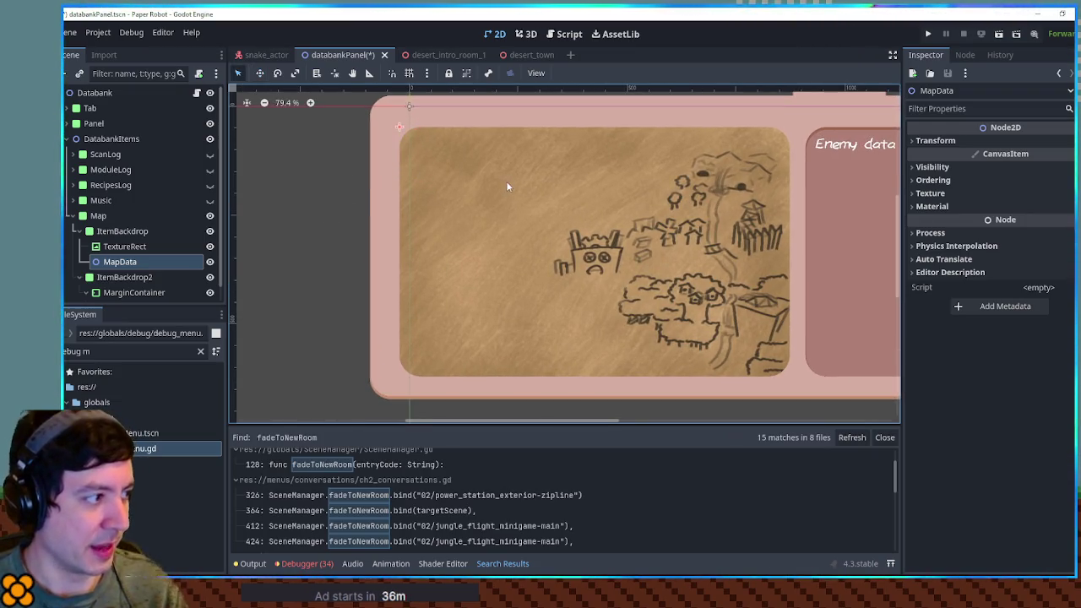
scroll(447, 186, right, 1)
scroll(463, 191, up, 1)
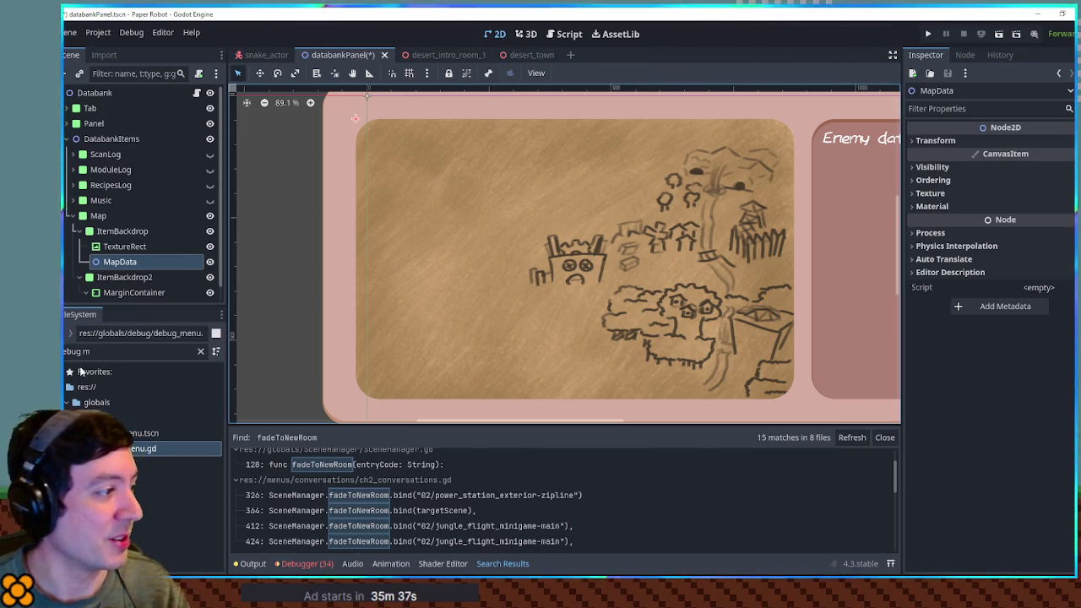
Step: Filter the FileSystem dock for 'hub a'
click(118, 353)
key(ctrl+a)
text(hub a)
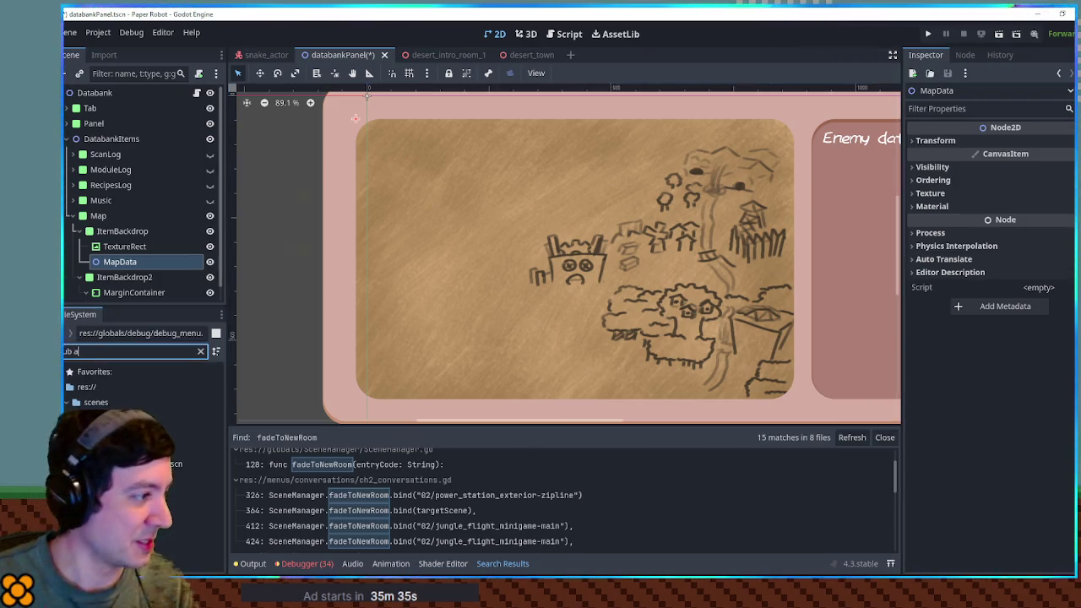
Step: Open the HubA.tscn scene
click(119, 433)
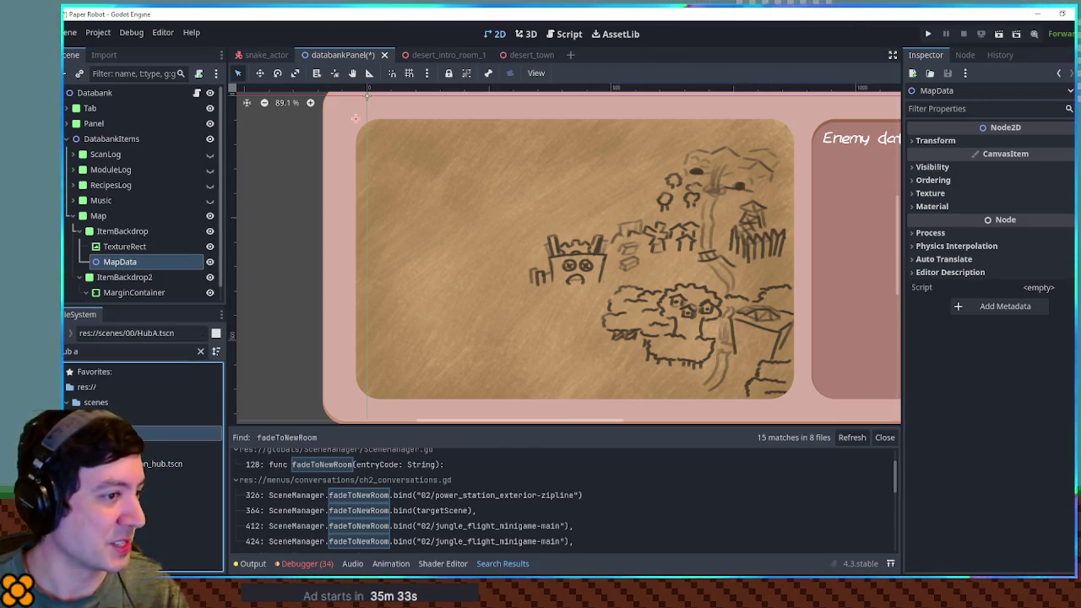
double_click(119, 433)
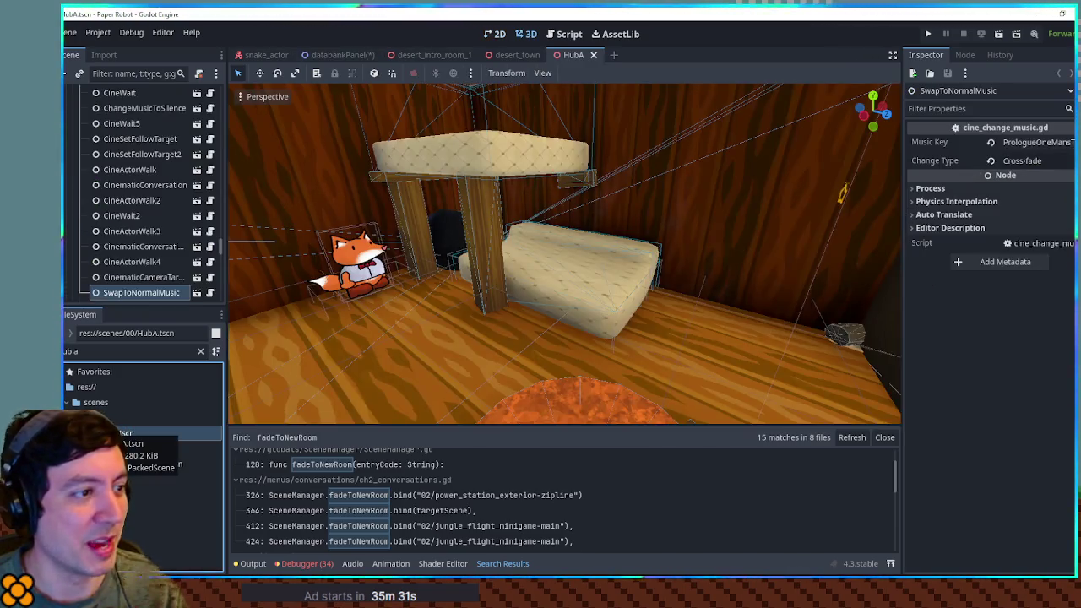
scroll(491, 336, down, 5)
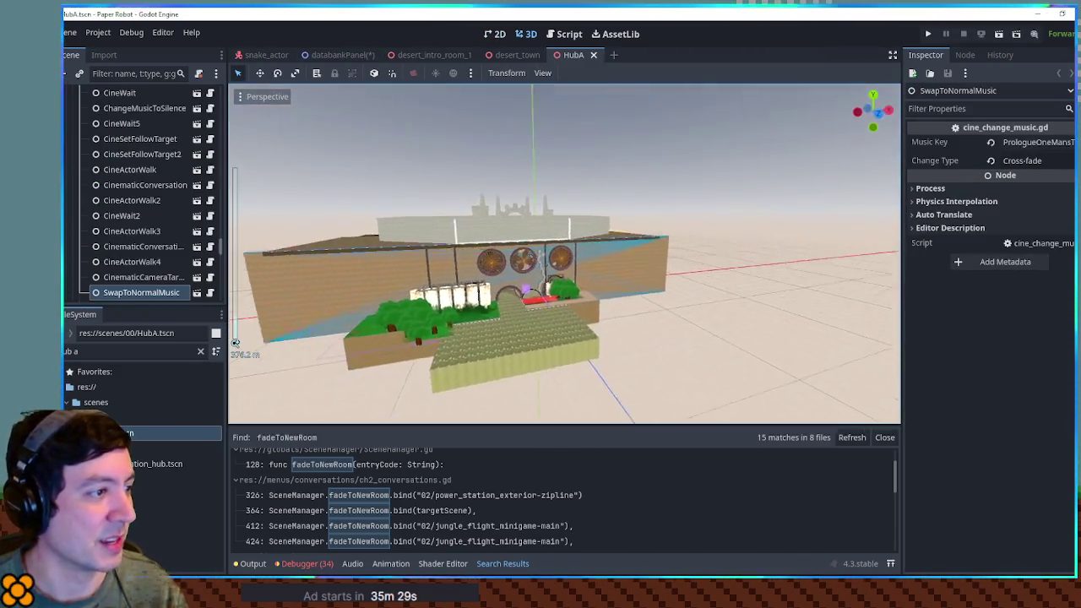
Step: Fly around the HubA building and inside to the horse characters, then return to databankPanel
key(w)
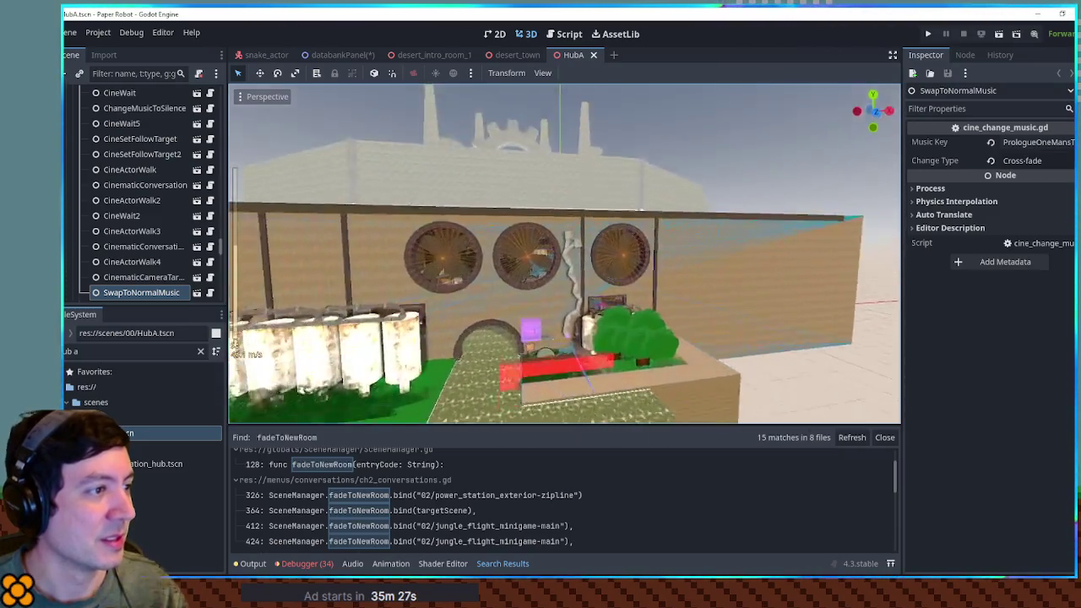
key(a)
key(s)
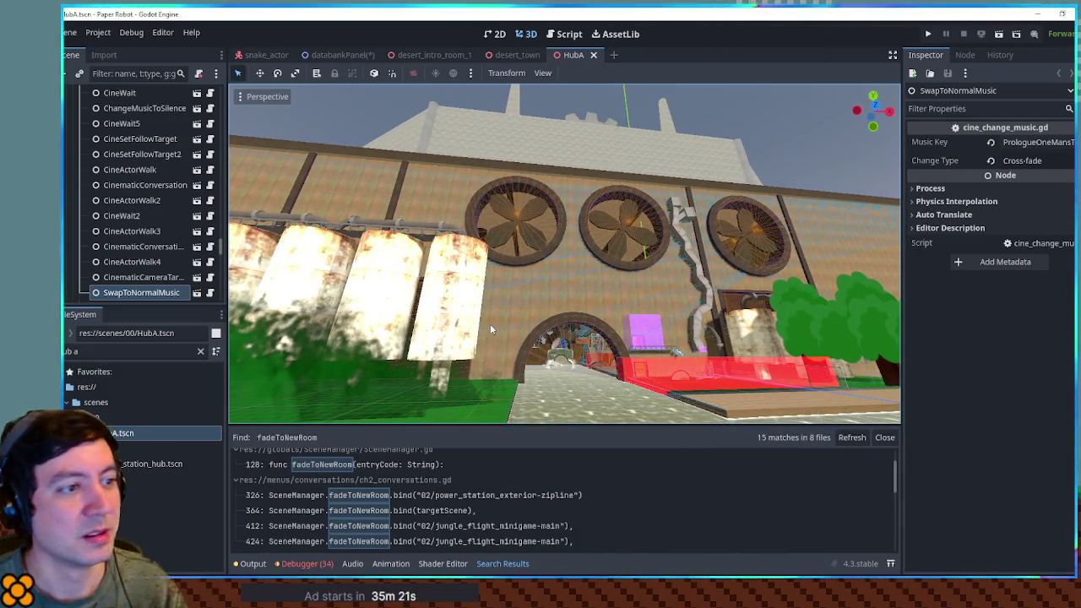
click(826, 181)
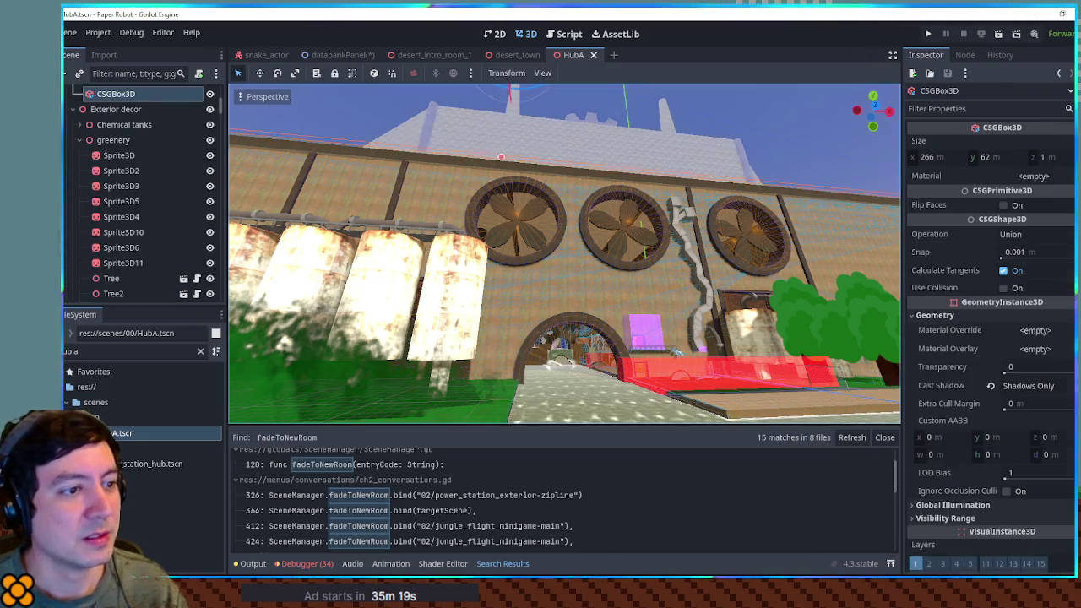
key(s)
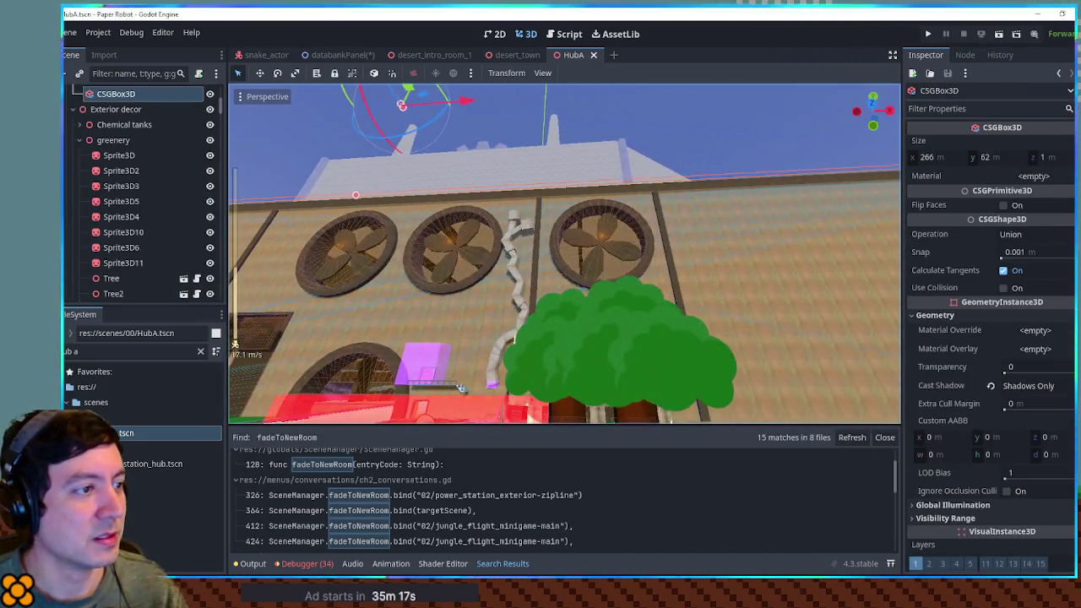
key(w)
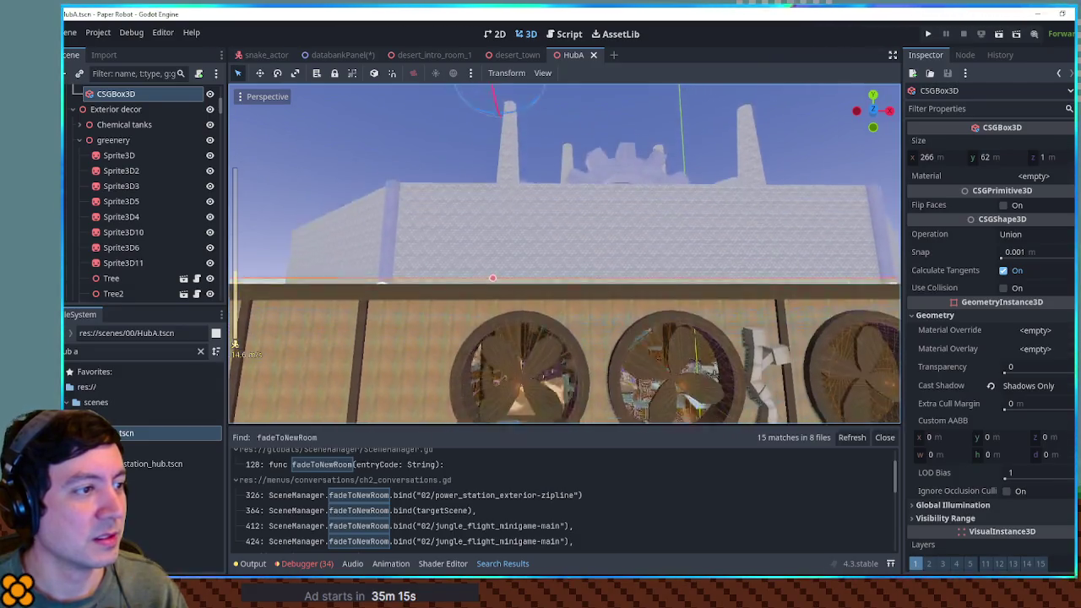
scroll(564, 254, down, 2)
key(w)
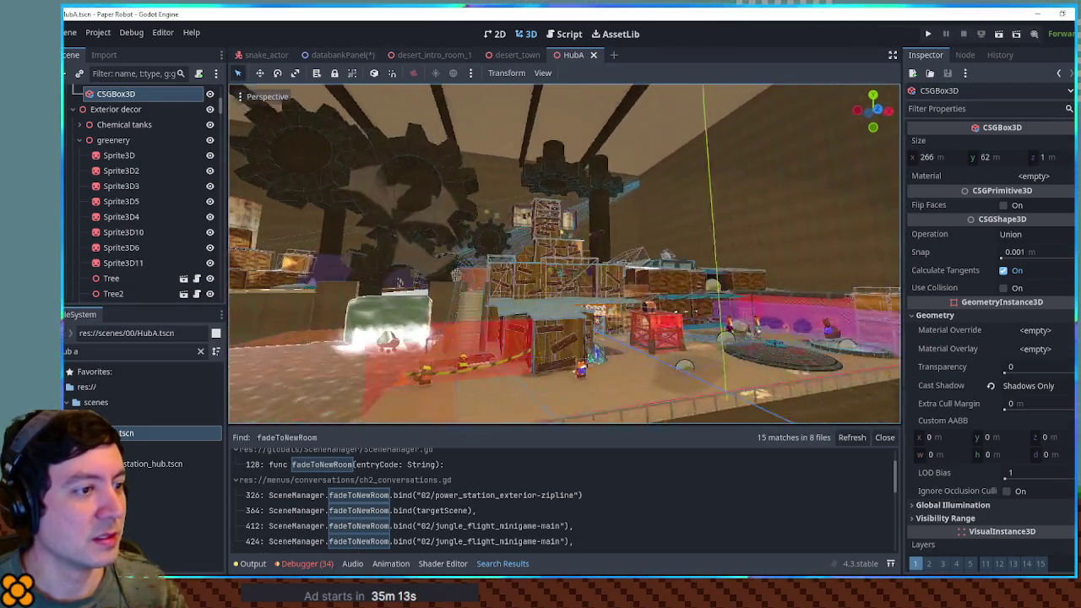
key(w)
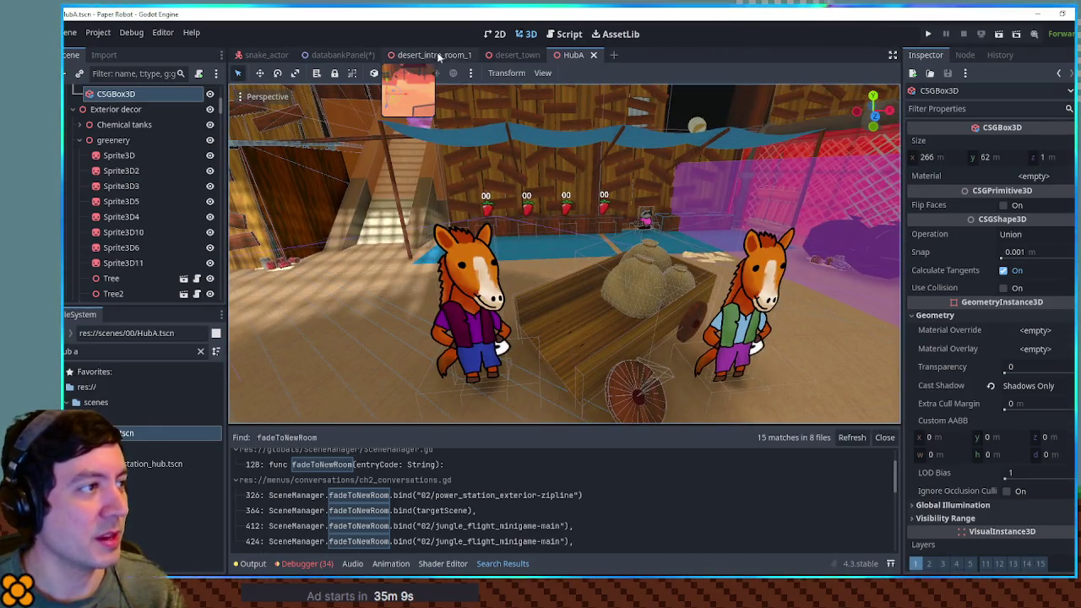
click(332, 58)
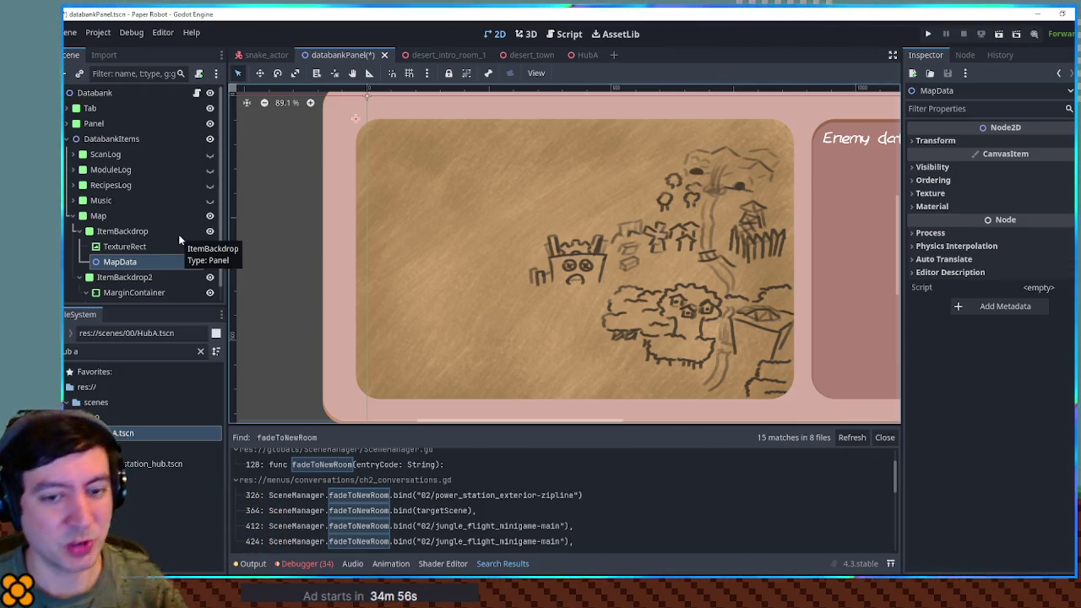
Step: Select the MapData node, then start a new empty scene tab
click(140, 264)
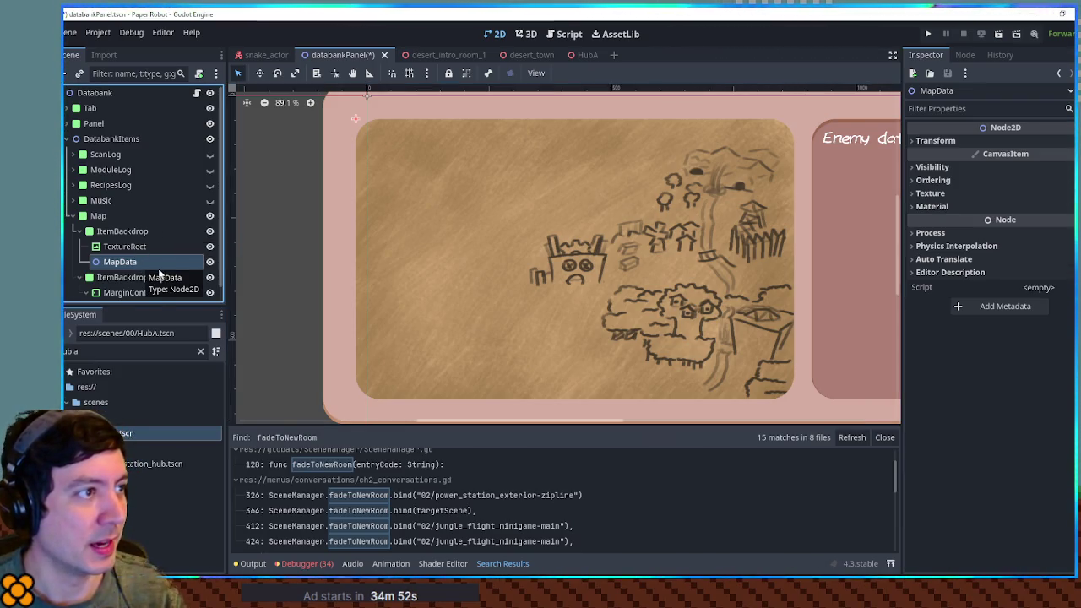
click(614, 56)
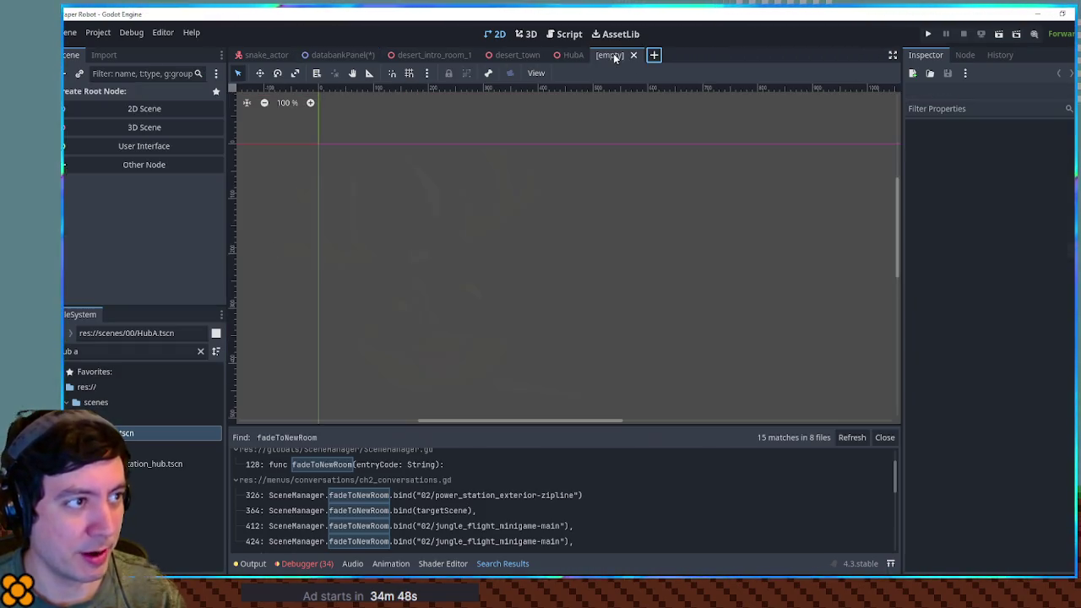
Step: Create a 2D scene whose root node is named MapAreaNode
click(142, 107)
click(174, 98)
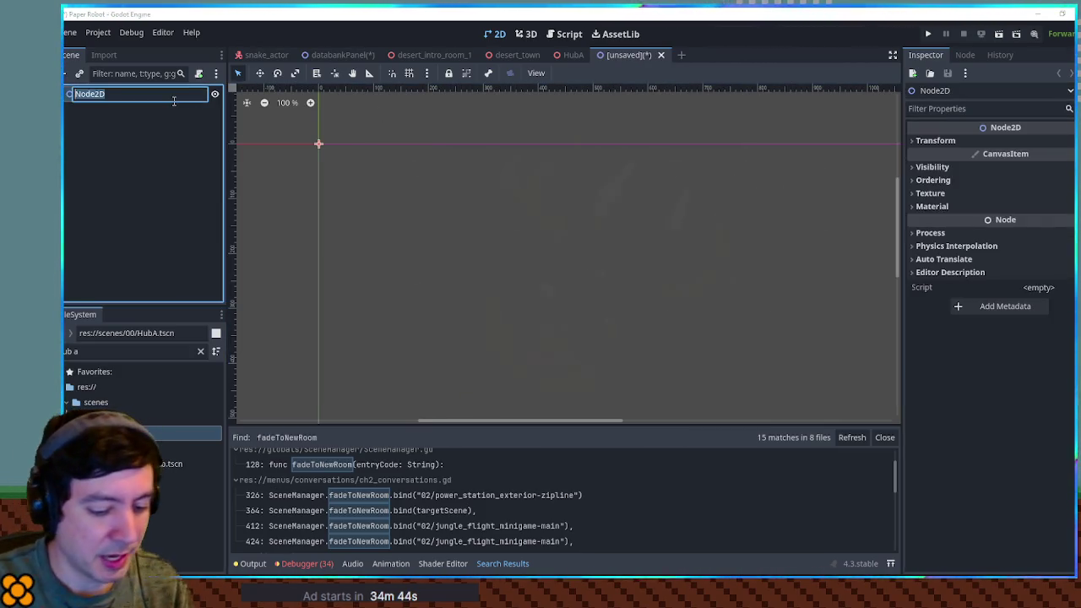
text(MapAreaNode)
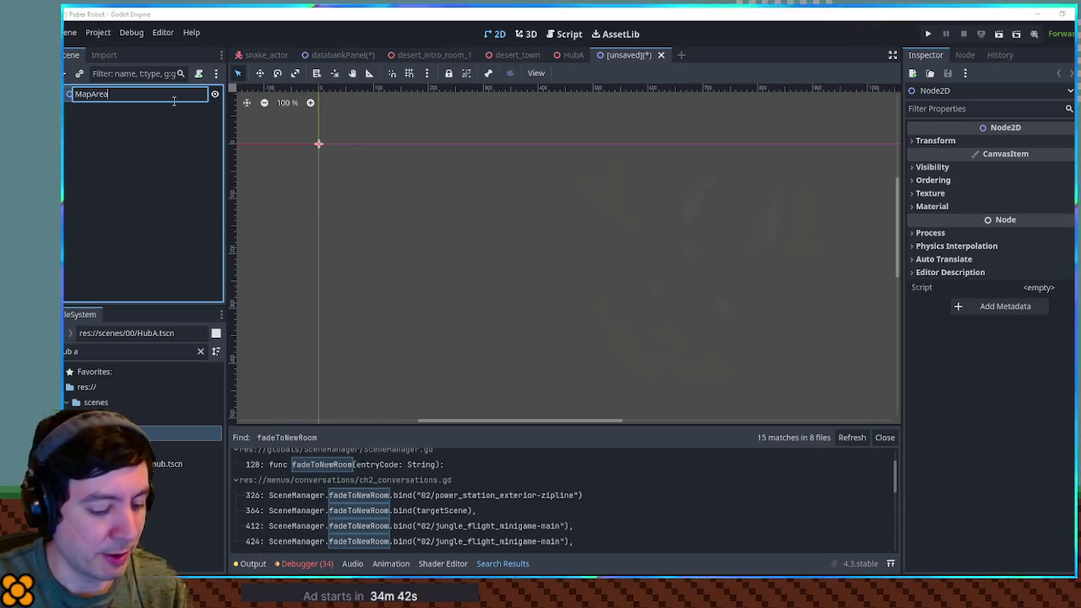
key(Return)
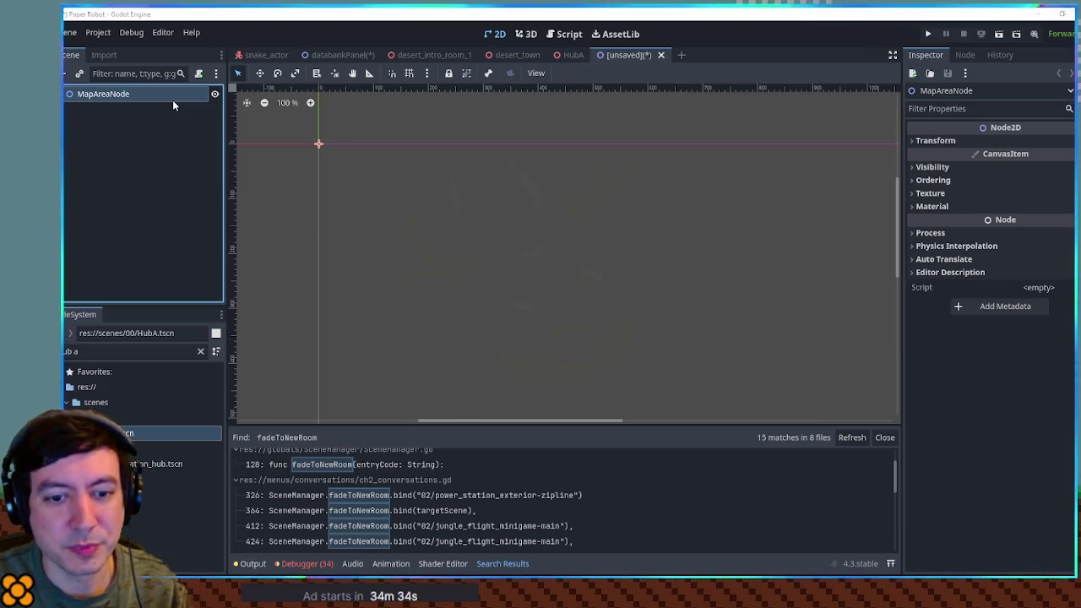
Step: Add a Sprite2D child textured with circle.png, then start saving the scene
key(ctrl+v)
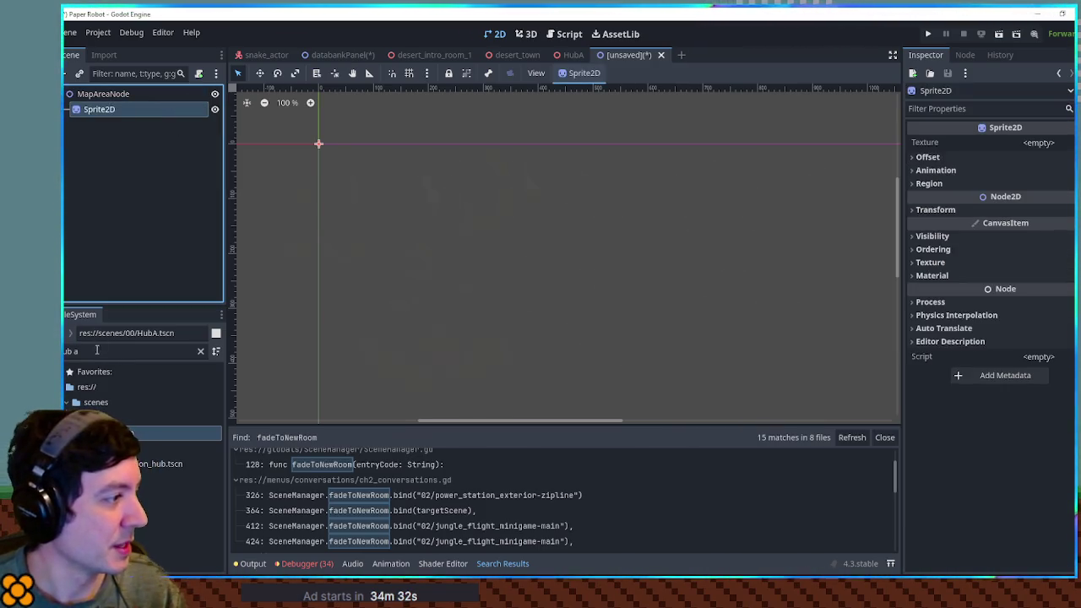
triple_click(98, 349)
text(rc)
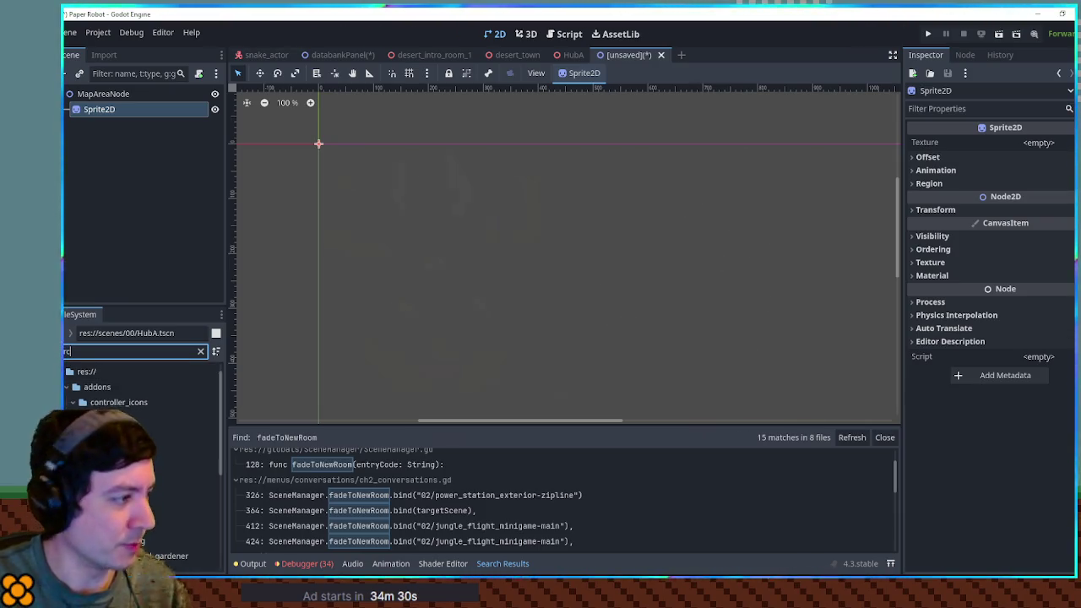
scroll(140, 422, down, 5)
drag(127, 422, 97, 110)
key(f)
key(ctrl+s)
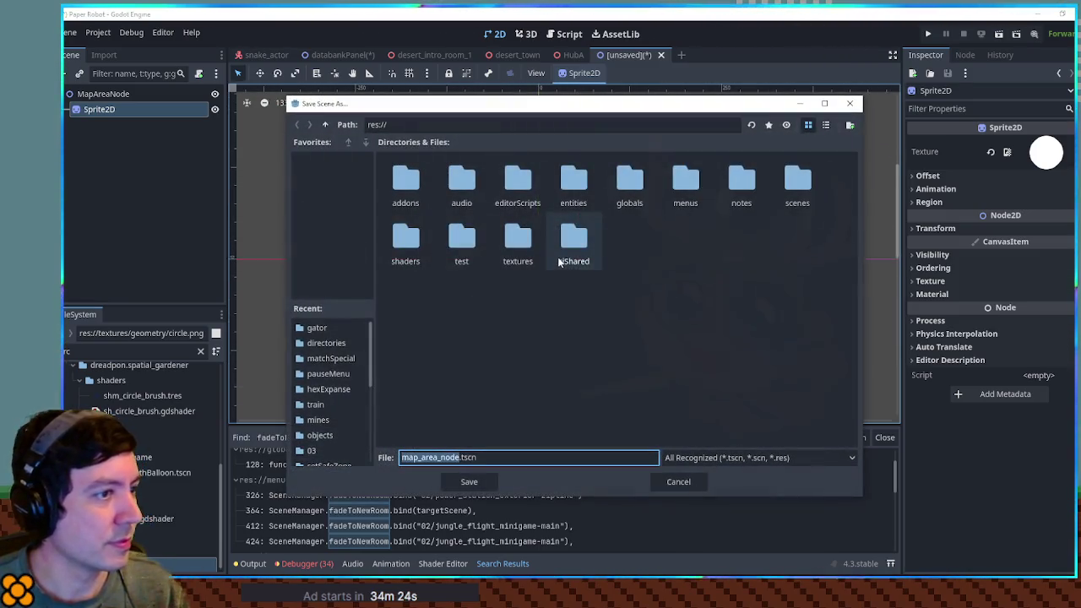
Step: Save map_area_node.tscn in res://menus/pauseMenu/map, then go back to the databankPanel scene
click(693, 185)
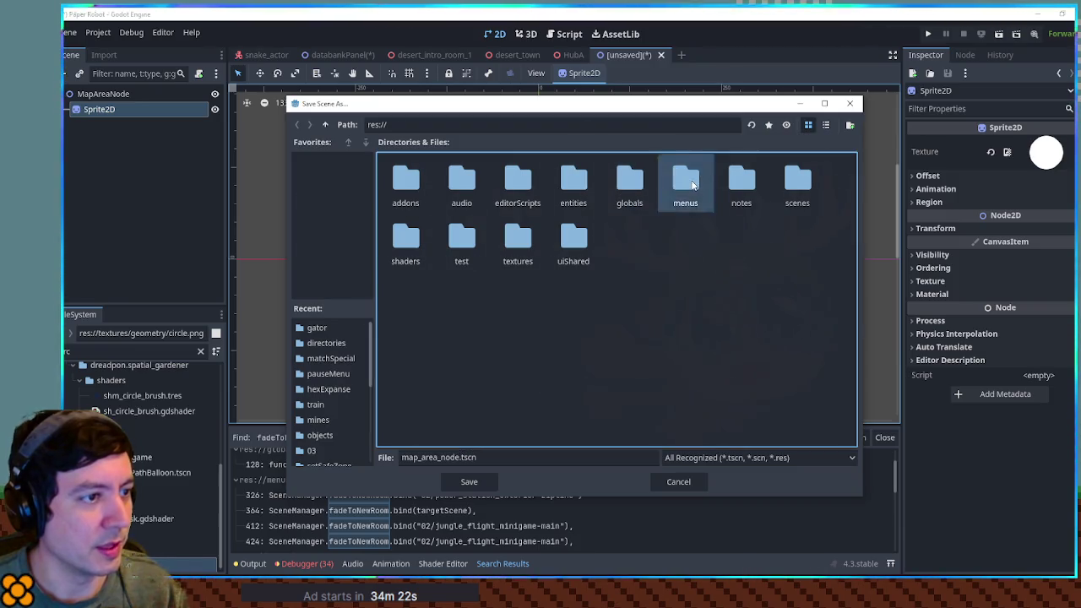
double_click(693, 185)
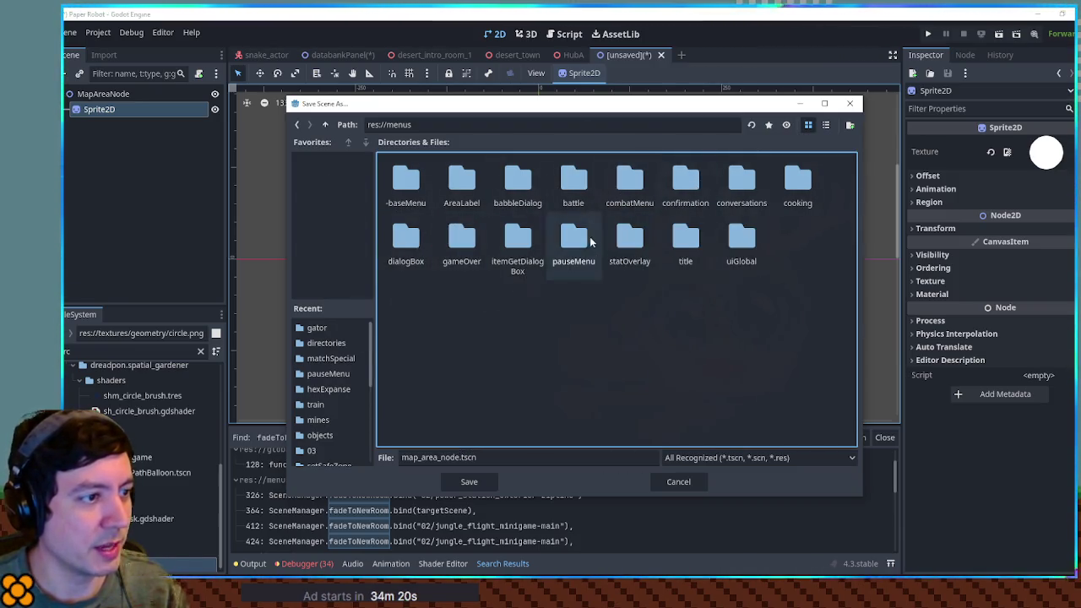
double_click(583, 237)
double_click(406, 182)
click(472, 480)
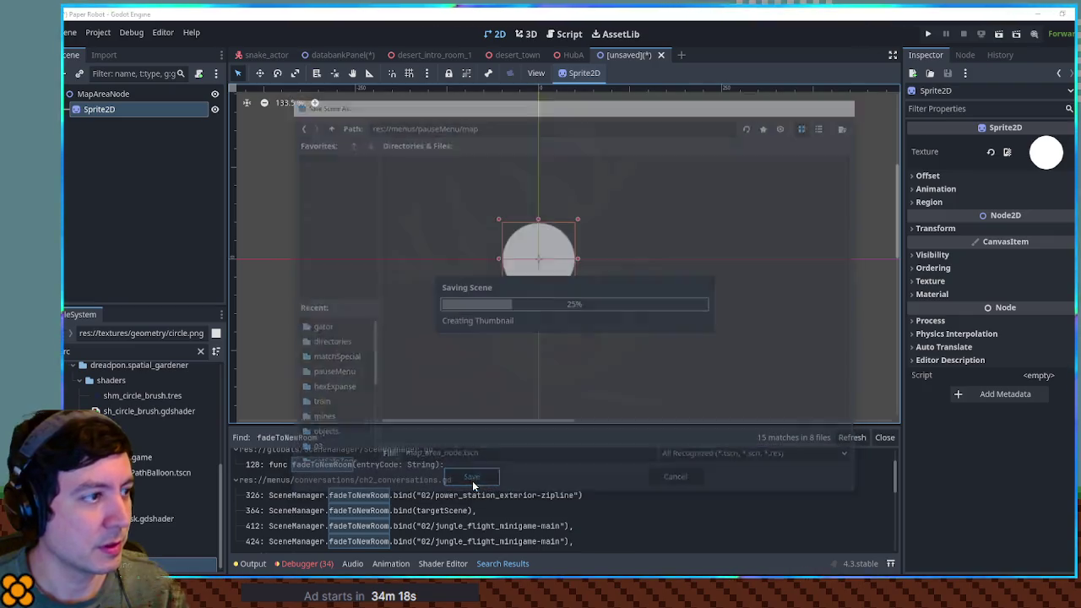
click(358, 57)
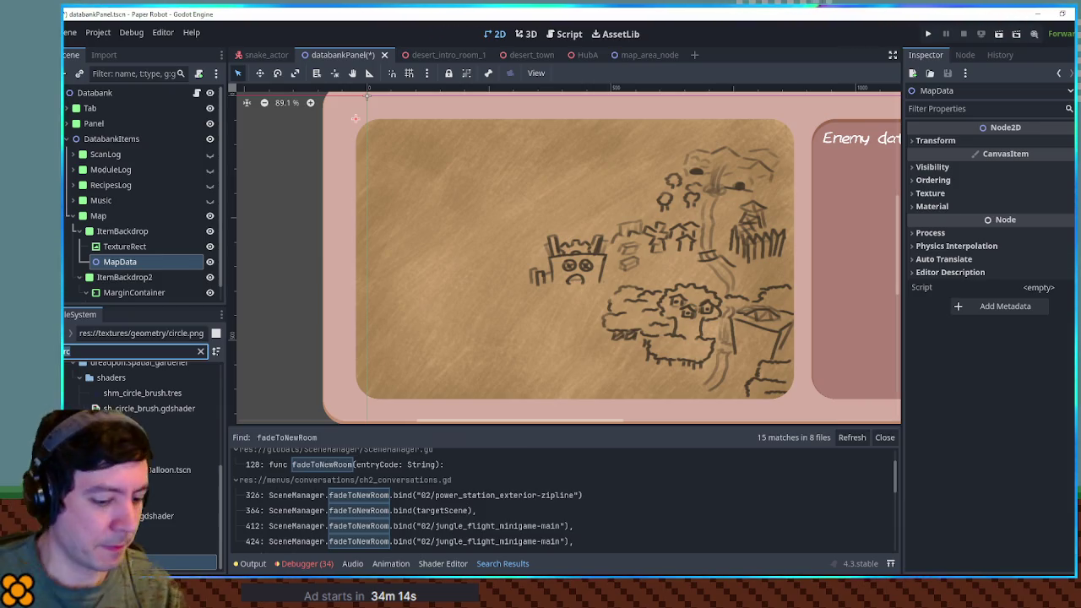
Step: Drop a map_area_node.tscn instance onto MapData, move it to the map centre, then reopen map_area_node
text(map area no)
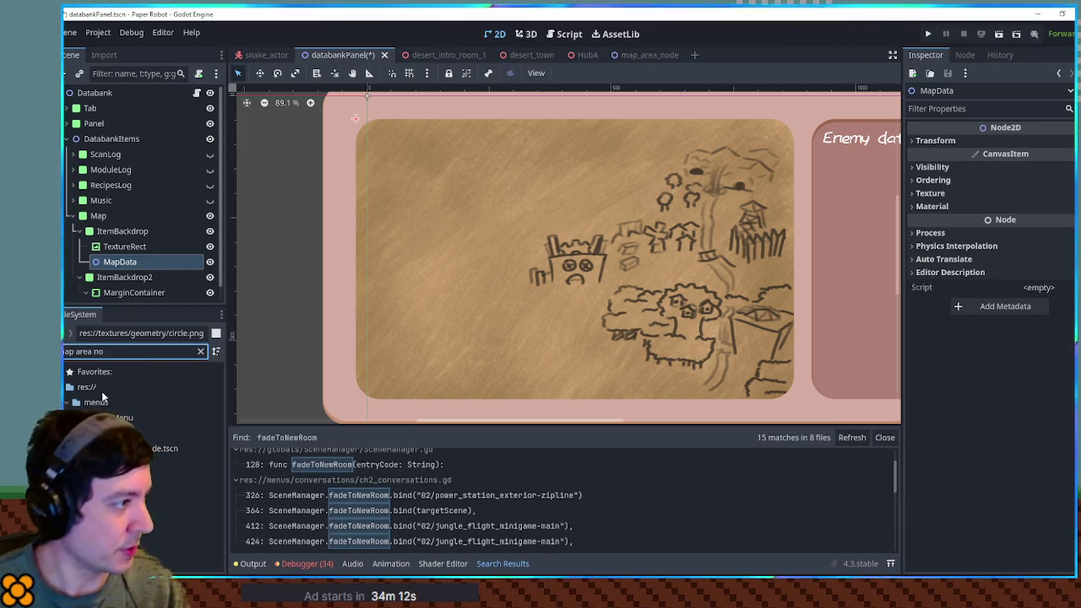
drag(152, 449, 117, 253)
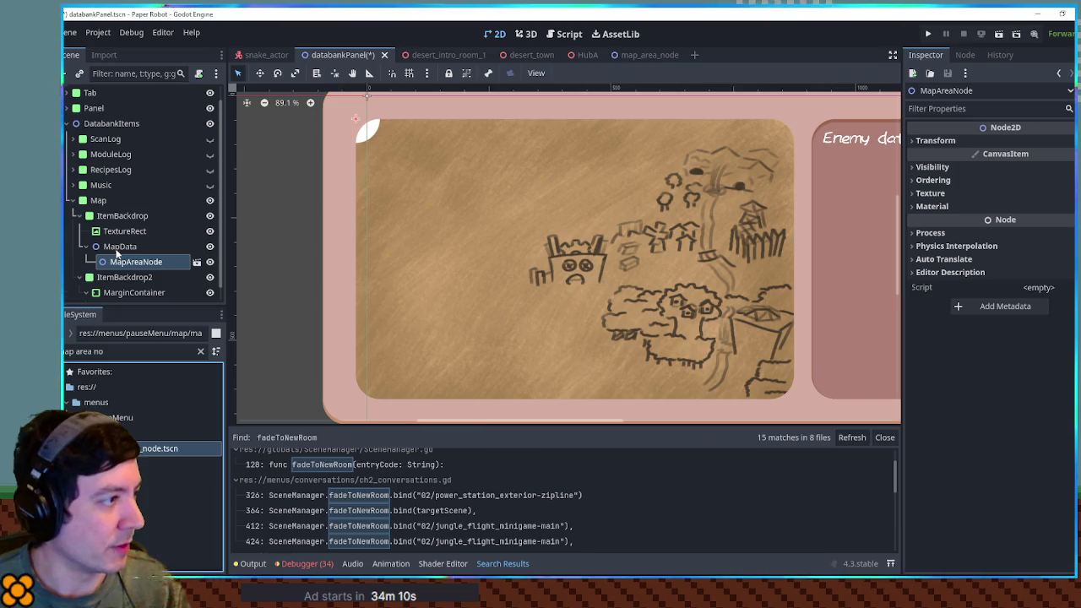
key(w)
drag(367, 131, 579, 285)
click(637, 57)
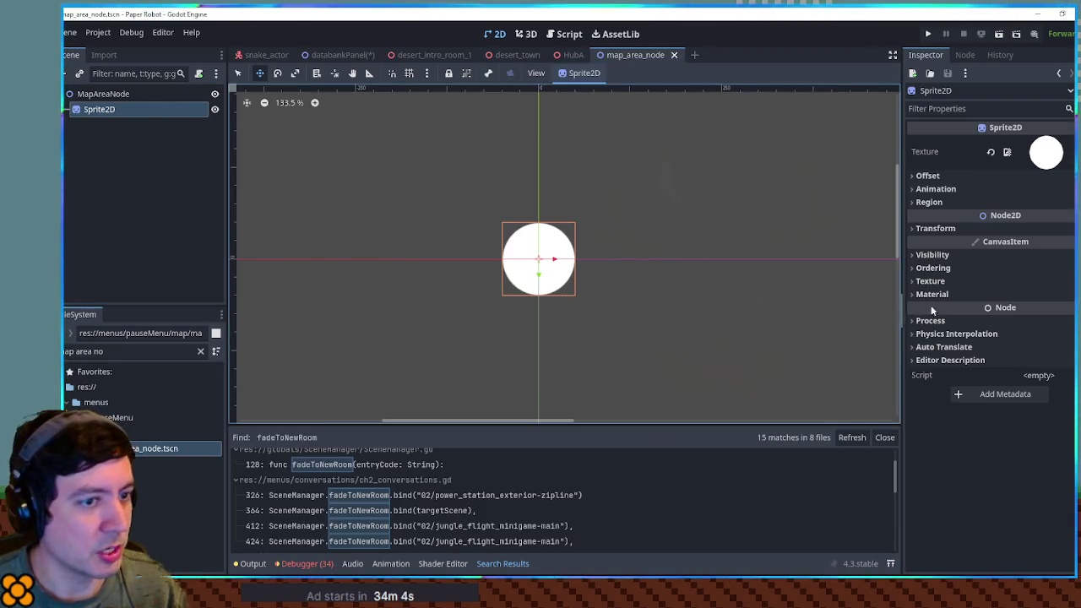
Step: Shrink the circle sprite, check its size on the databank map, and set its scale to 0.3
click(933, 228)
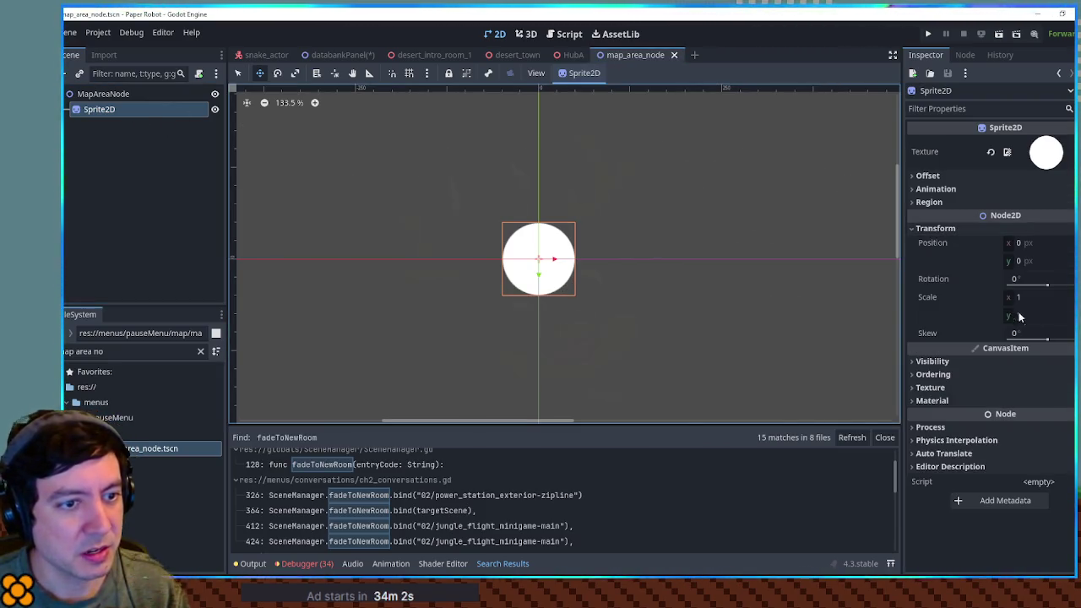
drag(1011, 306, 1007, 308)
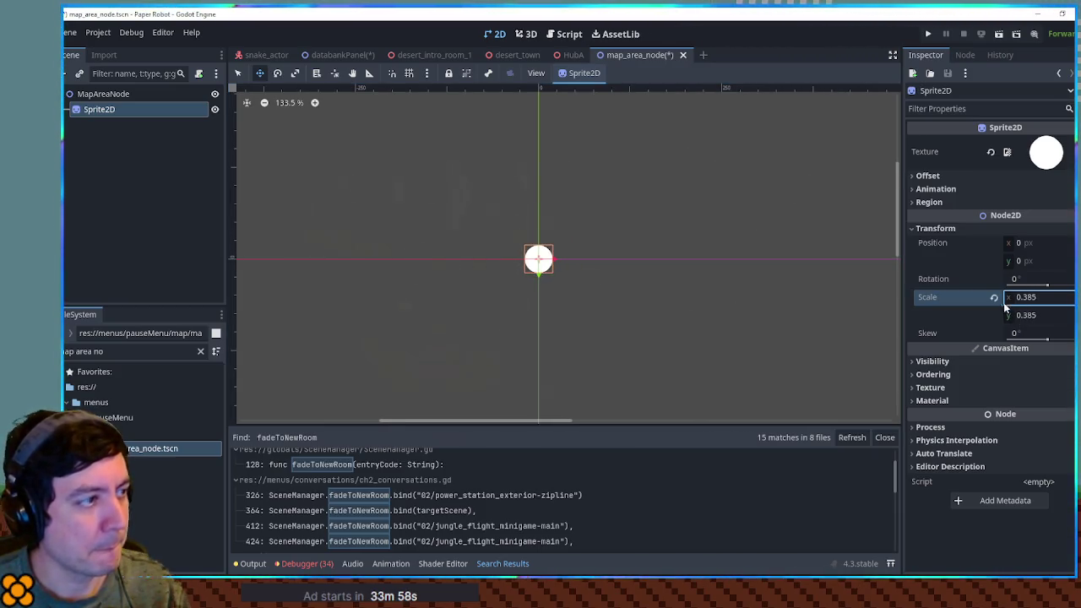
key(ctrl+s)
click(339, 55)
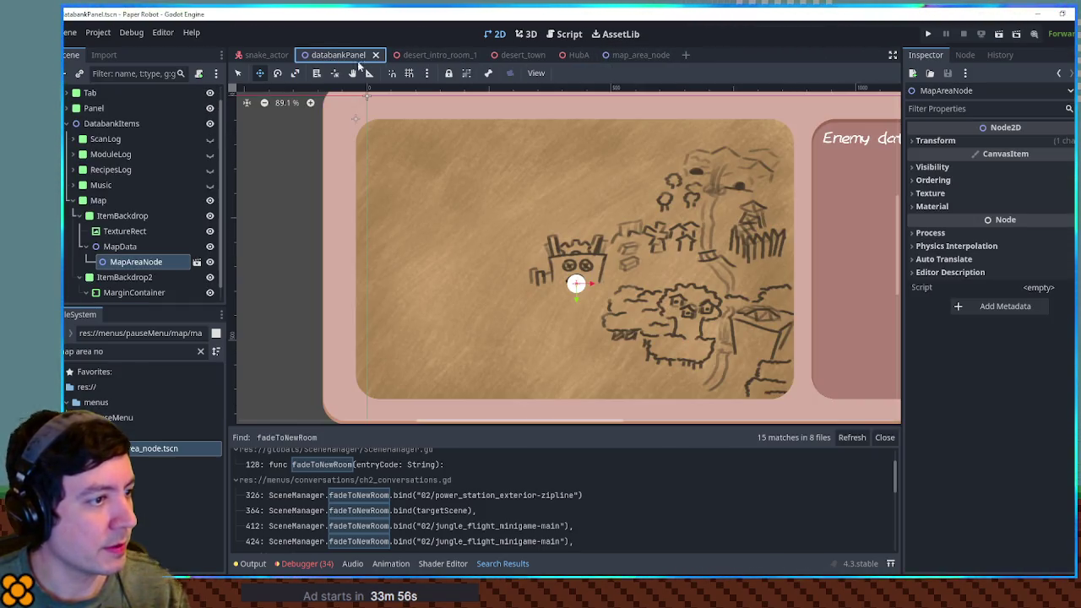
click(634, 55)
click(1026, 298)
text(.3)
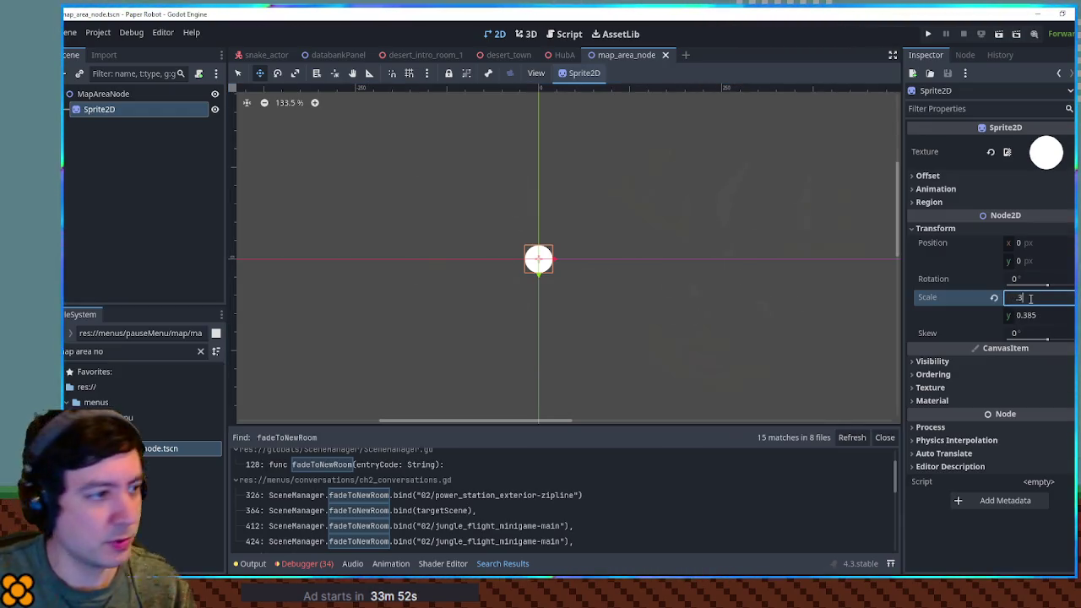
key(Return)
scroll(549, 270, up, 5)
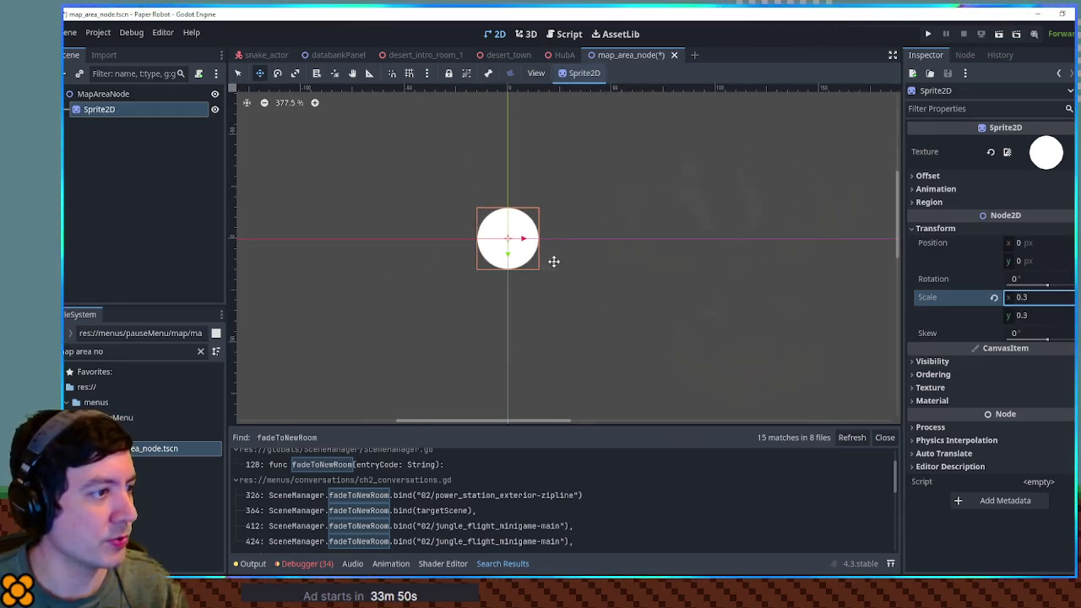
Step: Duplicate the sprite, nest the copy under the original, and give the original y scale 0.2
click(126, 112)
key(ctrl+d)
drag(105, 124, 104, 111)
click(108, 112)
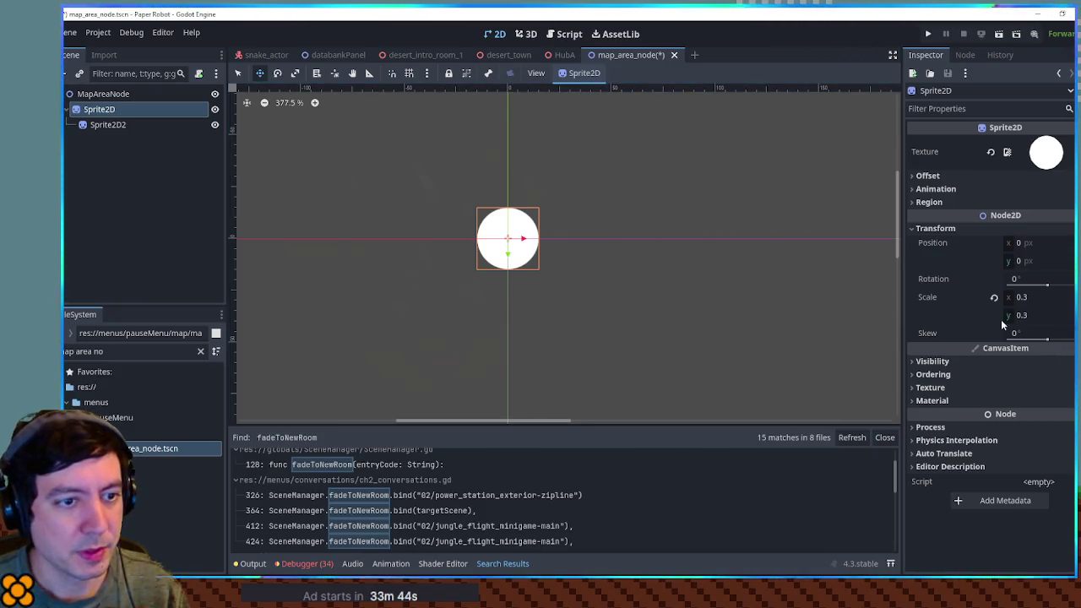
click(1024, 315)
text(0.2)
key(Return)
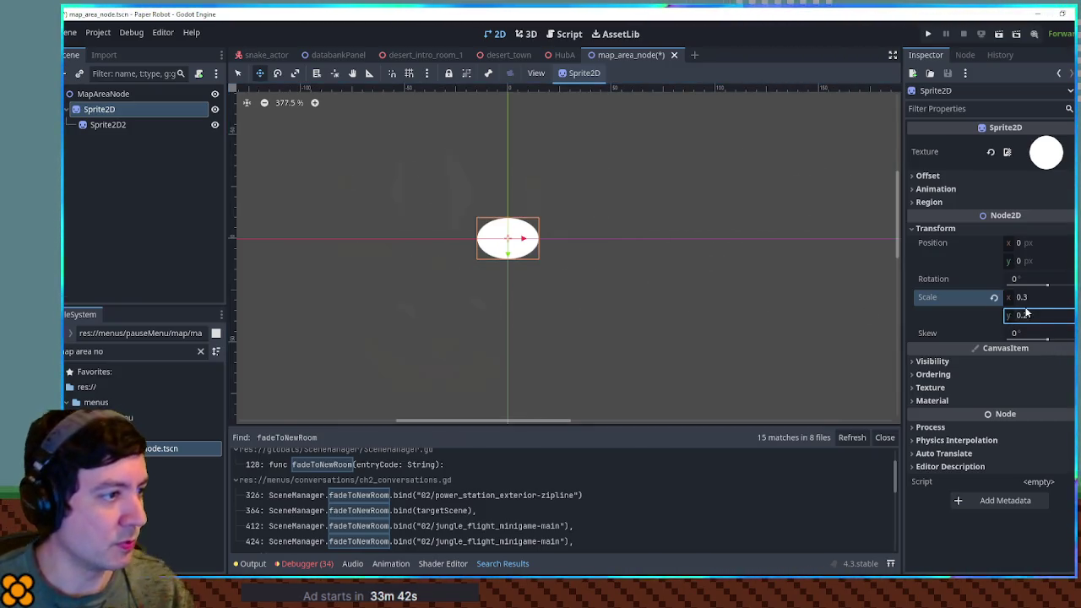
Step: Shrink the nested copy to about 0.76 scale, then open the outer sprite's Self Modulate colour
click(108, 125)
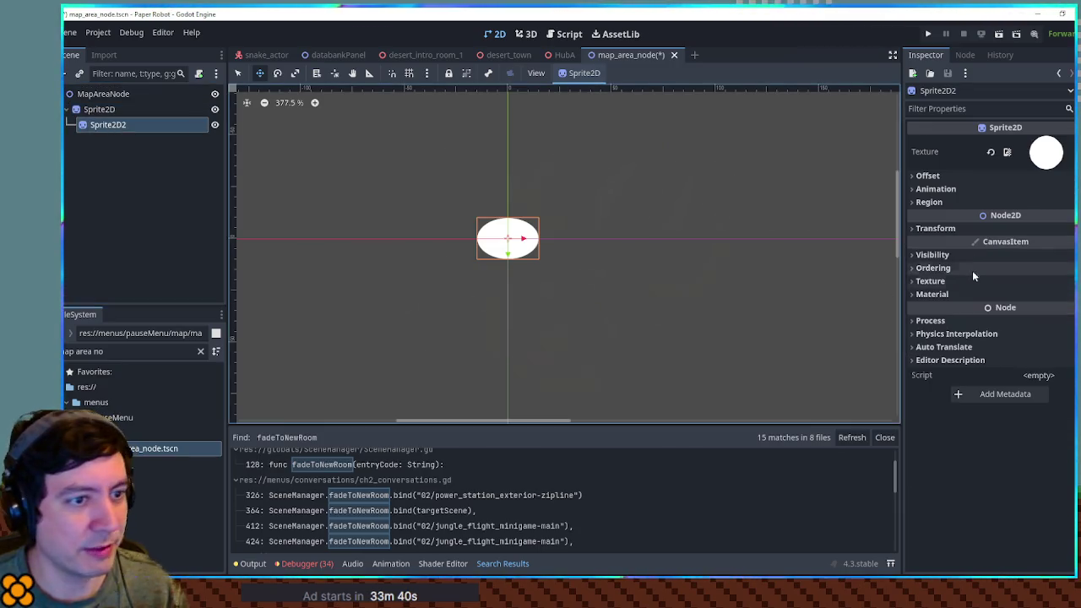
click(960, 227)
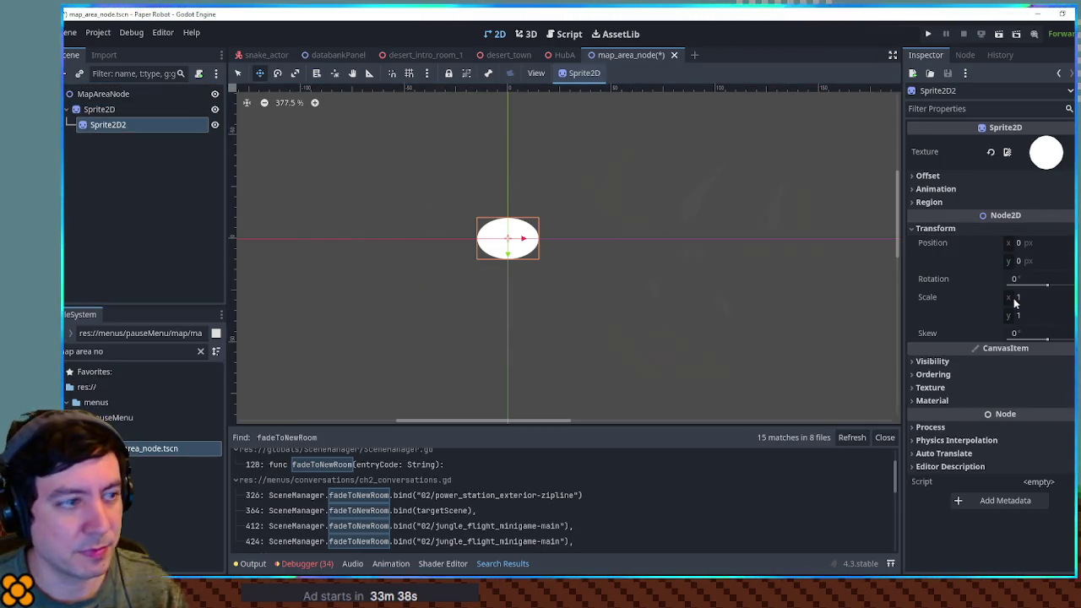
drag(1016, 303, 1009, 302)
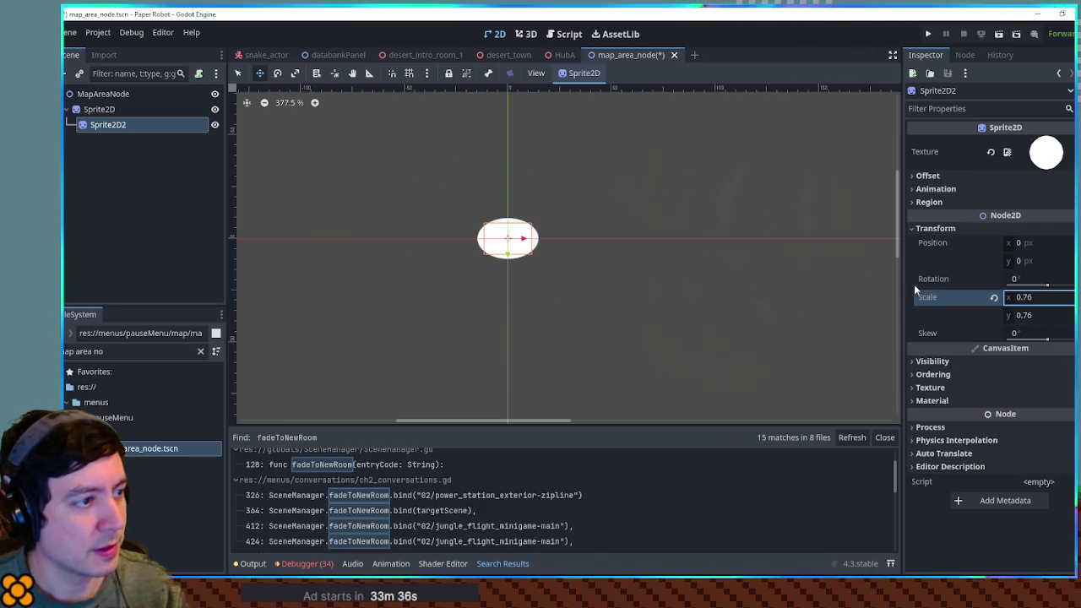
click(105, 110)
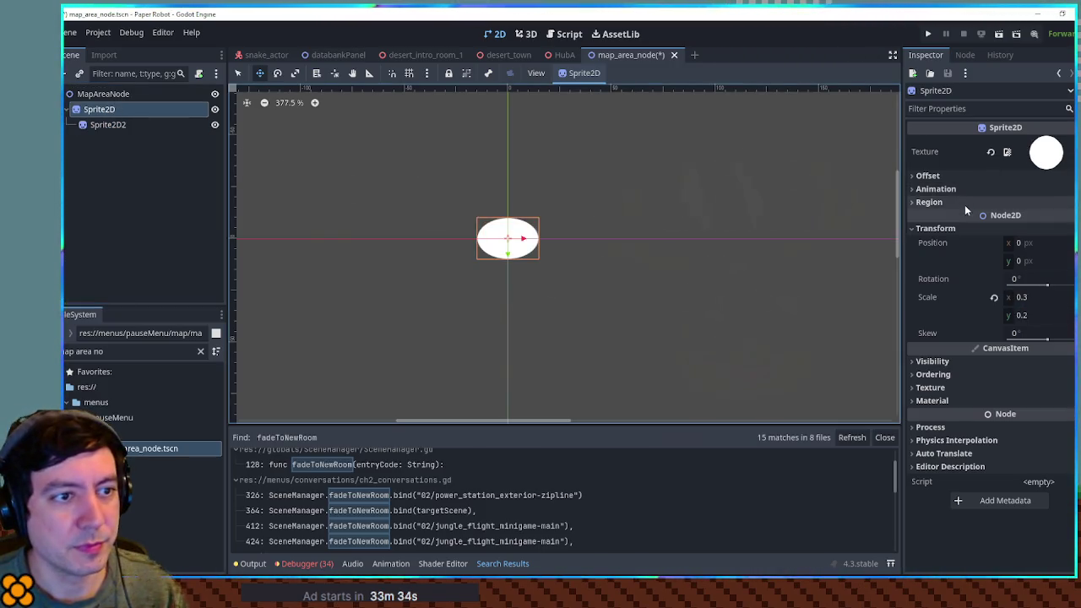
click(970, 361)
click(1020, 410)
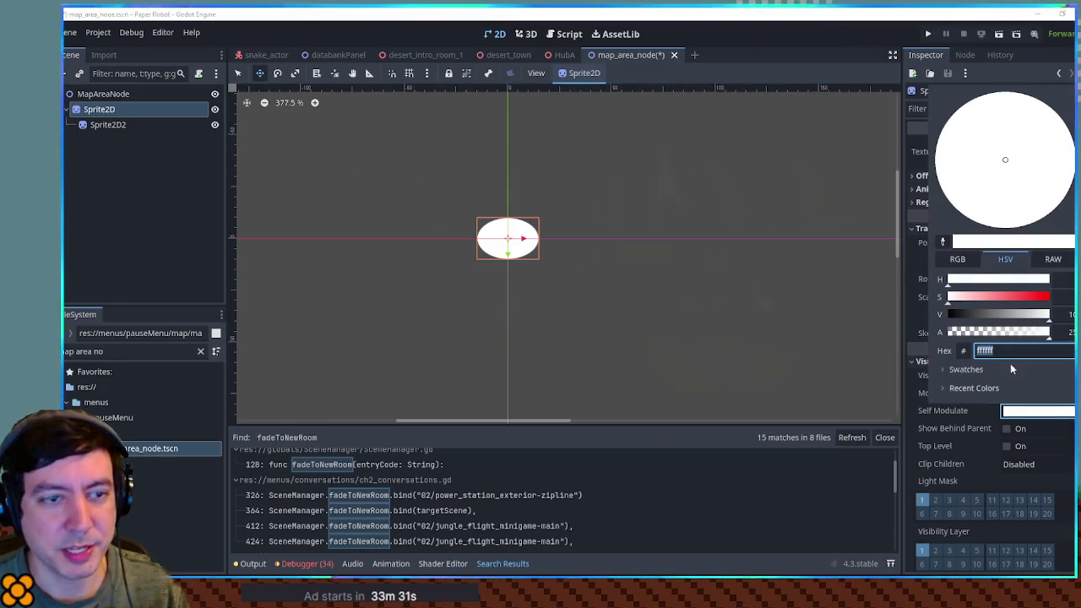
Step: Tint the outer sprite dark gold (756136)
click(994, 313)
click(1002, 296)
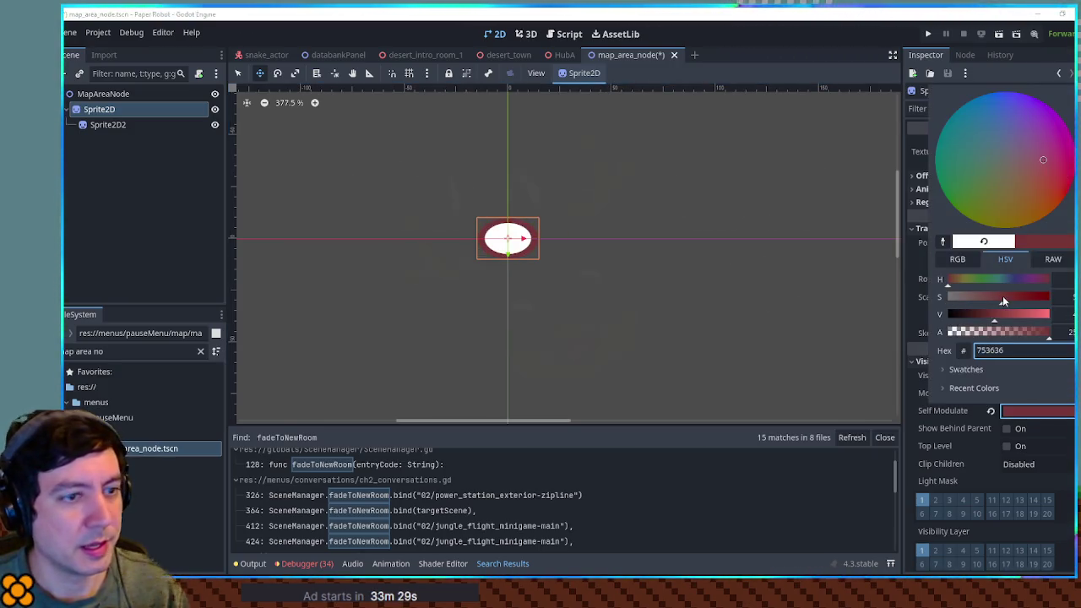
click(969, 280)
drag(970, 282, 959, 282)
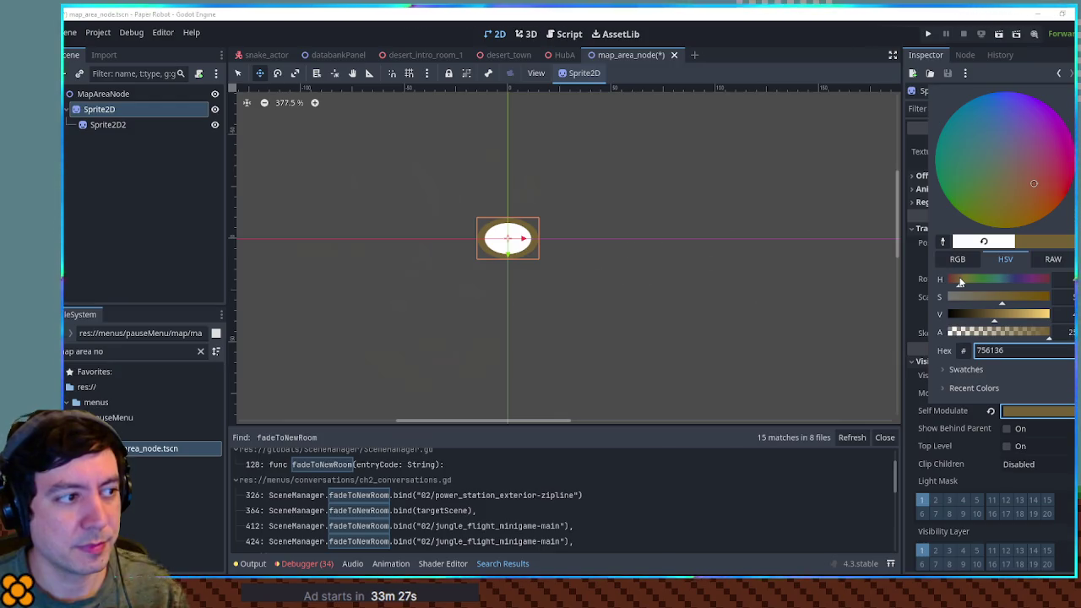
Step: Tint the nested Sprite2D2 warm yellow (ffe270) through its Self Modulate
click(126, 125)
click(1017, 360)
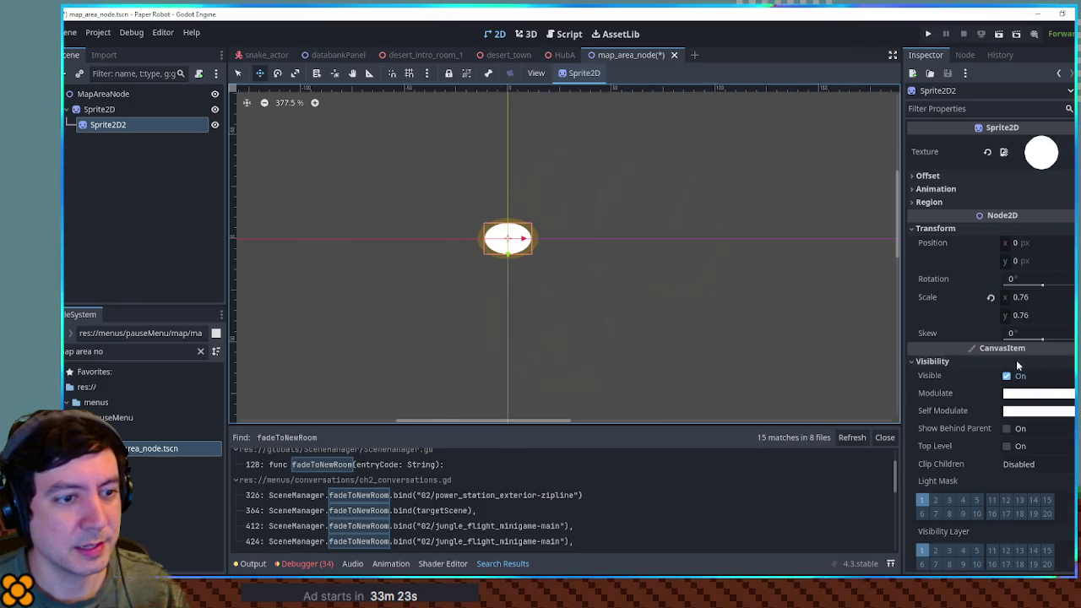
click(1041, 412)
click(1007, 298)
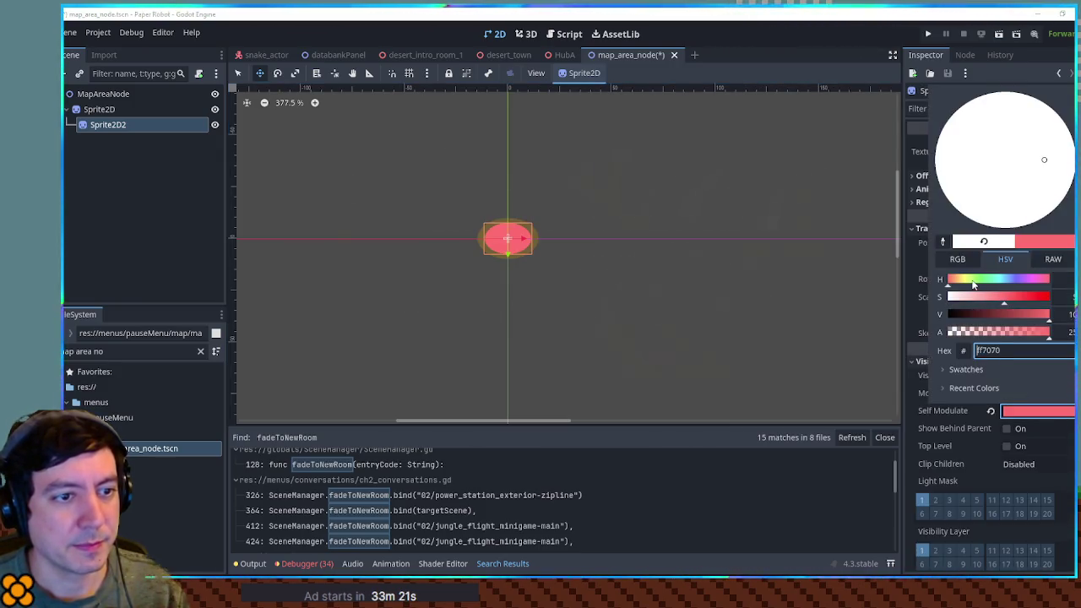
click(970, 282)
drag(966, 285, 962, 285)
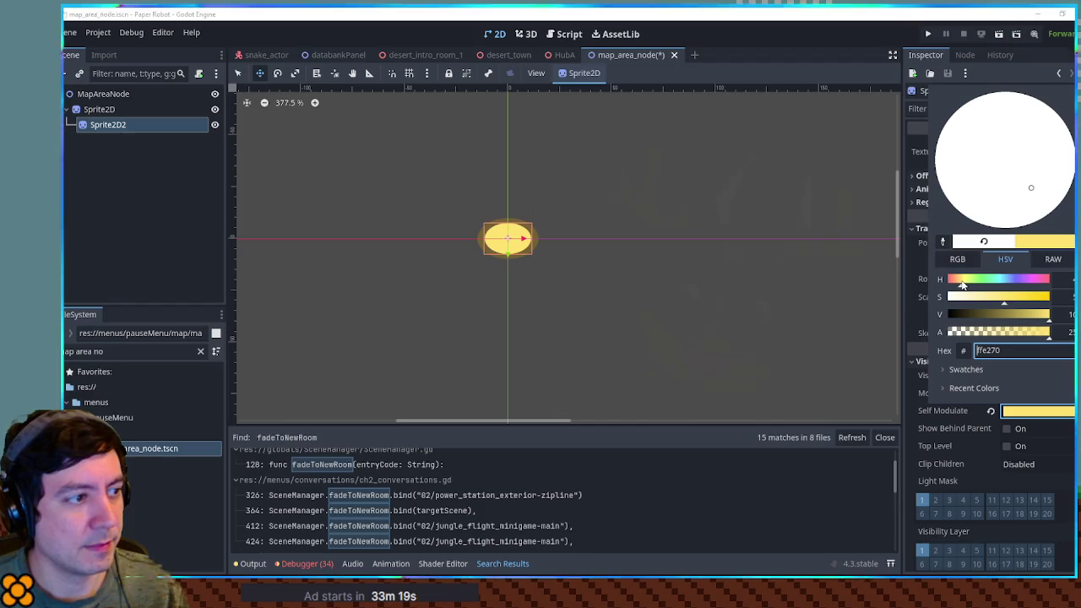
Step: Close the colour picker, save map_area_node, and switch to the databankPanel scene
click(690, 268)
click(735, 272)
key(ctrl+s)
click(334, 56)
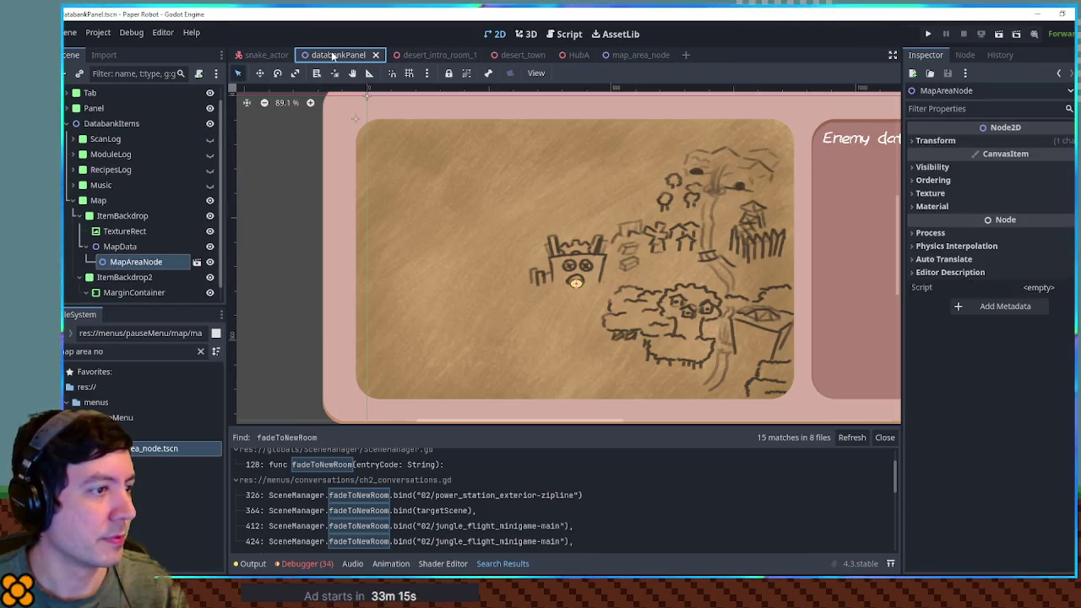
Step: Enable Editable Children on the MapAreaNode instance
scroll(574, 283, up, 4)
scroll(577, 286, up, 3)
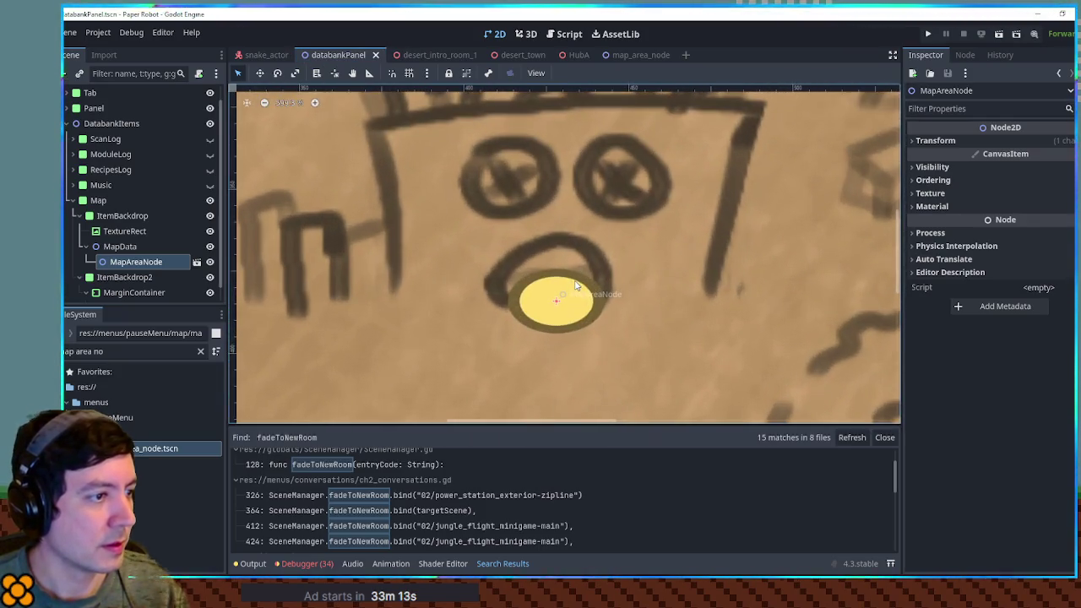
scroll(566, 292, down, 2)
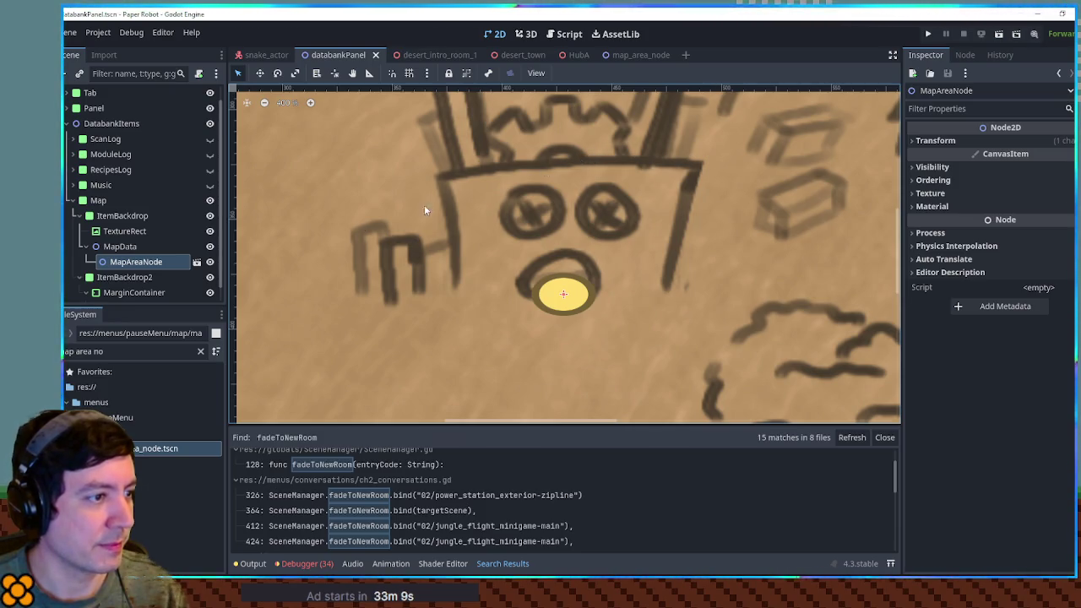
right_click(145, 272)
click(213, 467)
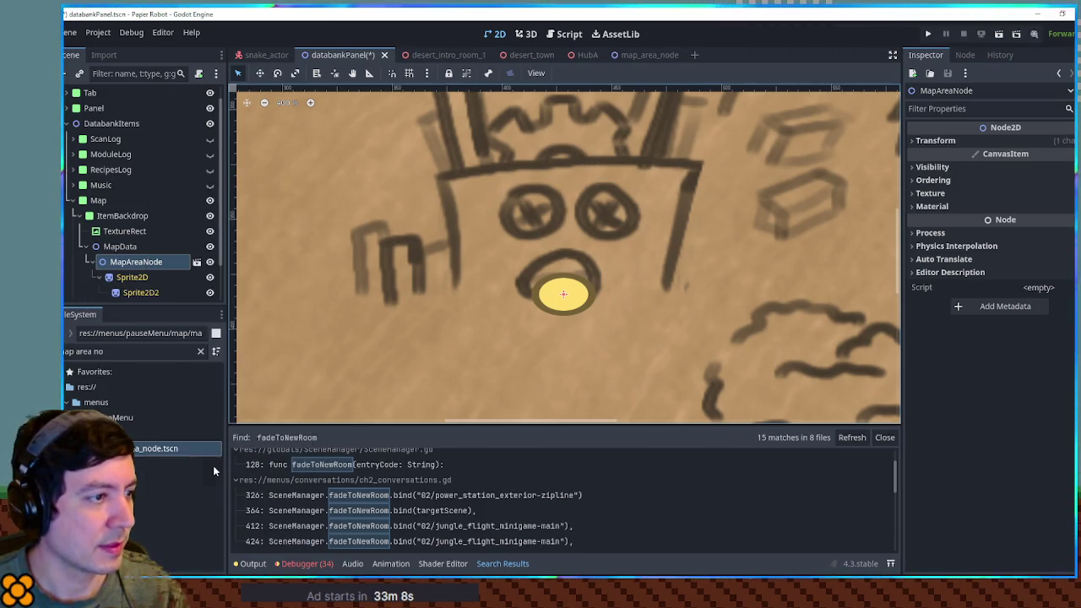
Step: Eyedrop the map's parchment colour into Sprite2D2's Self Modulate
click(119, 294)
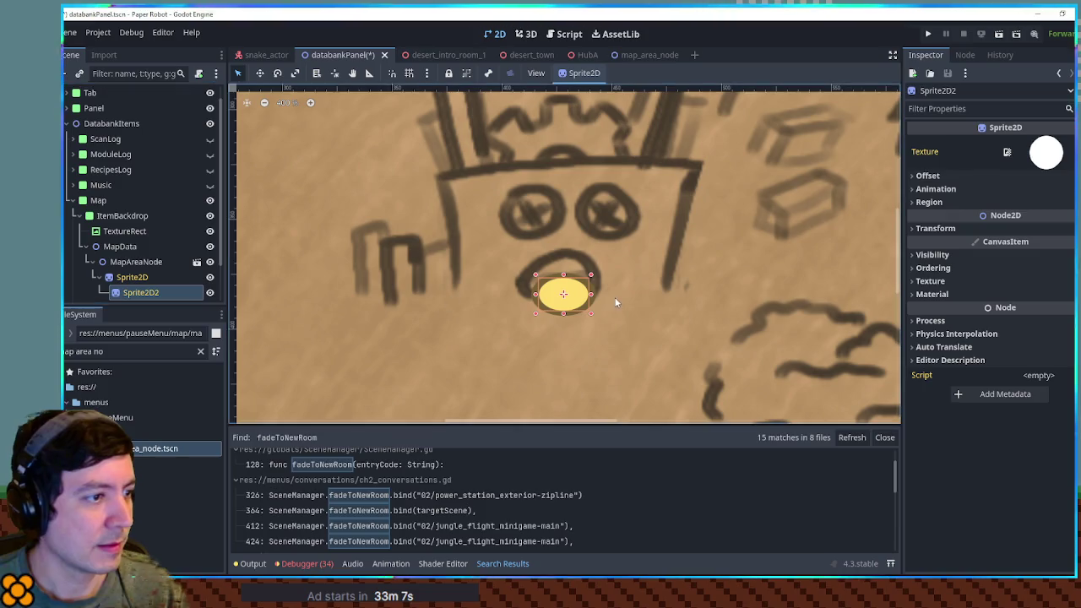
click(972, 256)
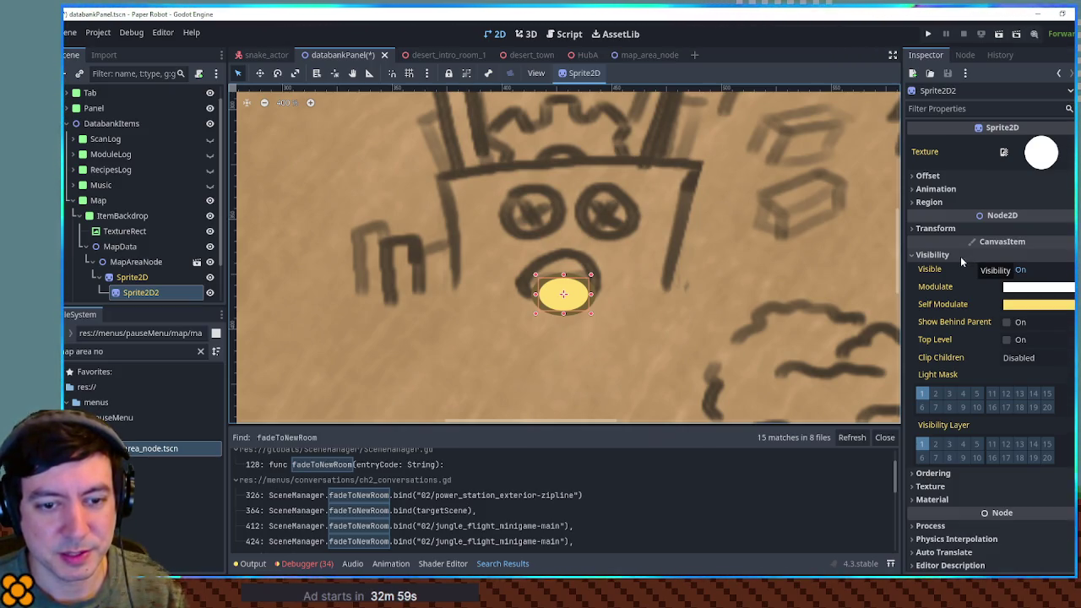
click(1039, 304)
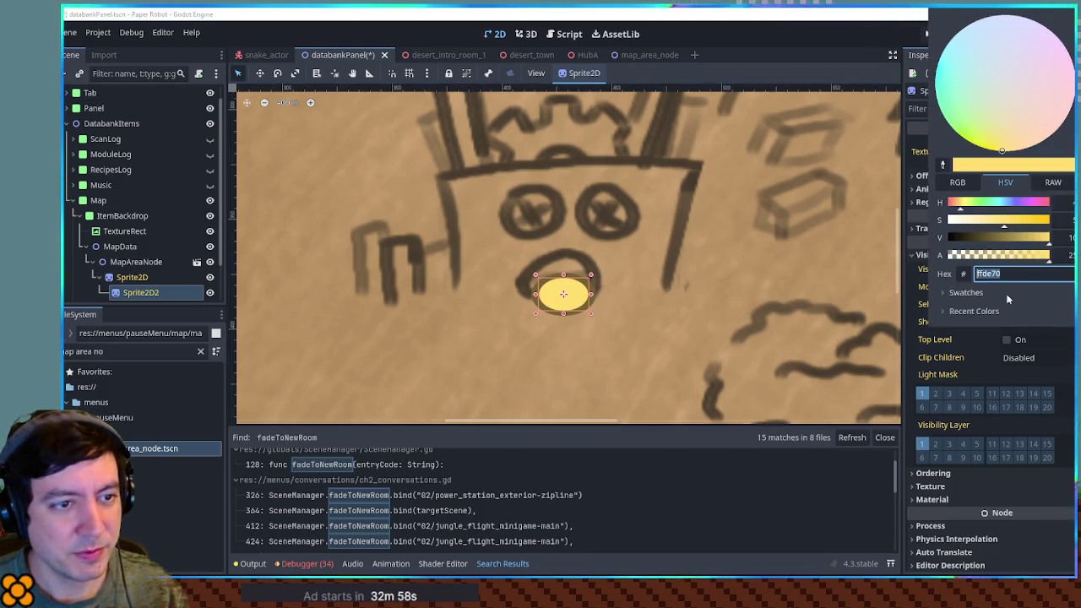
click(943, 165)
click(628, 317)
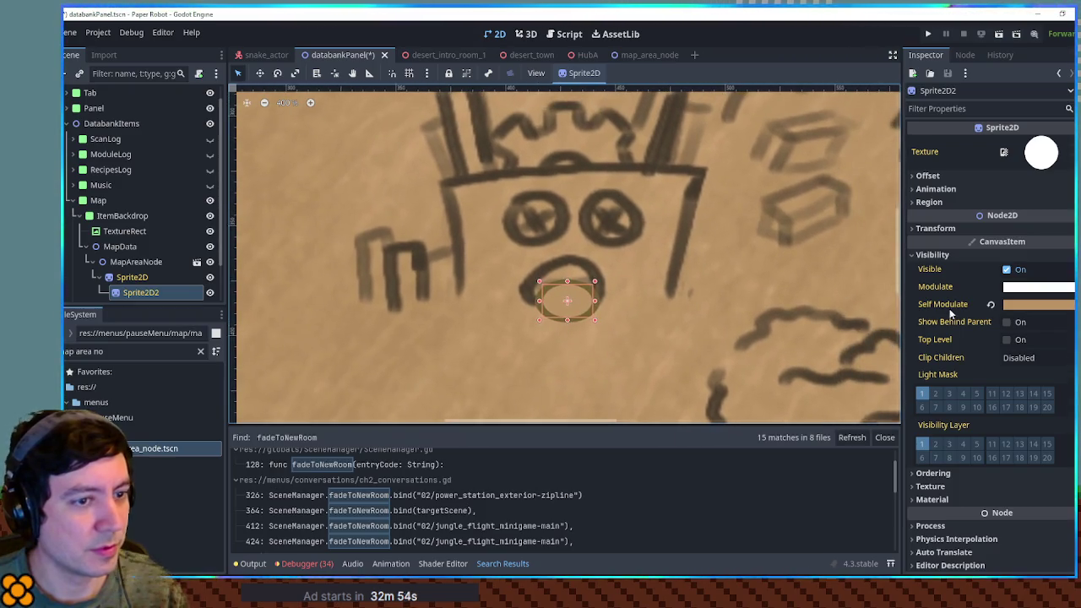
Step: Compare the inner sprite's tan tint with the map_area_node scene, then return to databankPanel
click(1026, 304)
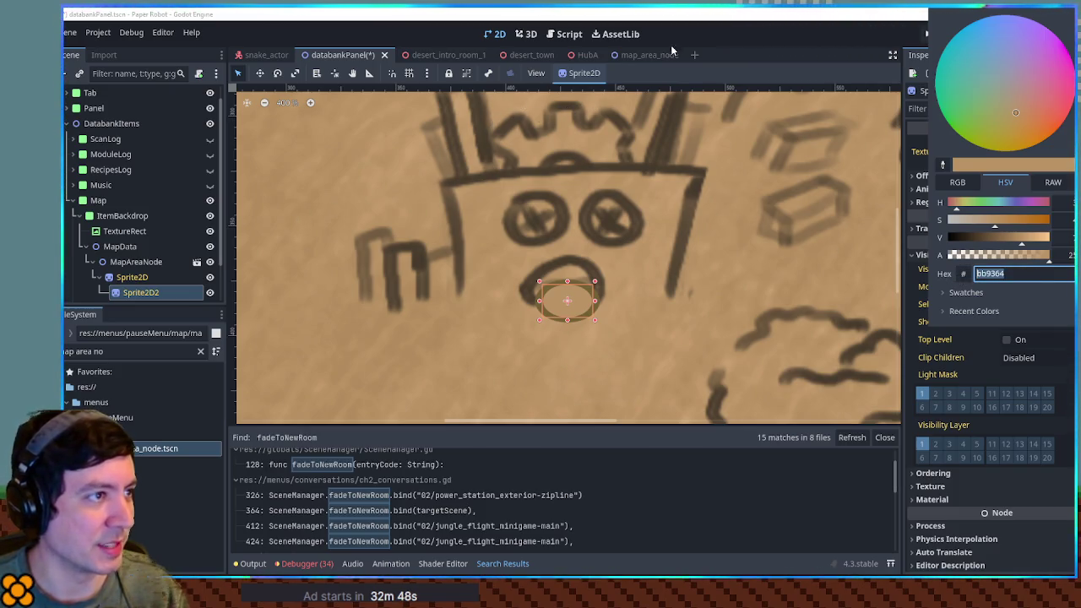
click(646, 56)
click(646, 56)
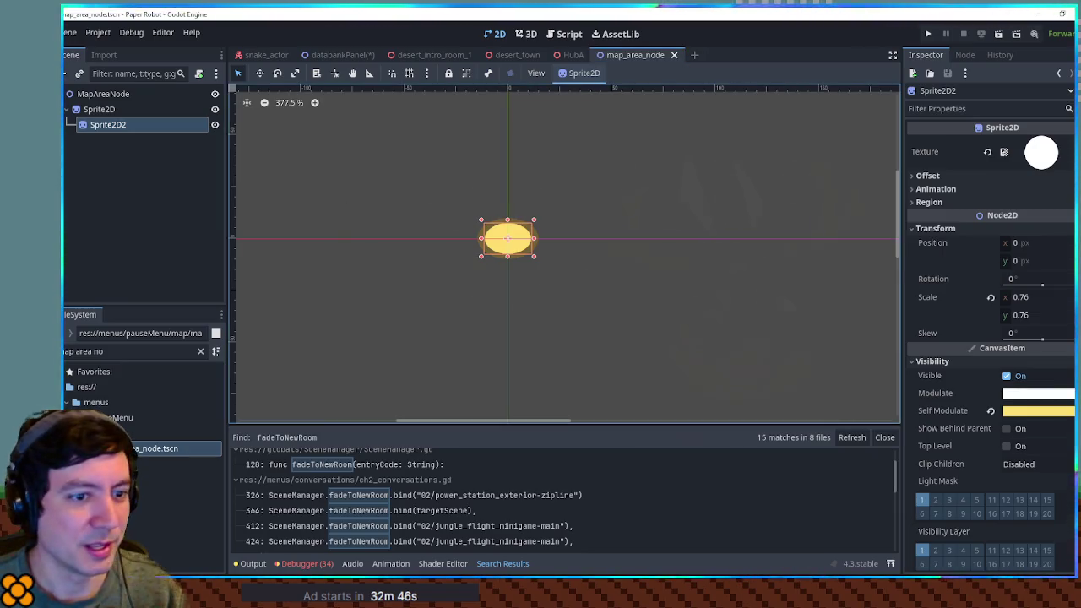
click(1026, 372)
key(Escape)
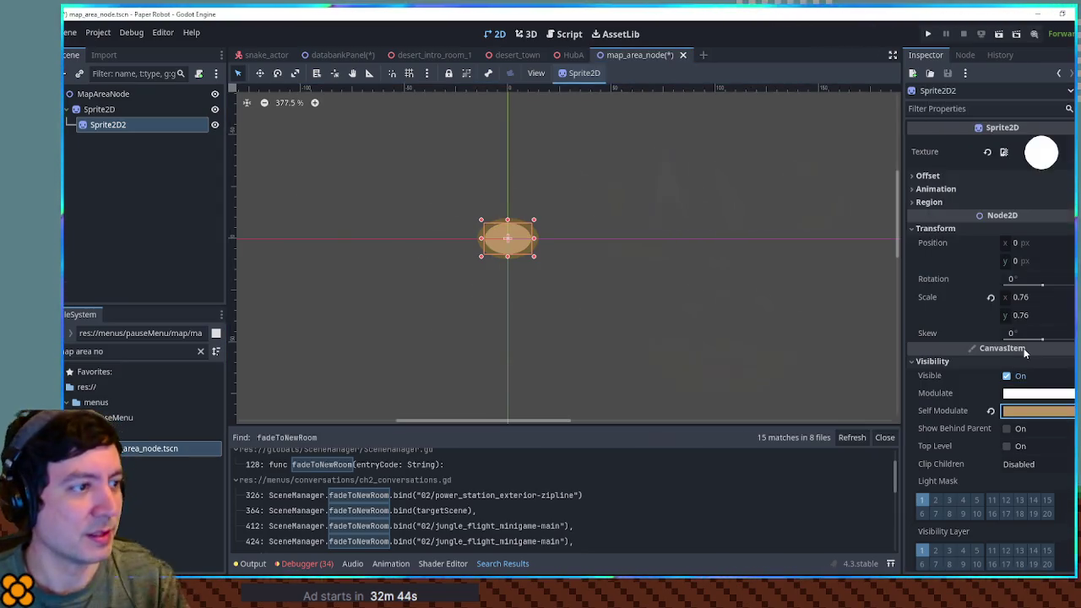
click(338, 55)
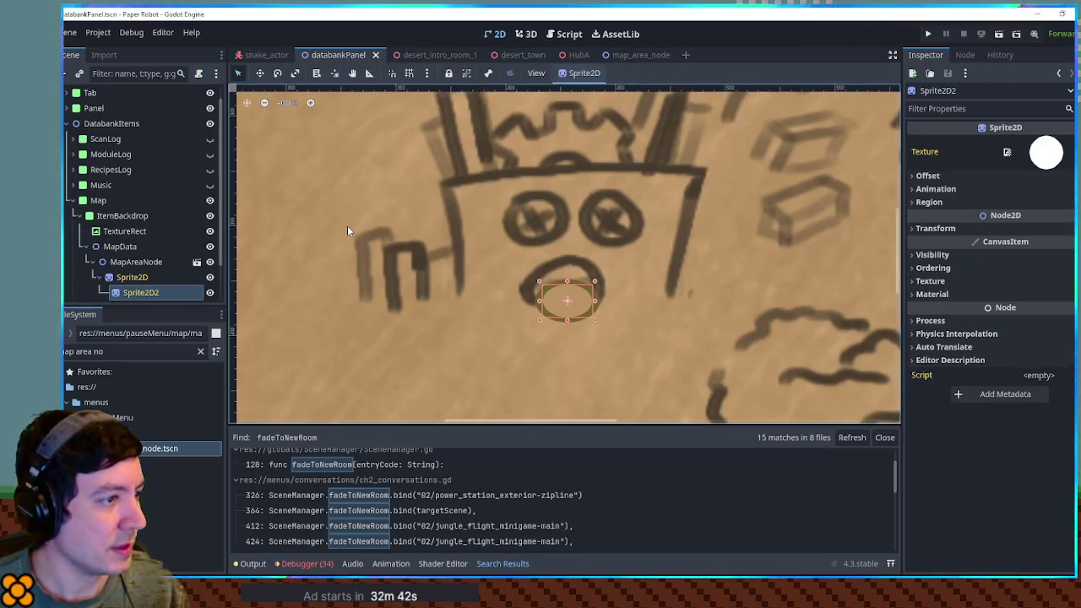
Step: Set the outer Sprite2D's Self Modulate to dark brown (473b2d)
click(161, 277)
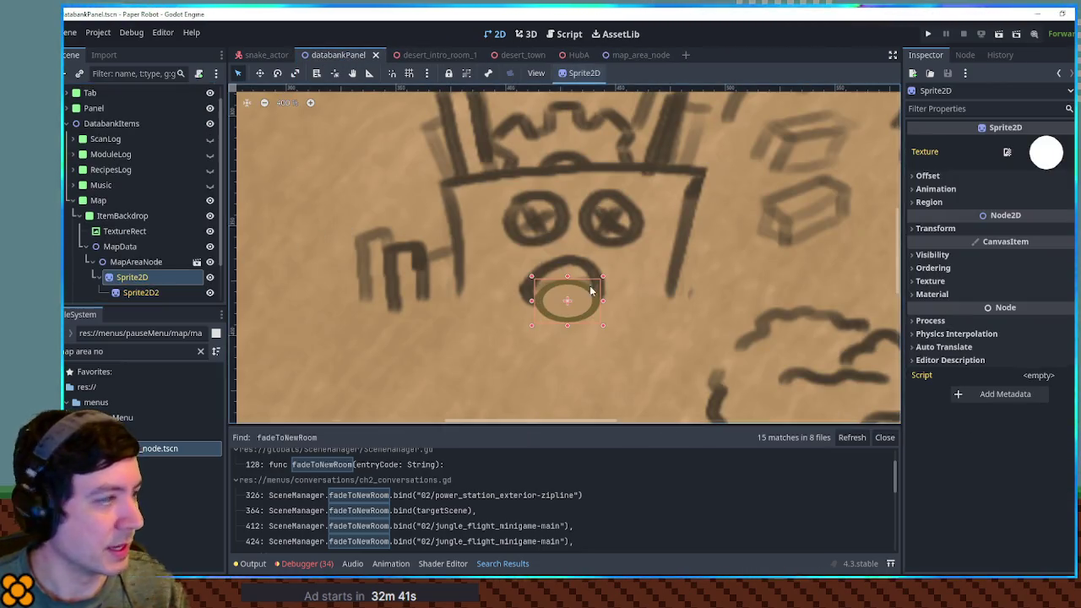
click(981, 253)
click(1031, 306)
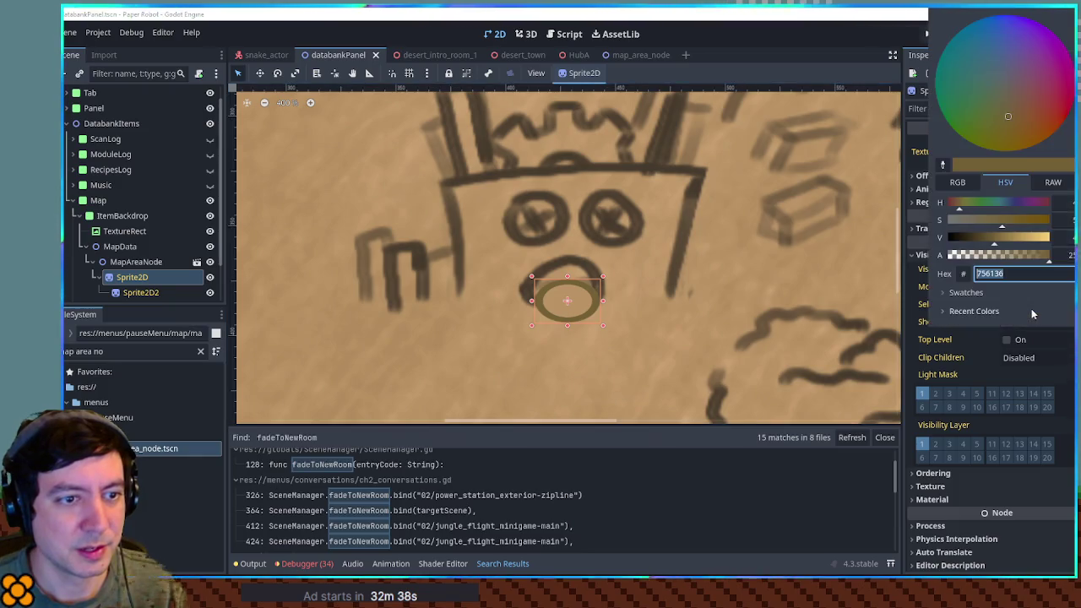
click(690, 188)
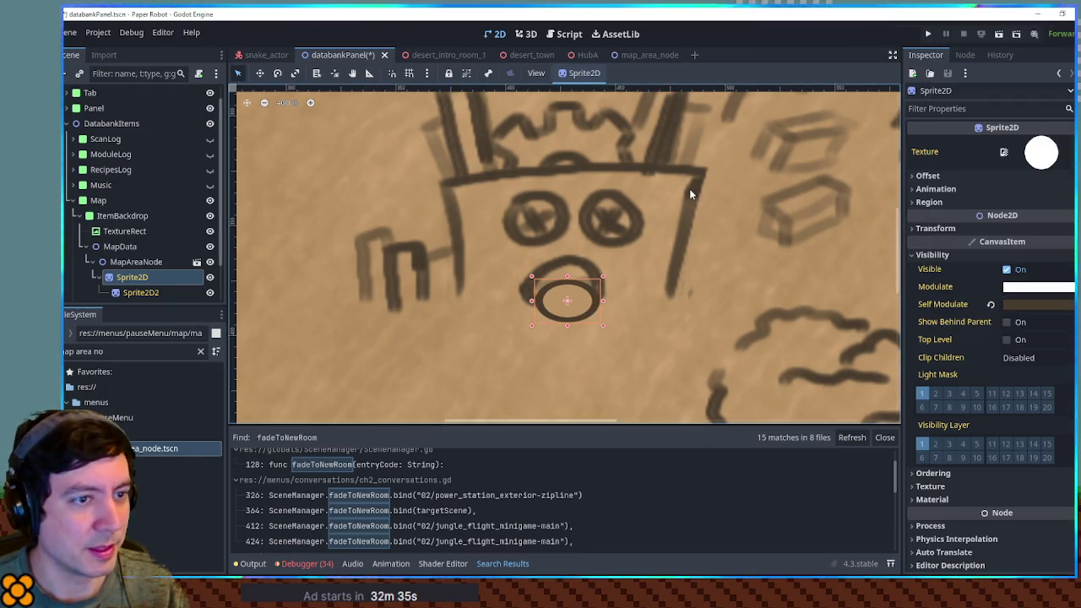
click(1020, 305)
right_click(134, 262)
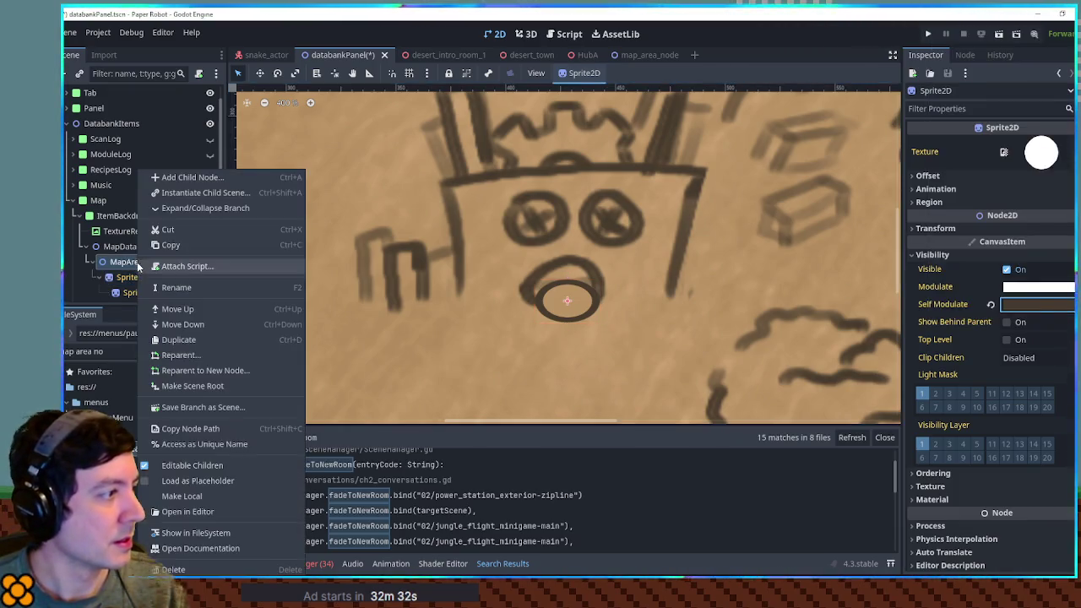
Step: Turn off Editable Children on MapAreaNode, reverting its overrides, and save databankPanel
click(215, 480)
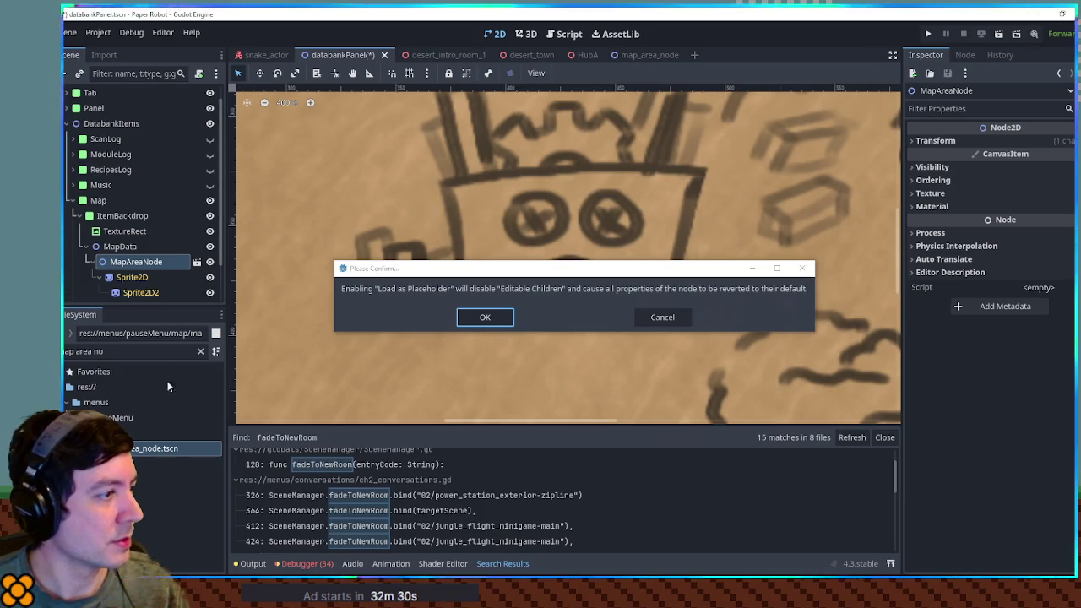
click(689, 321)
right_click(168, 276)
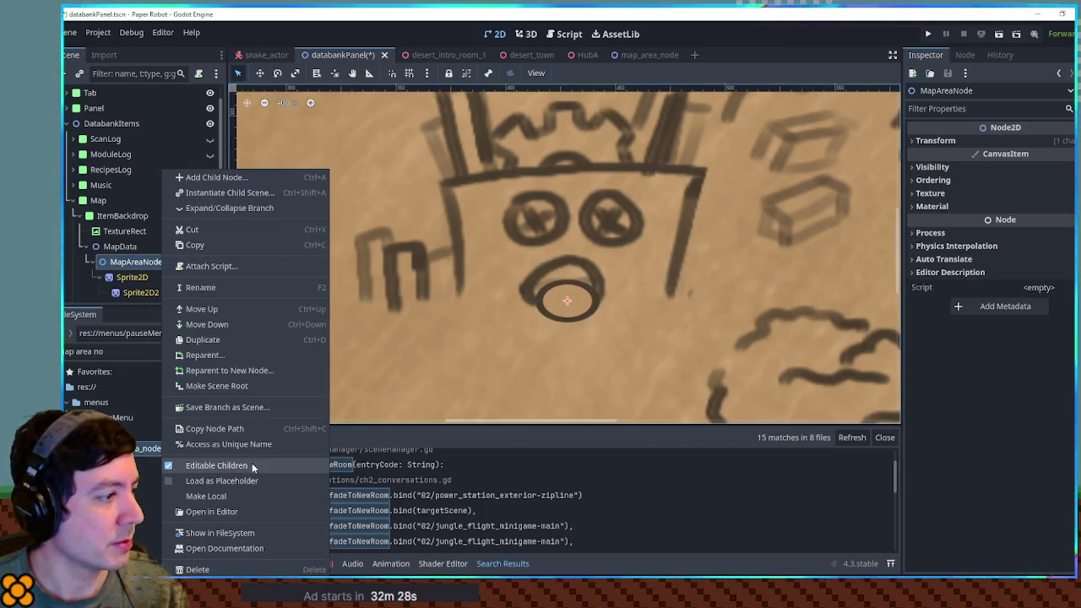
click(251, 465)
click(513, 321)
key(ctrl+s)
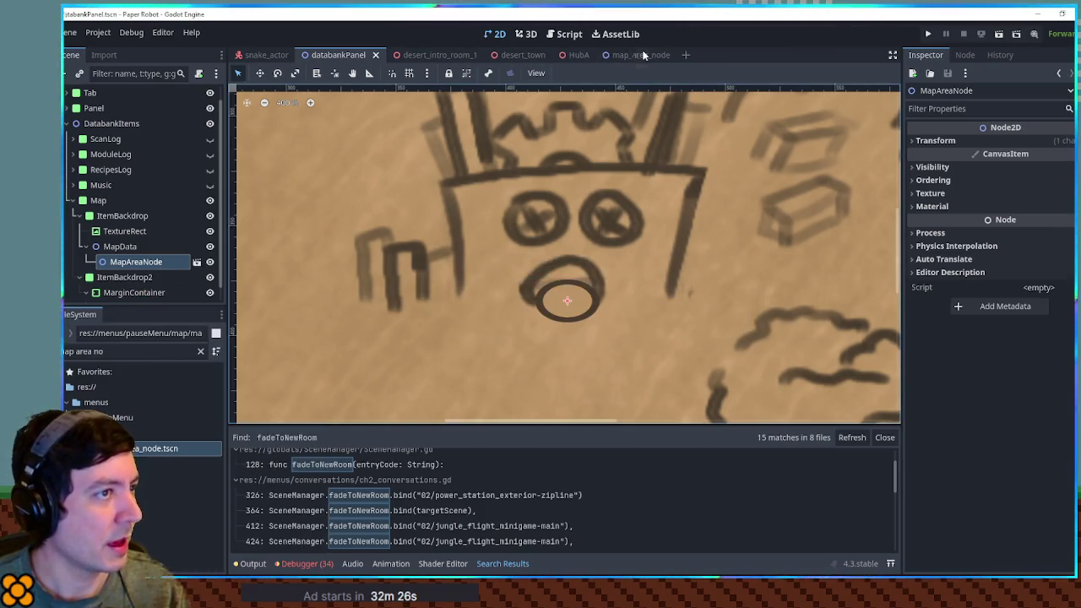
Step: In map_area_node, set the outer sprite's Self Modulate to 000000 and save
click(646, 55)
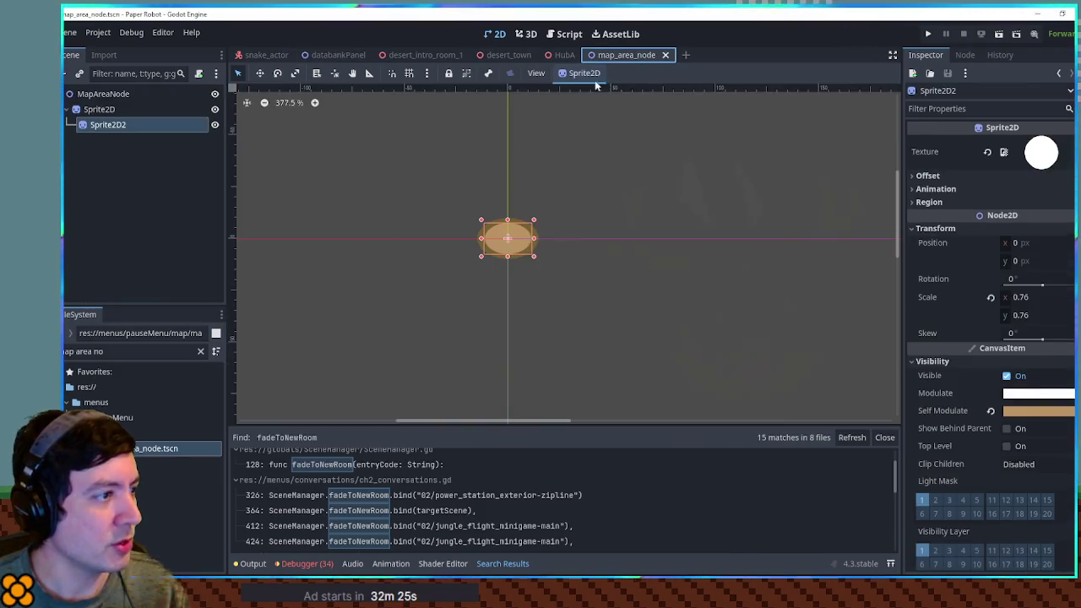
click(1039, 411)
text(000000)
key(Return)
key(ctrl+s)
Step: Attach a newly created map_area_node.gd script to MapAreaNode
click(315, 55)
scroll(541, 283, down, 8)
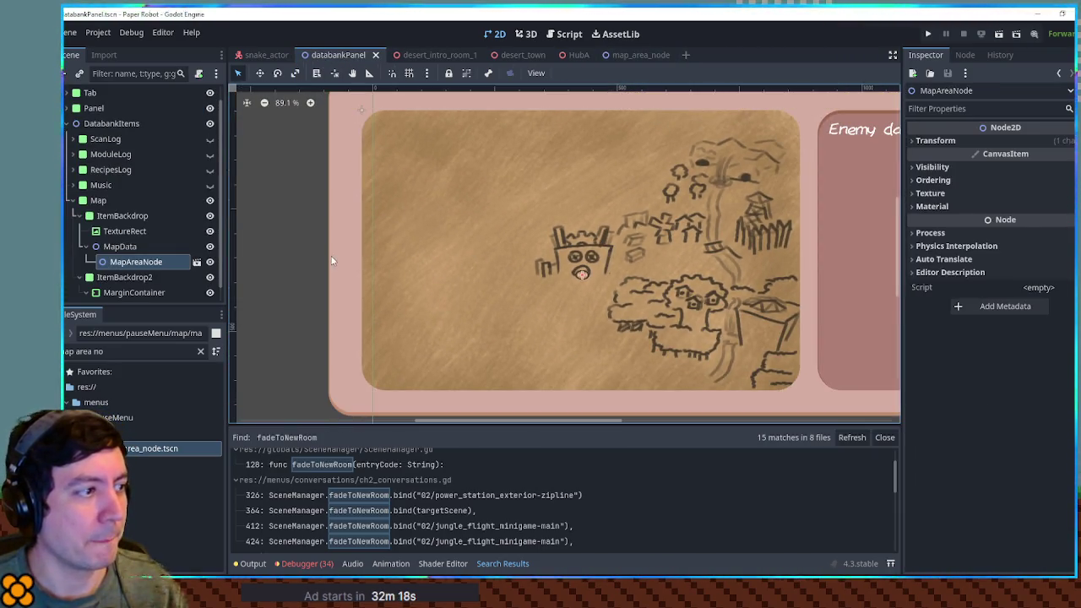
click(331, 257)
click(302, 286)
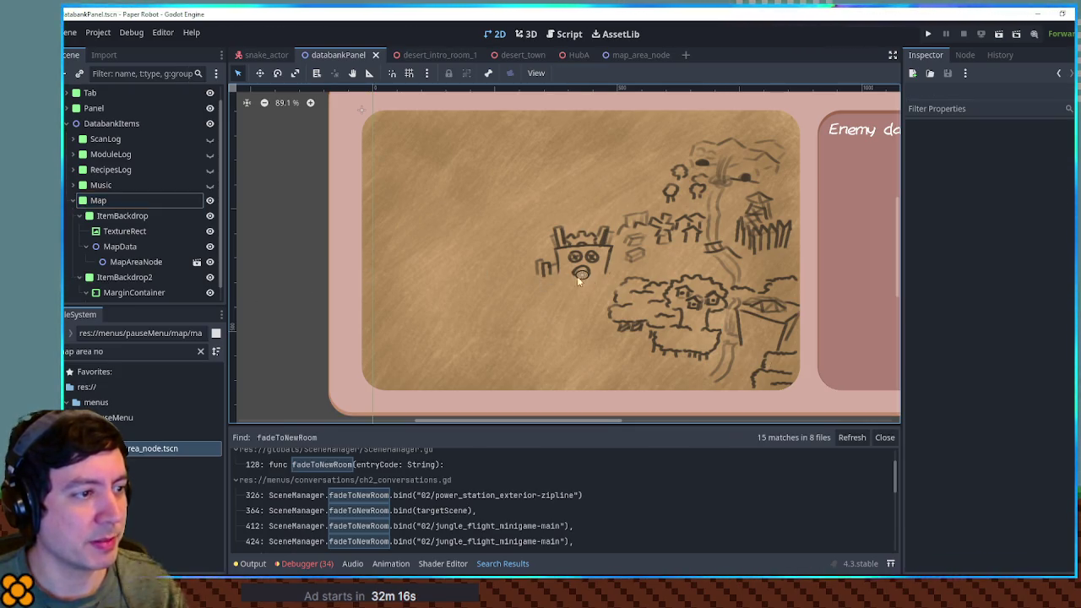
scroll(579, 274, up, 7)
click(146, 262)
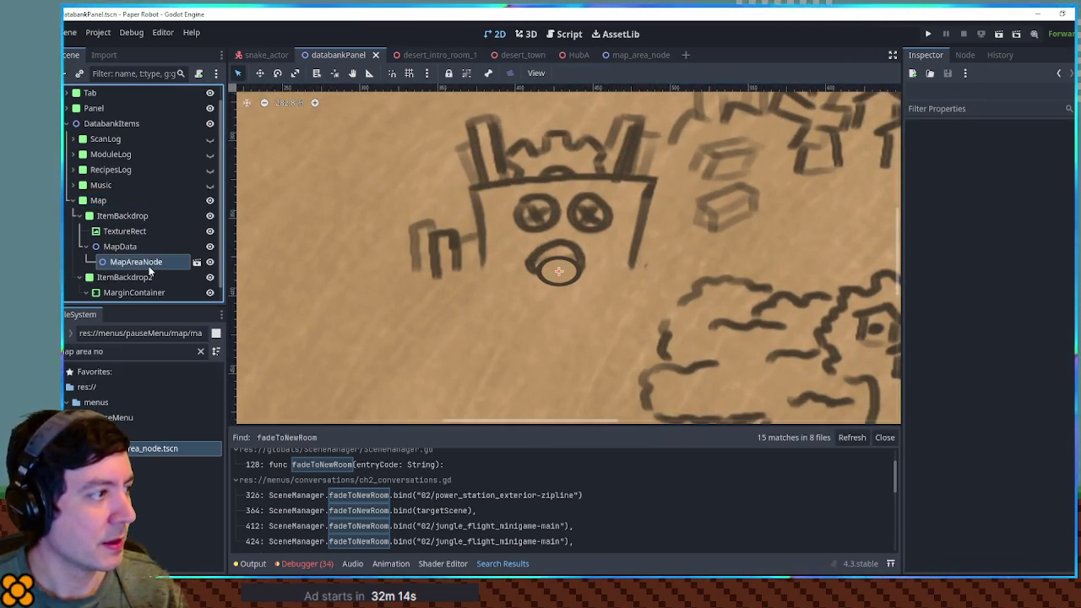
click(199, 73)
click(528, 386)
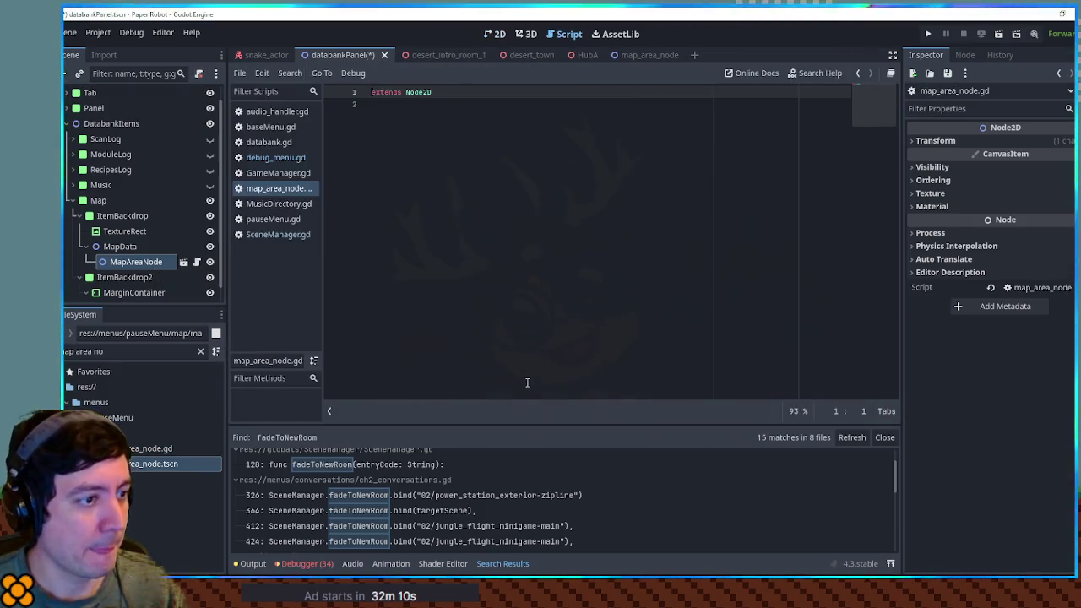
Step: Add exports categoryName = "" and linkedNodes: Array[Node2D] = [] to map_area_node.gd, then save
key(Return)
text(@expo)
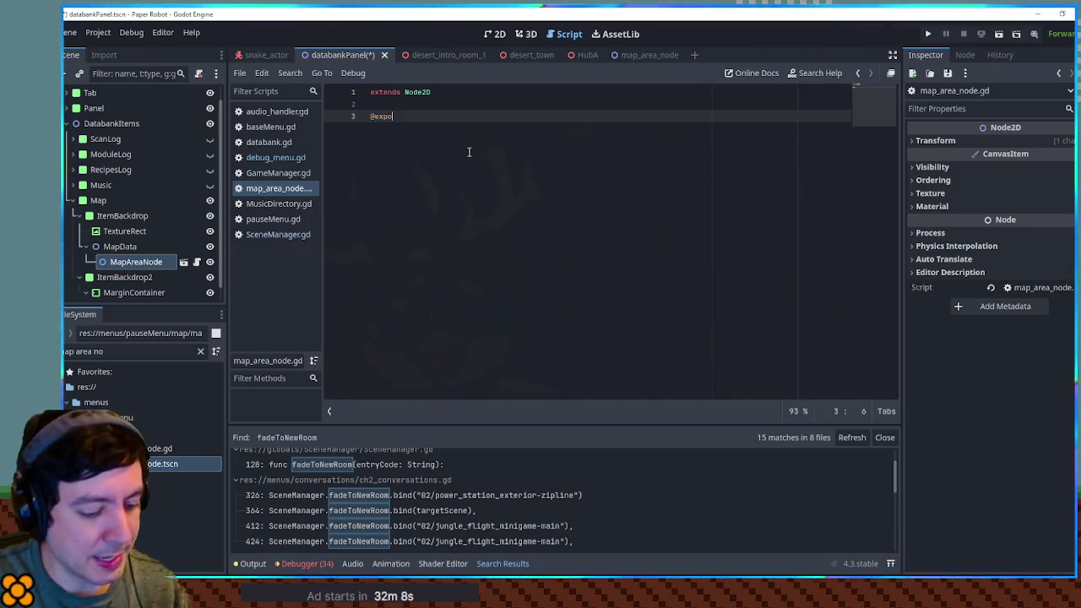
text(rt var )
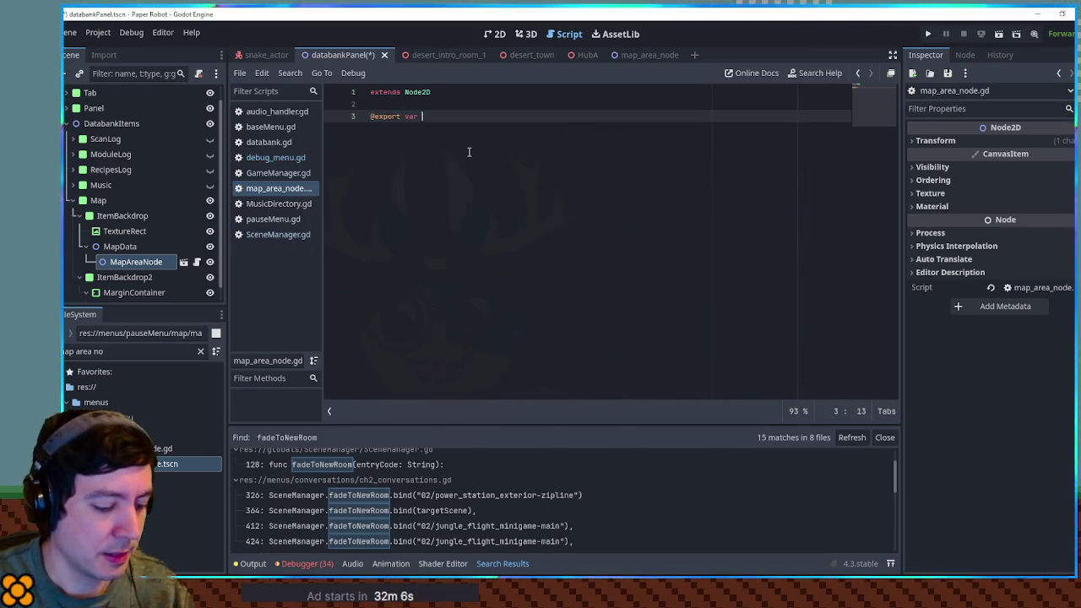
text(categoryName = "")
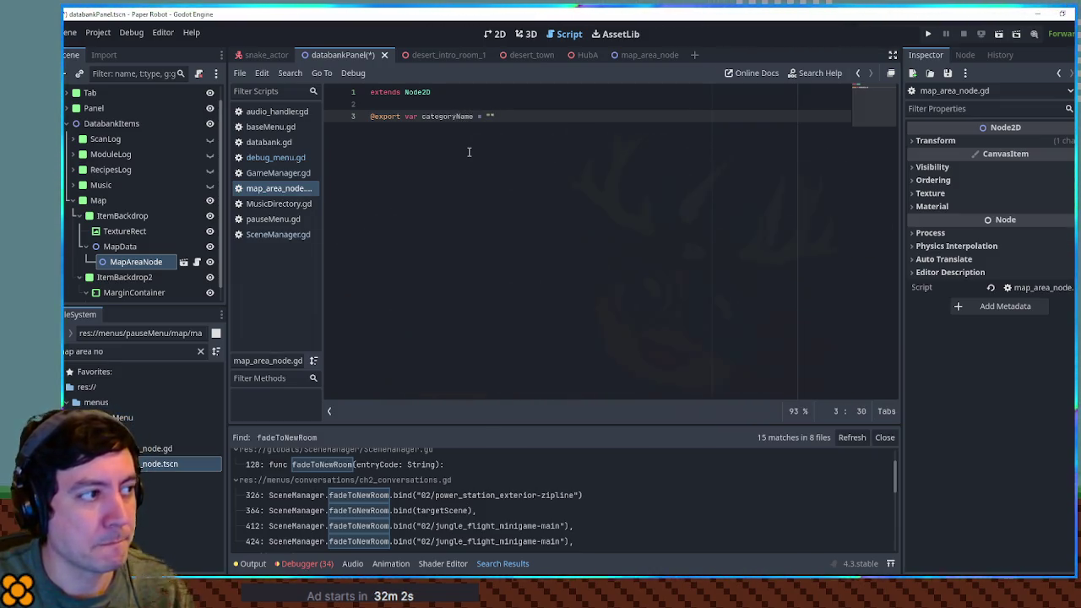
key(Return)
text(@expo)
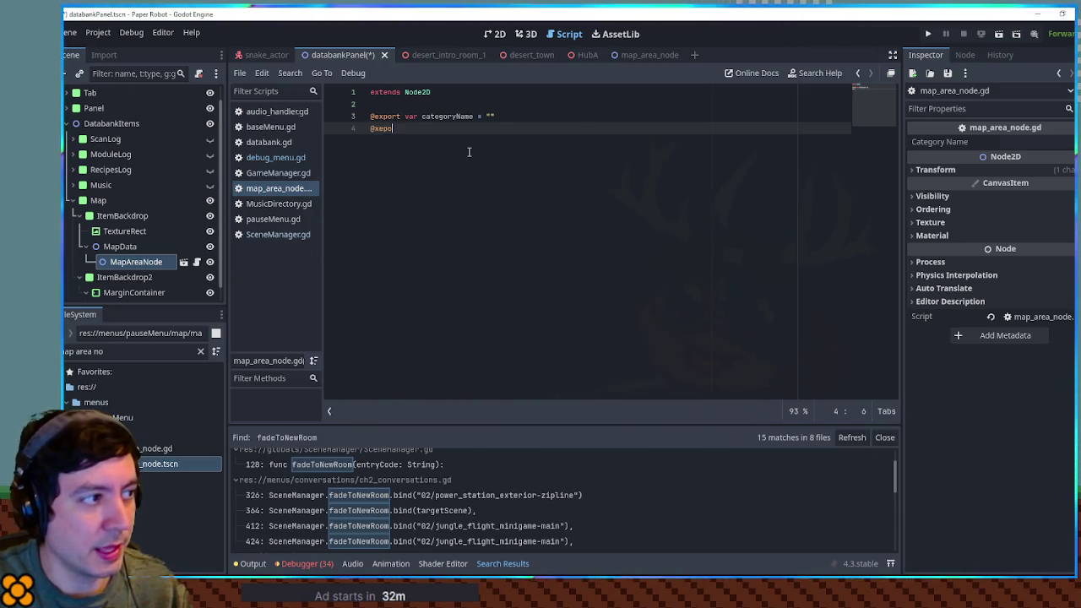
text(rt var)
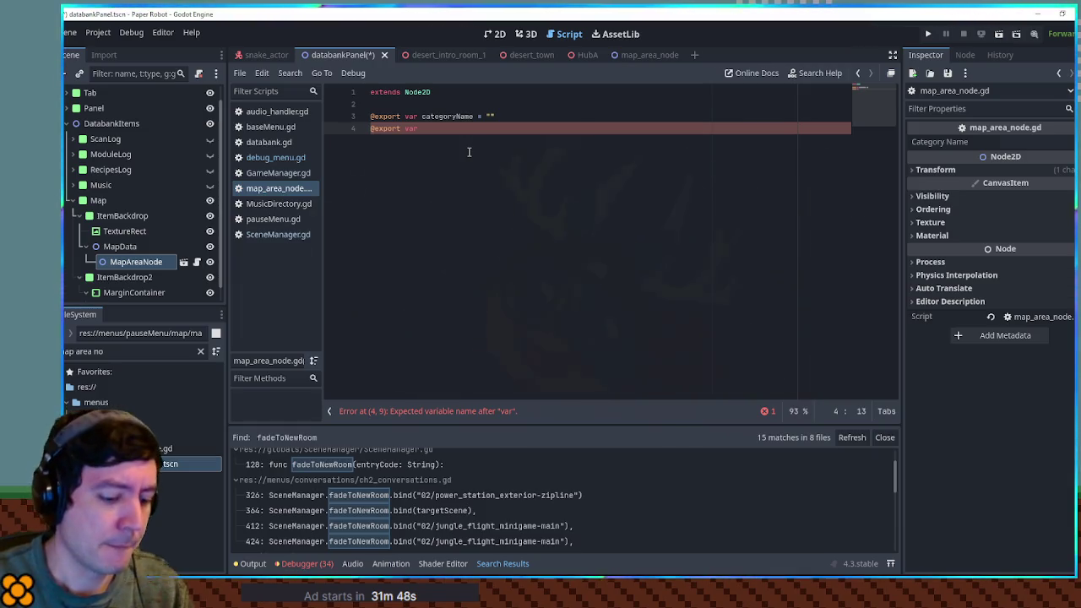
text(linkedNodes)
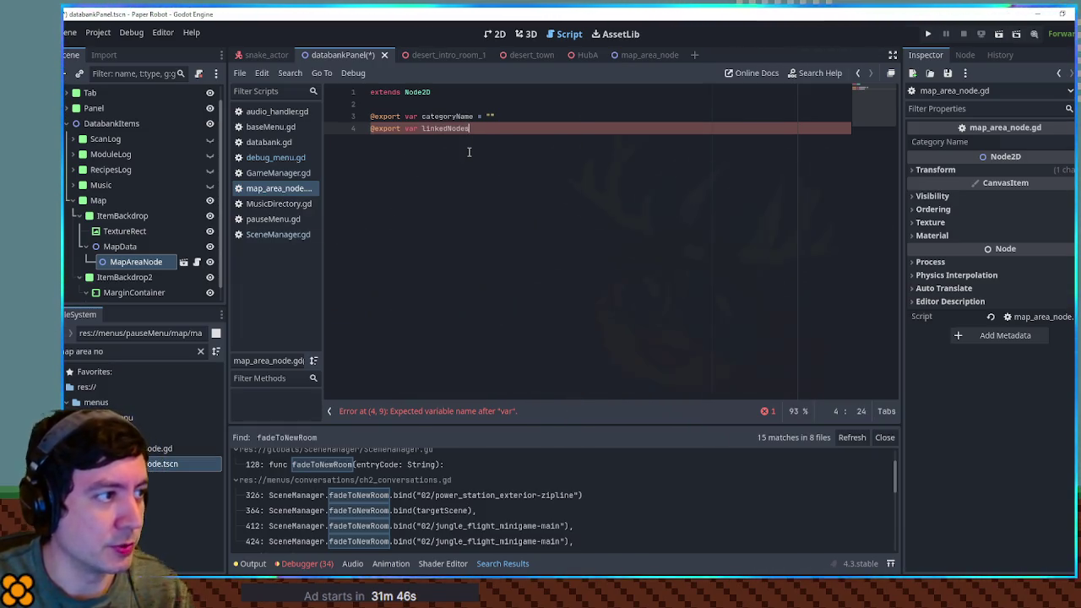
text( = [])
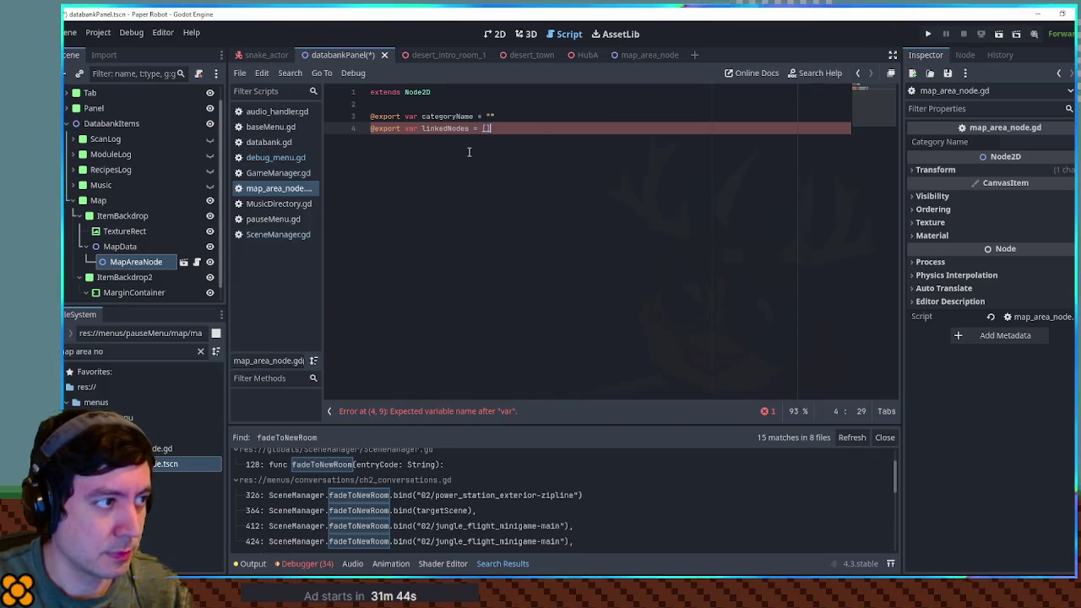
key(Left)
key(Left)
key(Left)
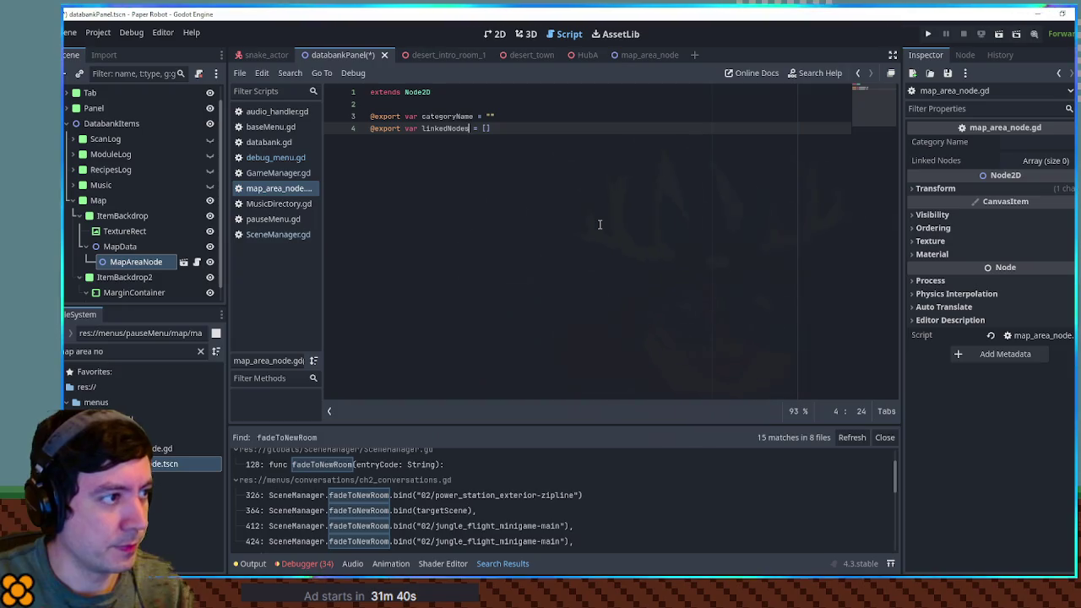
text(: )
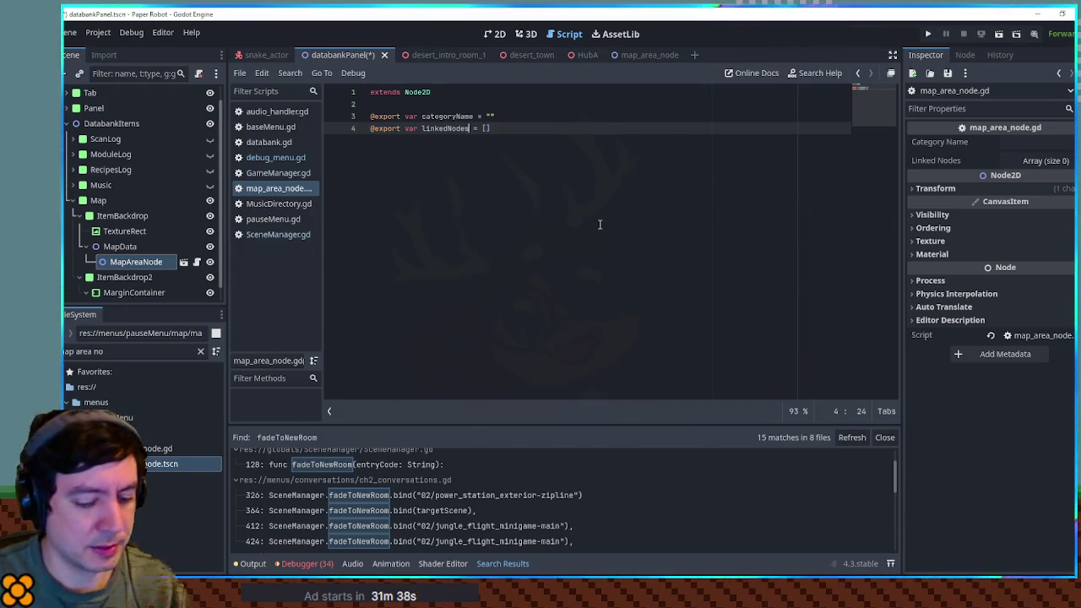
text(Array)
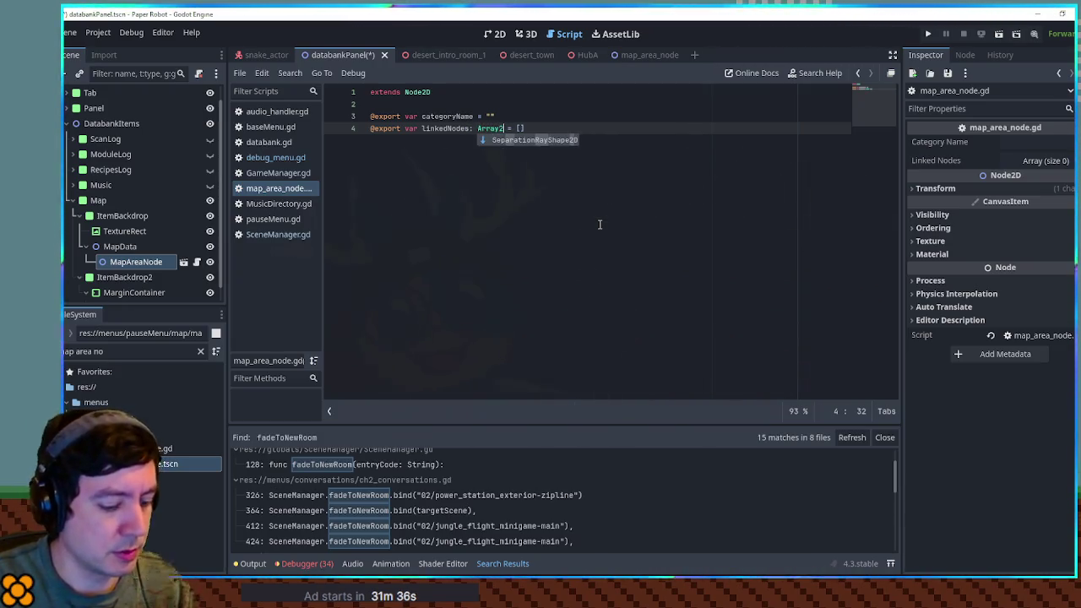
text([)
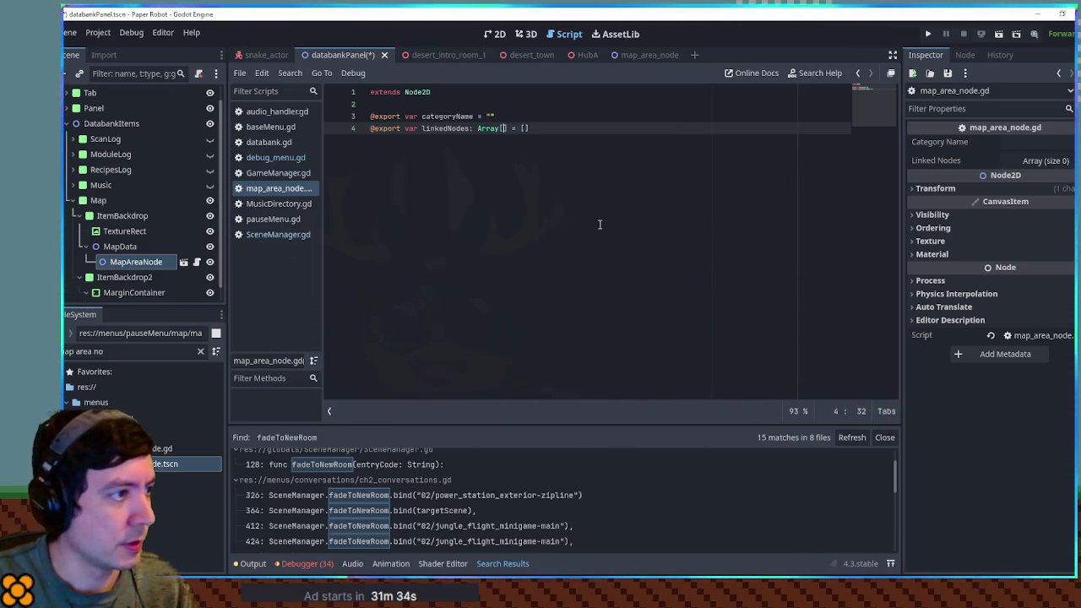
text(Node2D)
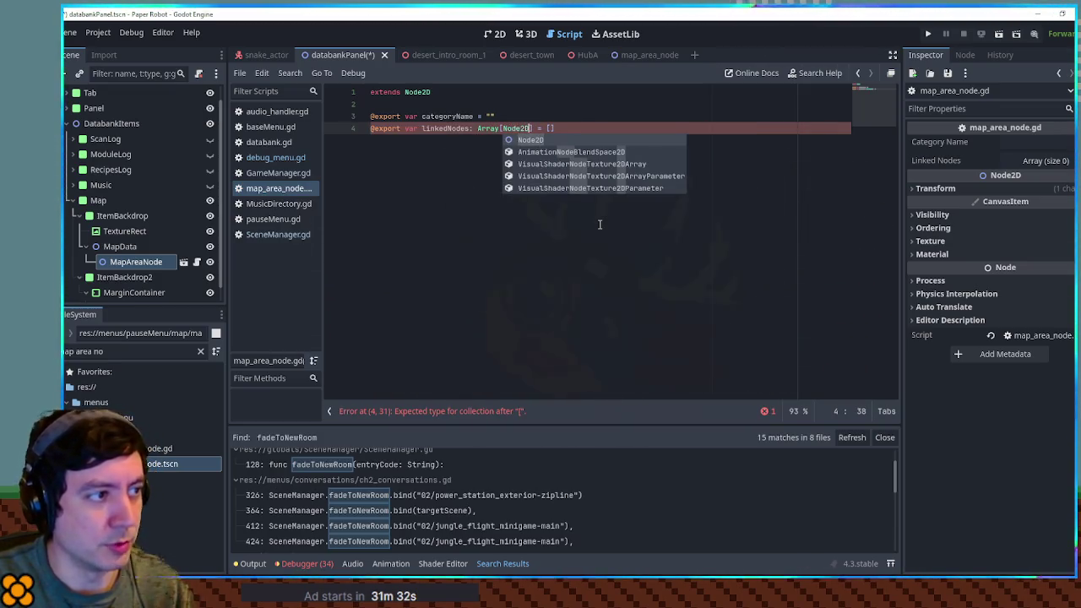
key(ctrl+s)
click(566, 169)
key(Return)
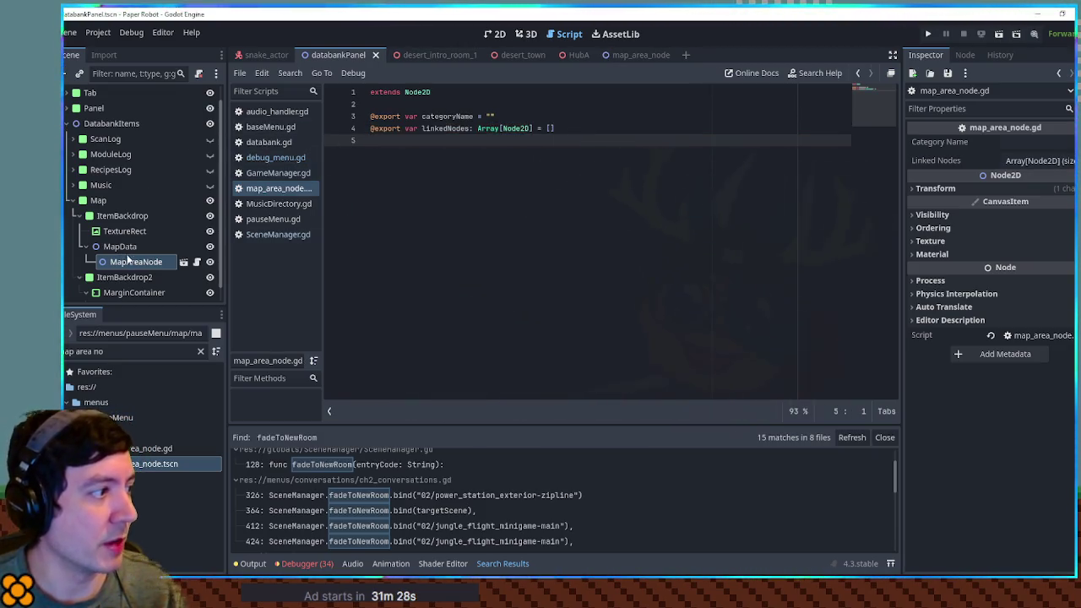
Step: Switch to the 2D workspace and zoom out and back in on the databank map
click(495, 34)
scroll(634, 316, down, 2)
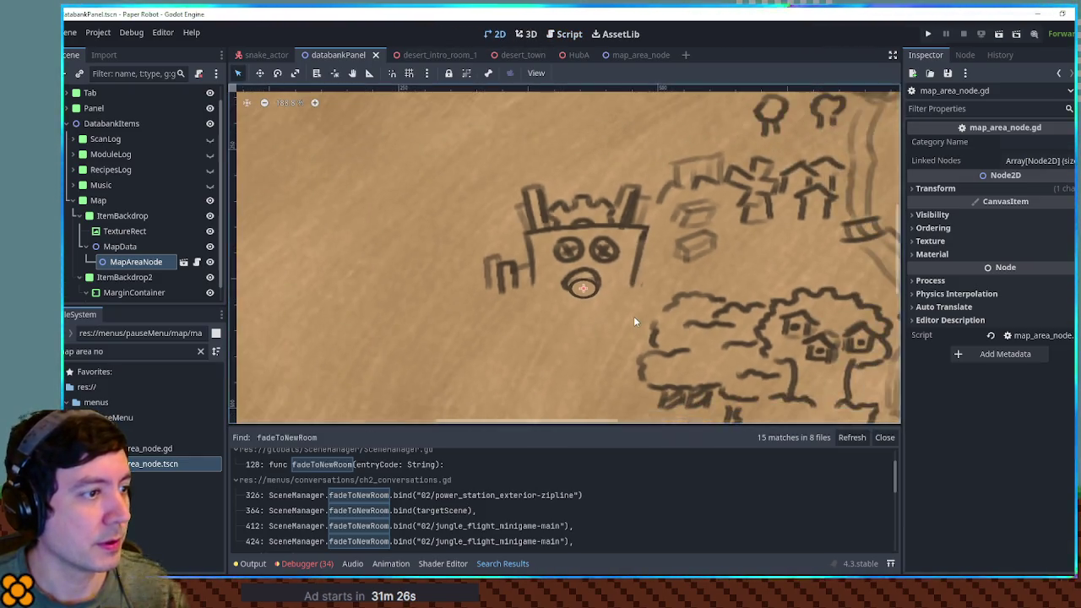
scroll(699, 302, down, 4)
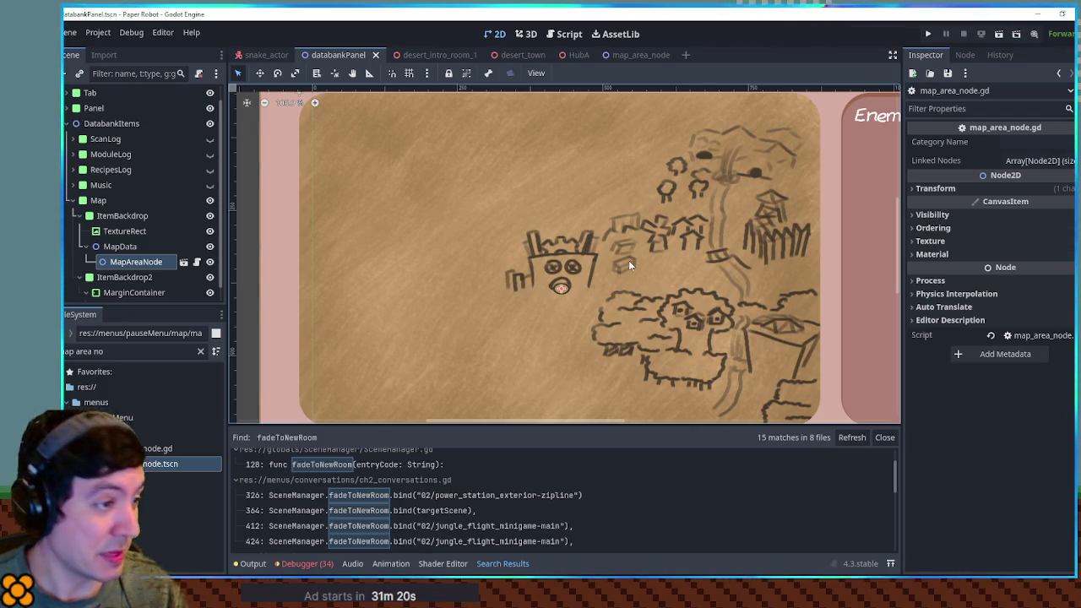
scroll(624, 263, up, 3)
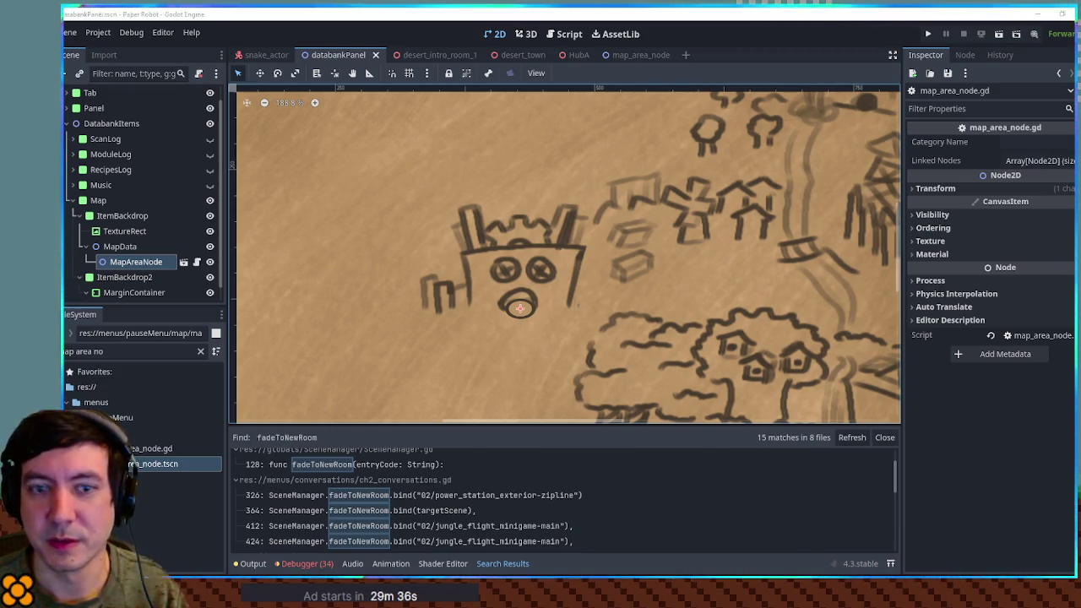
key(alt+Tab)
Step: Play the Dabble Kart preview trailer full screen, pause it, exit full screen, and return to Godot
double_click(740, 198)
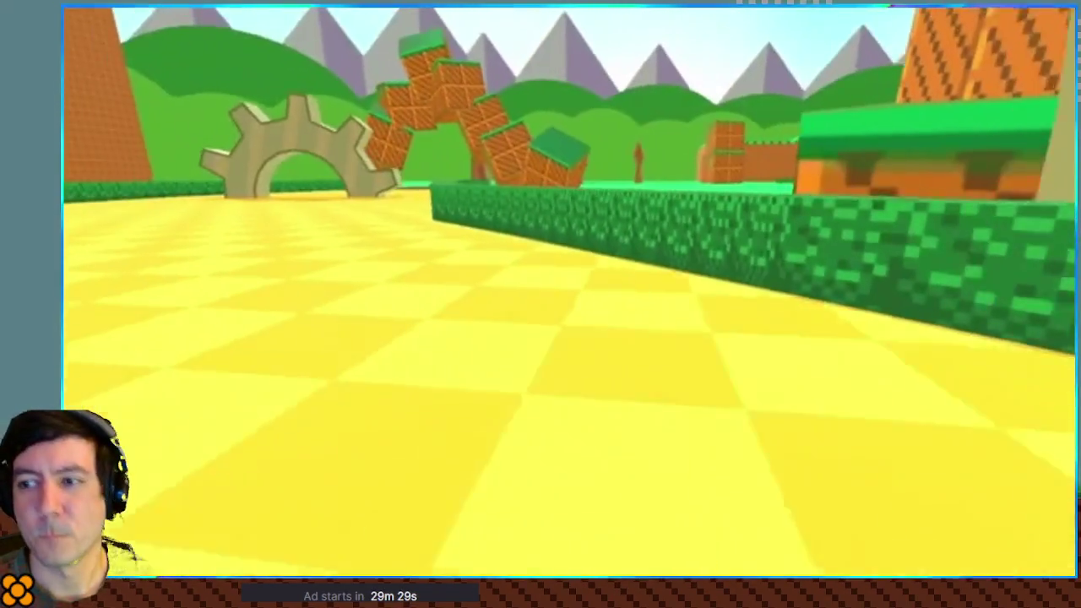
mouse_move(973, 536)
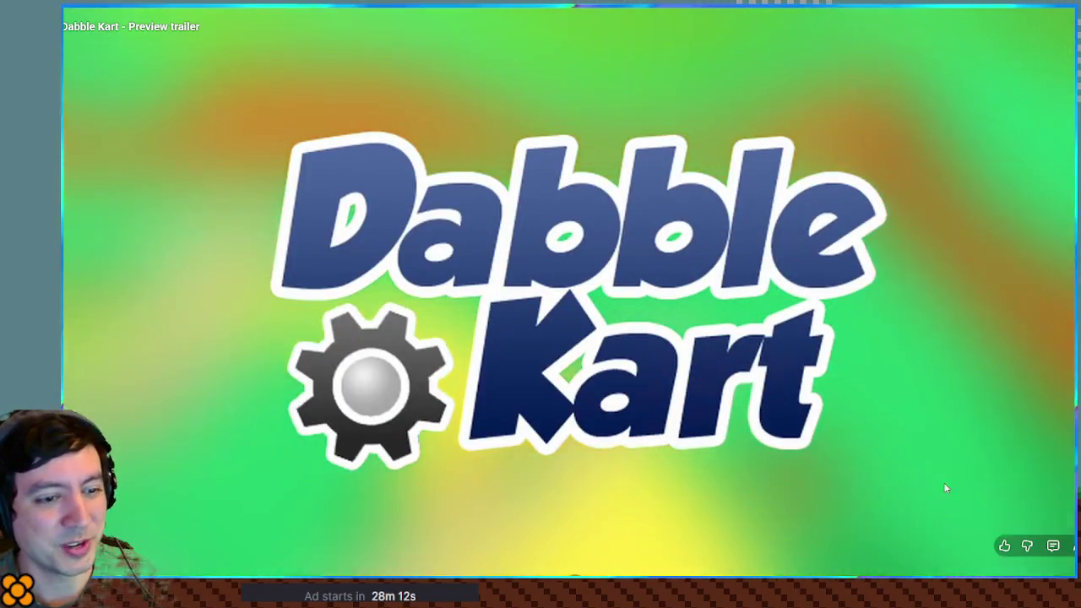
mouse_move(951, 393)
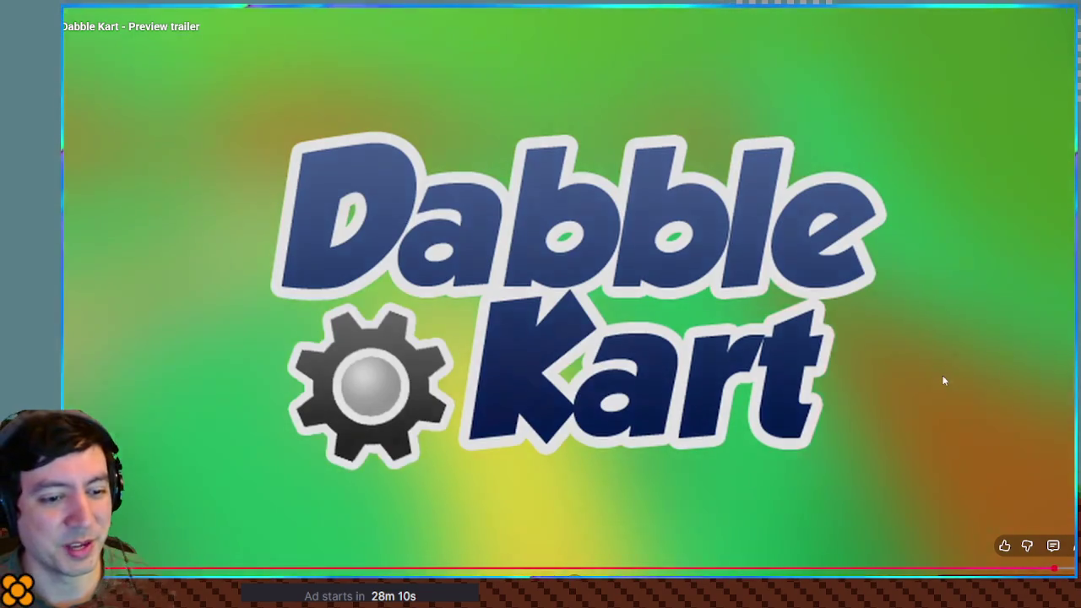
click(944, 379)
key(Escape)
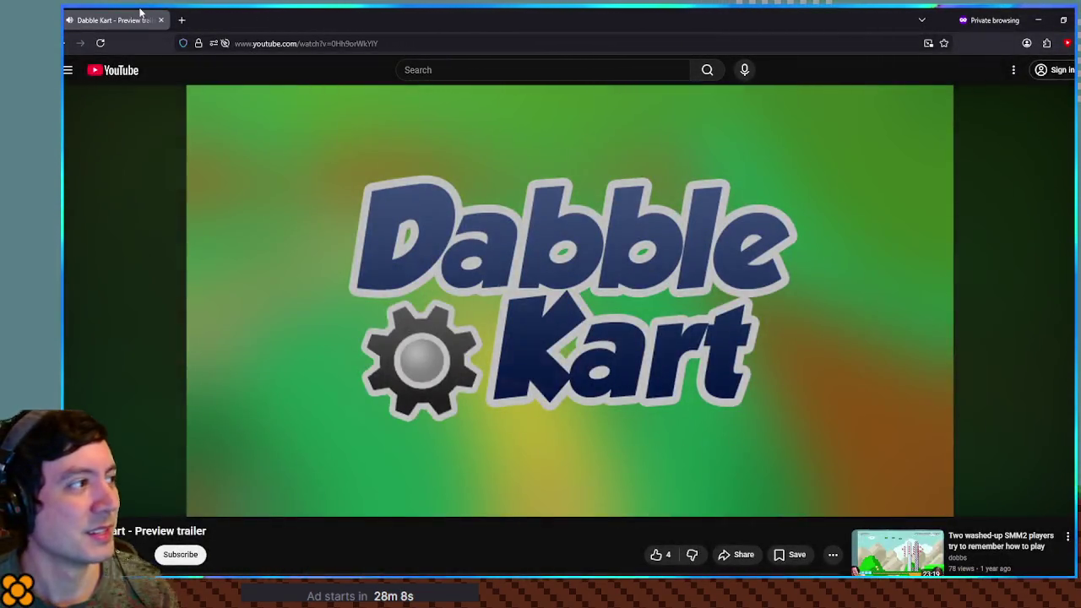
key(alt+Tab)
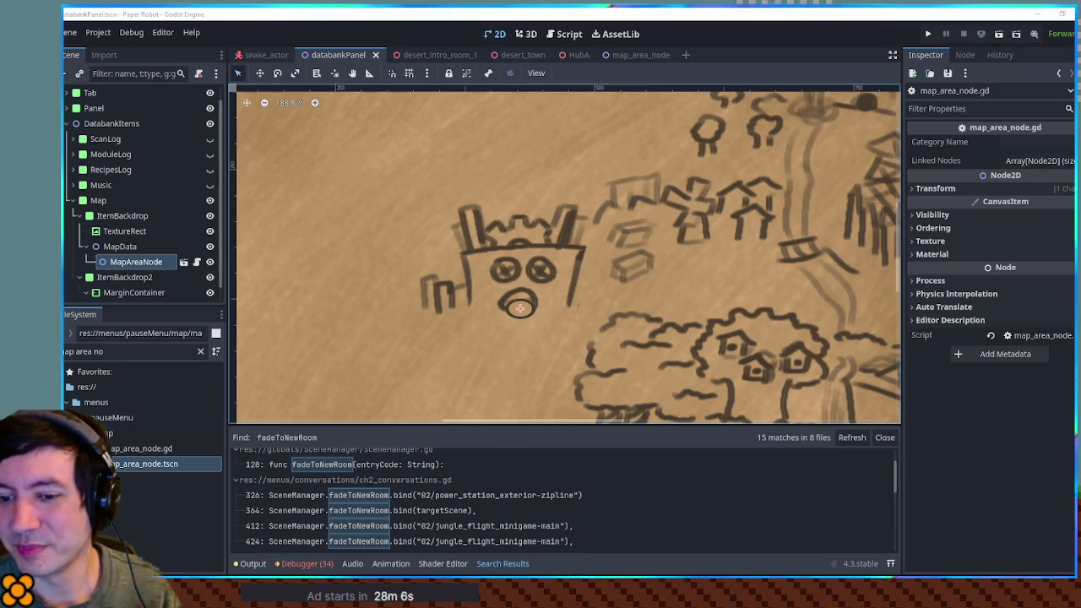
Step: Check the ch2_conversations.gd search result, close that script, and save the map_area_node.gd changes
click(697, 521)
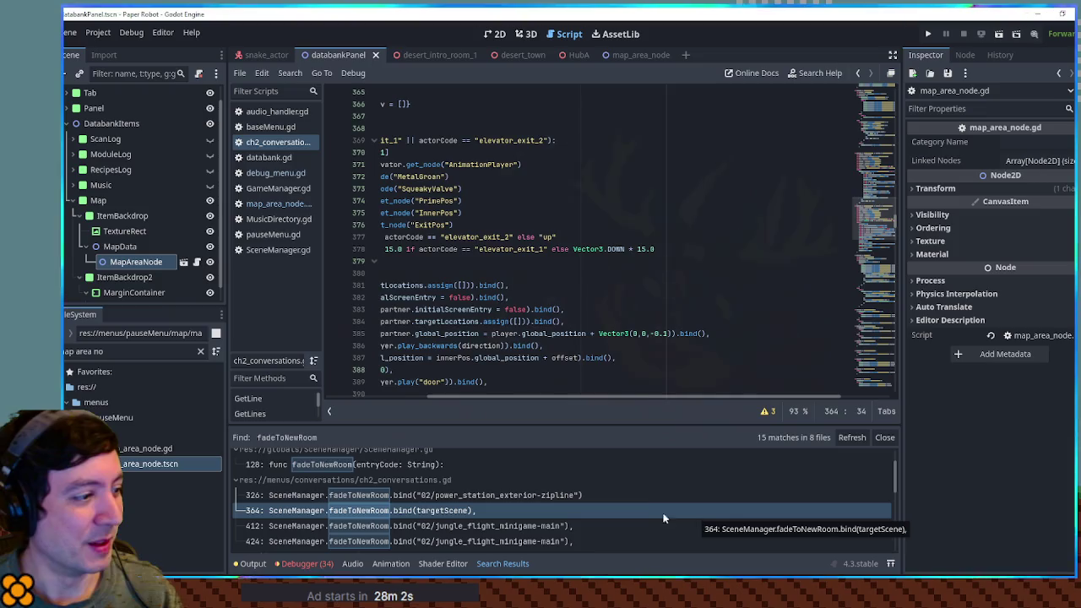
middle_click(270, 144)
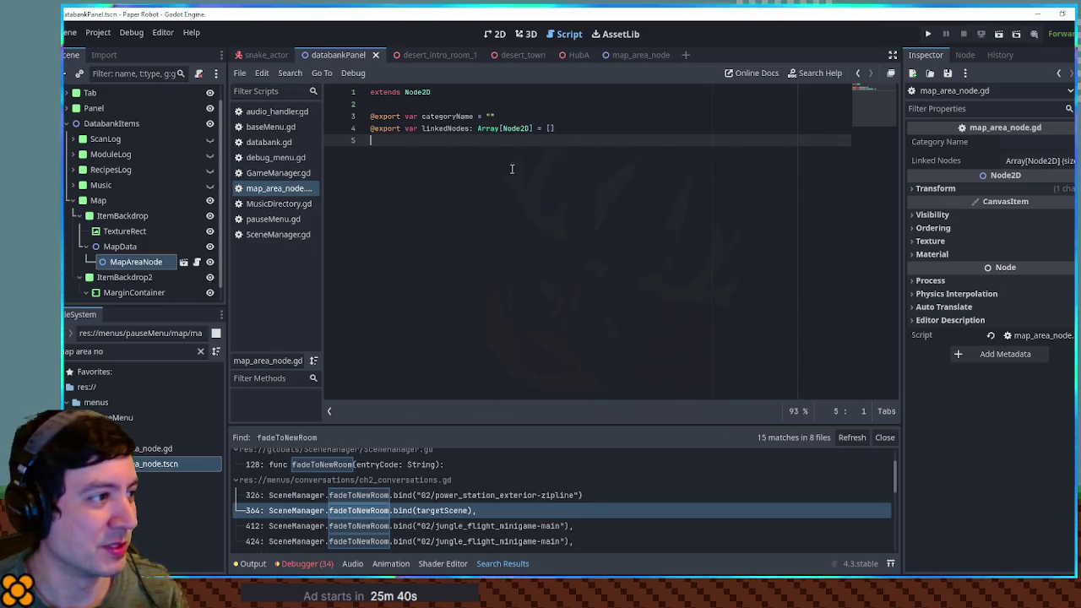
key(ctrl+s)
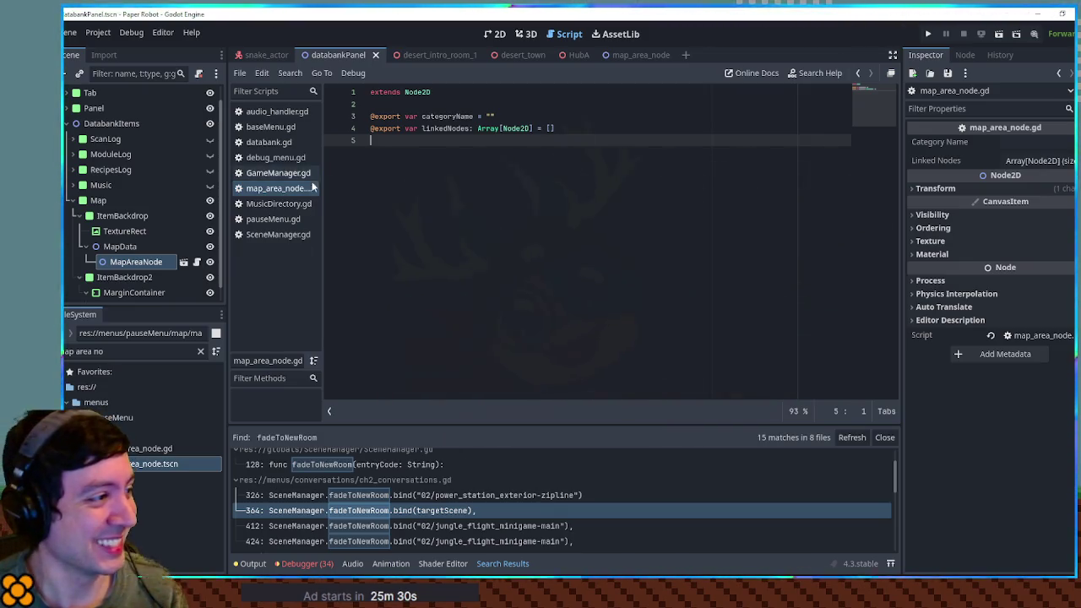
Step: Switch to the 2D view and zoom out on the databank panel's map
click(500, 37)
scroll(628, 235, down, 4)
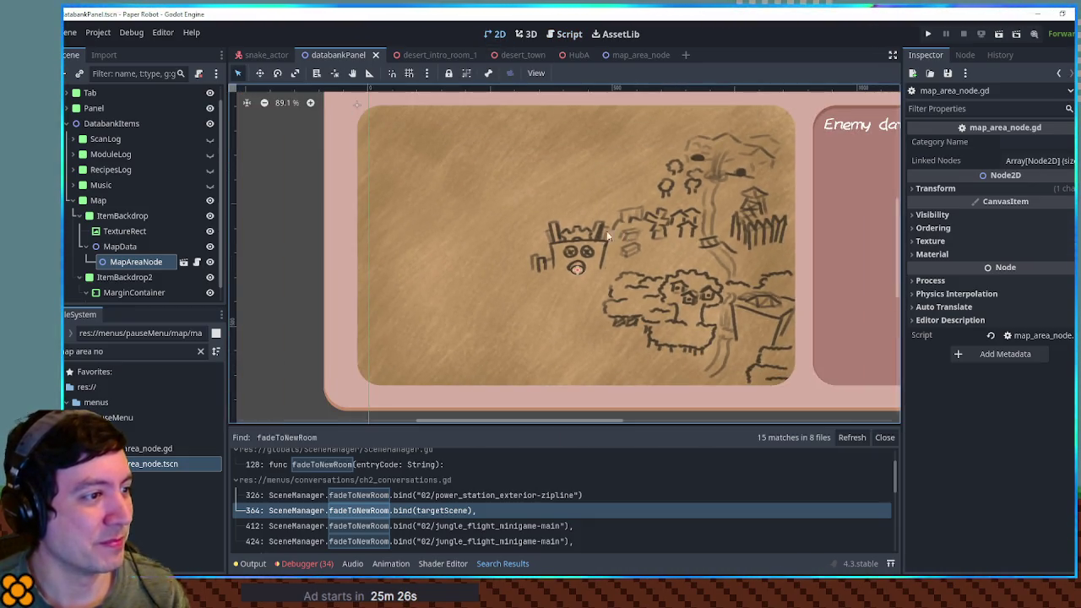
Step: Rename the MapAreaNode marker to Drainpipe and set its Category Name to Drainpipe
click(165, 263)
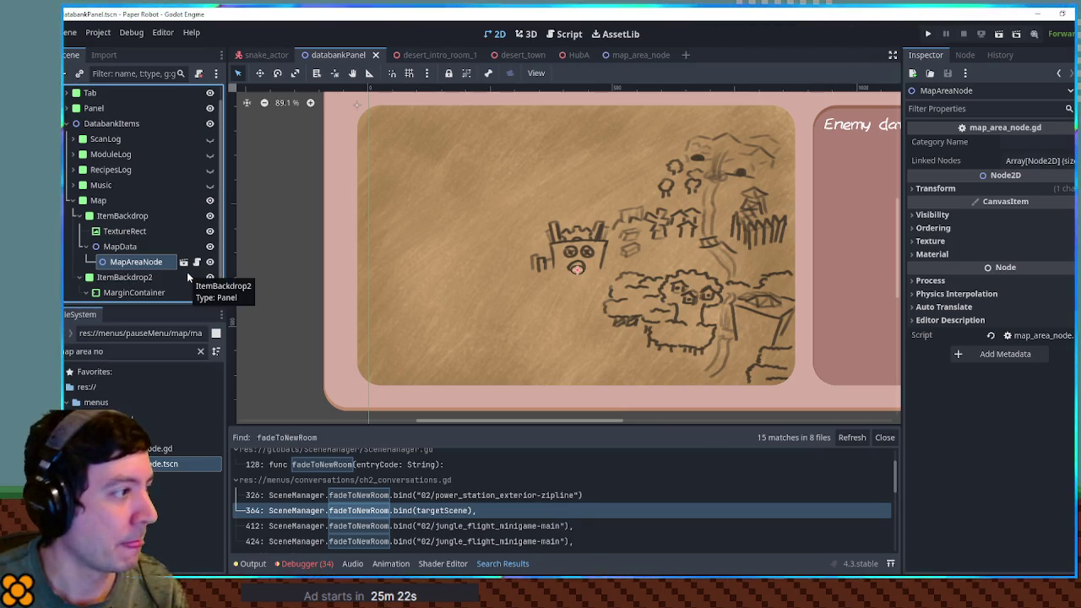
key(F2)
text(City)
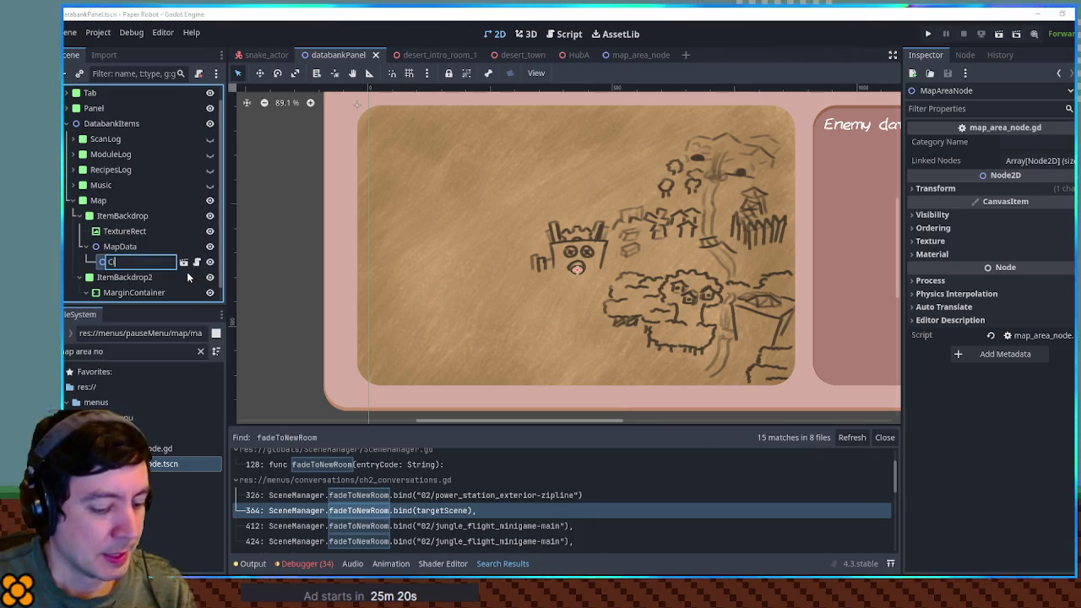
key(Return)
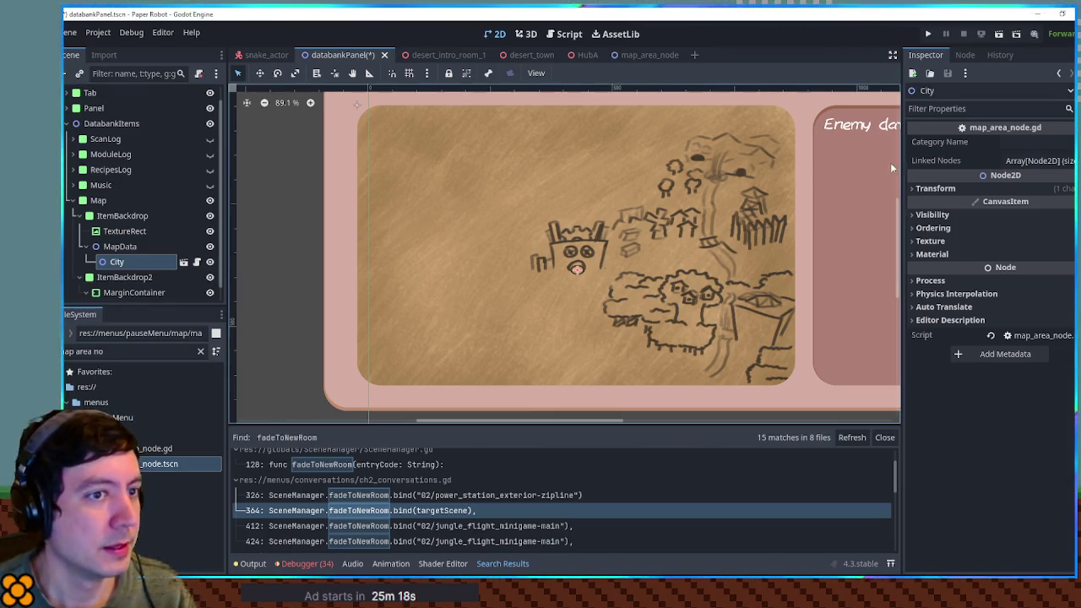
click(1060, 141)
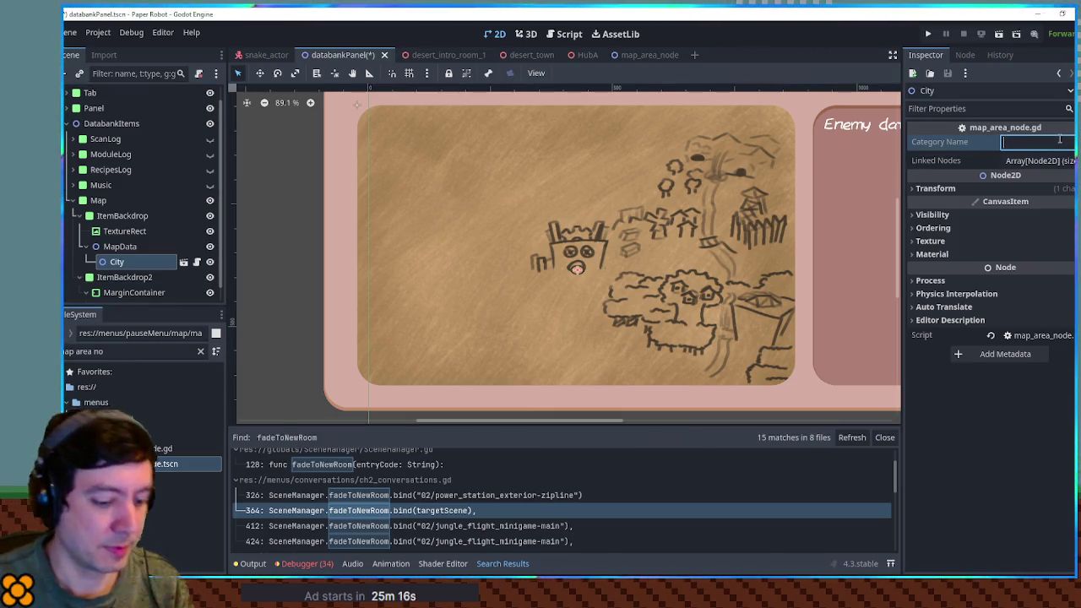
text(Drainpipe)
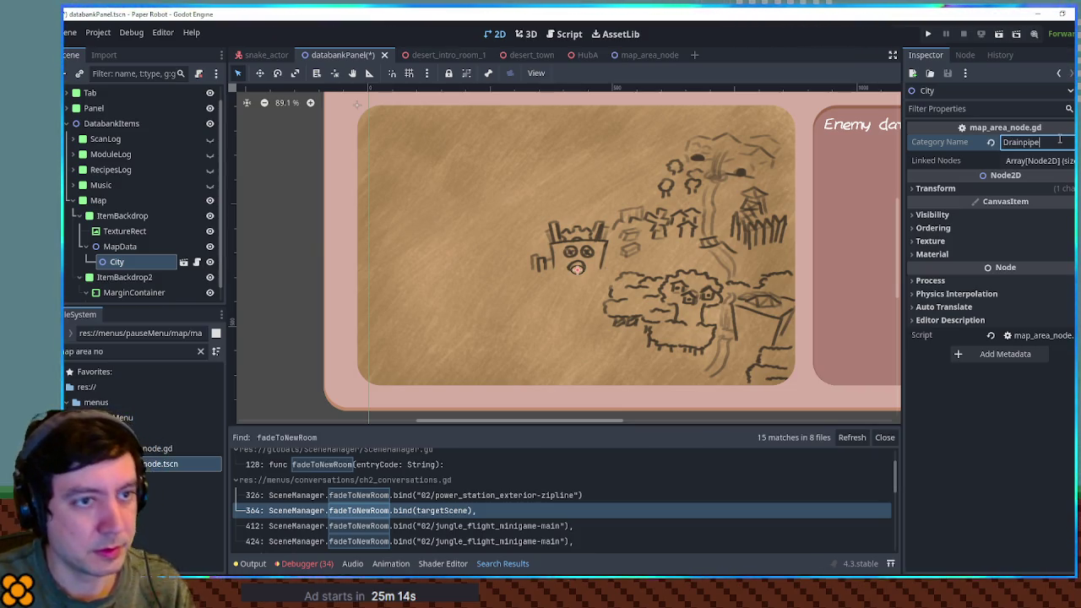
key(Return)
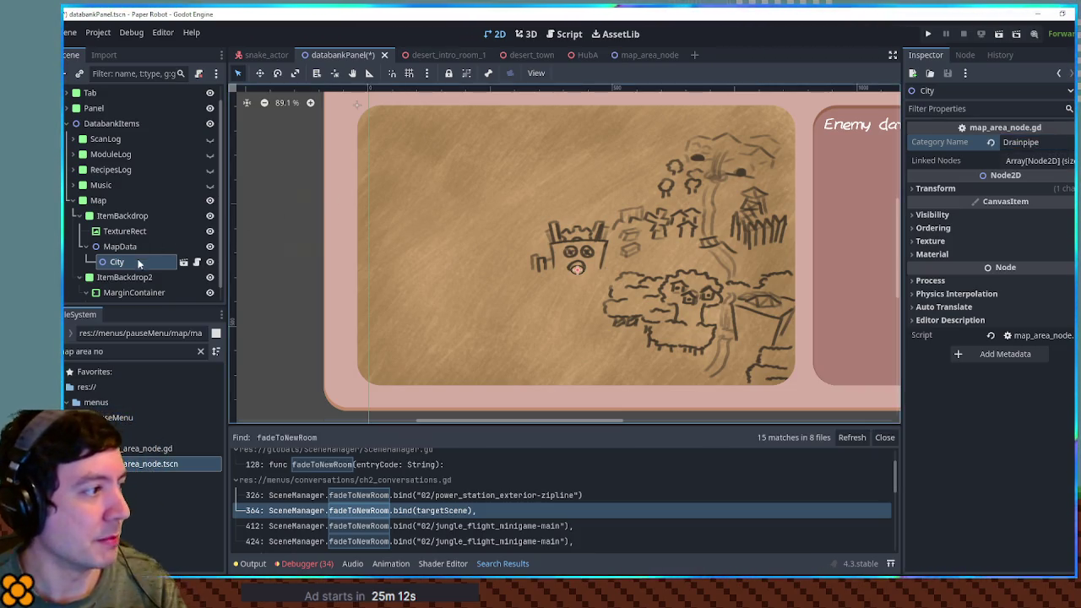
double_click(157, 262)
text(Drainpipe)
key(Return)
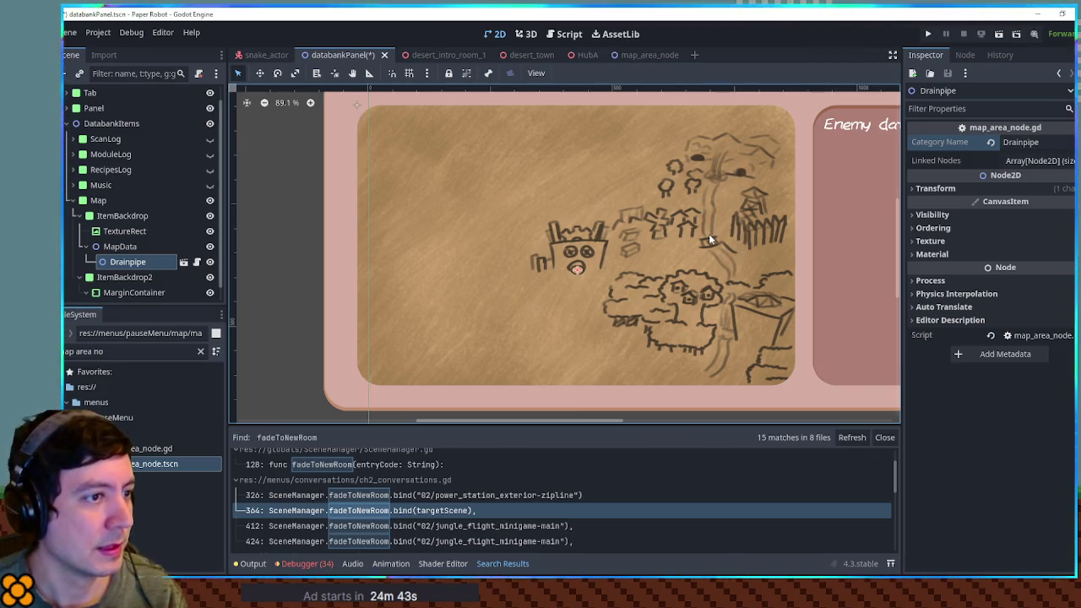
Step: Duplicate Drainpipe and move the copy, Drainpipe2, just above the original marker
key(ctrl+d)
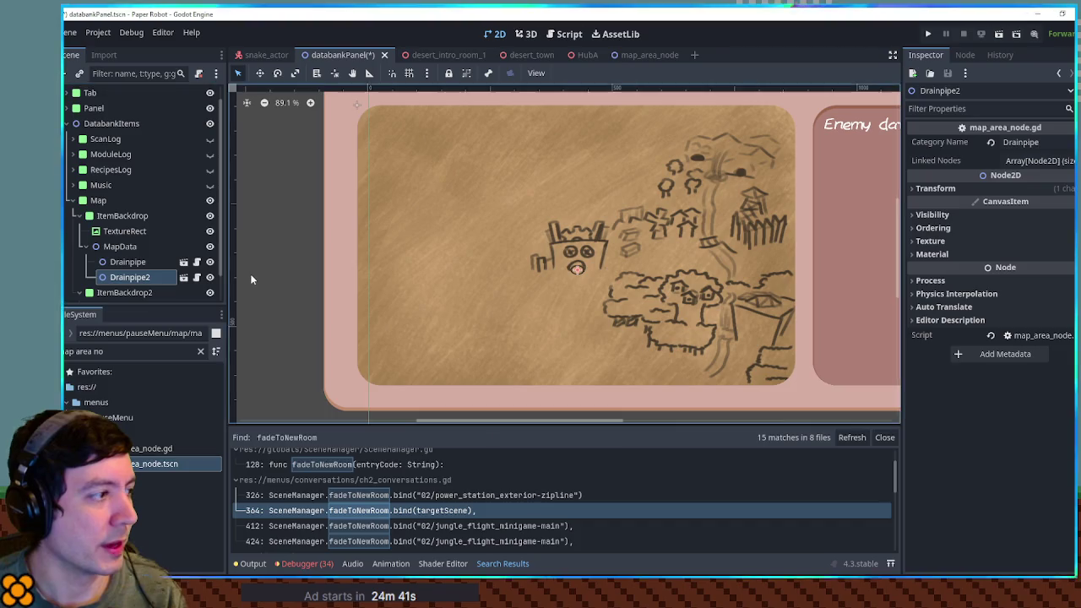
key(w)
mouse_move(579, 268)
mouse_down()
mouse_move(607, 254)
mouse_move(583, 247)
mouse_move(593, 279)
mouse_move(595, 250)
mouse_move(572, 250)
mouse_move(581, 243)
mouse_up()
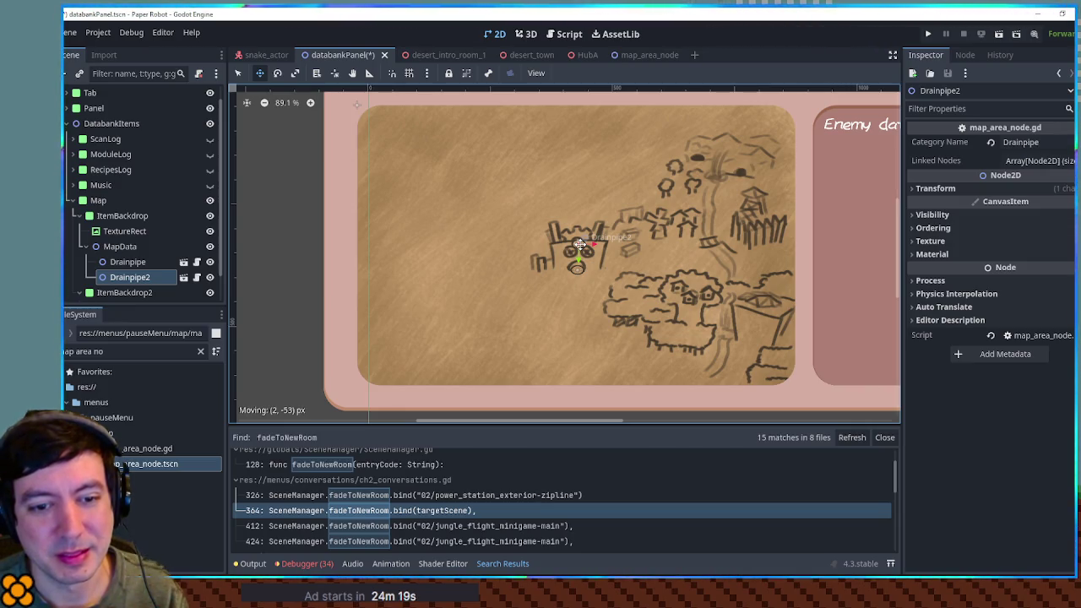
drag(580, 244, 580, 250)
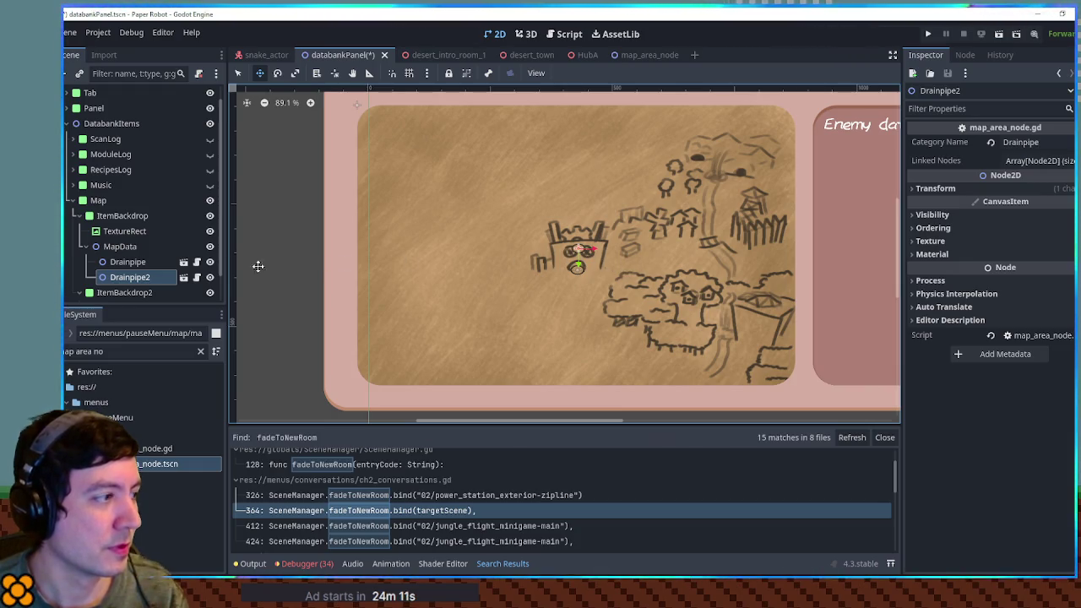
double_click(160, 279)
Step: Rename the copy and its Category Name to Infrastructure, link it to Drainpipe, and save
text(Infrastru)
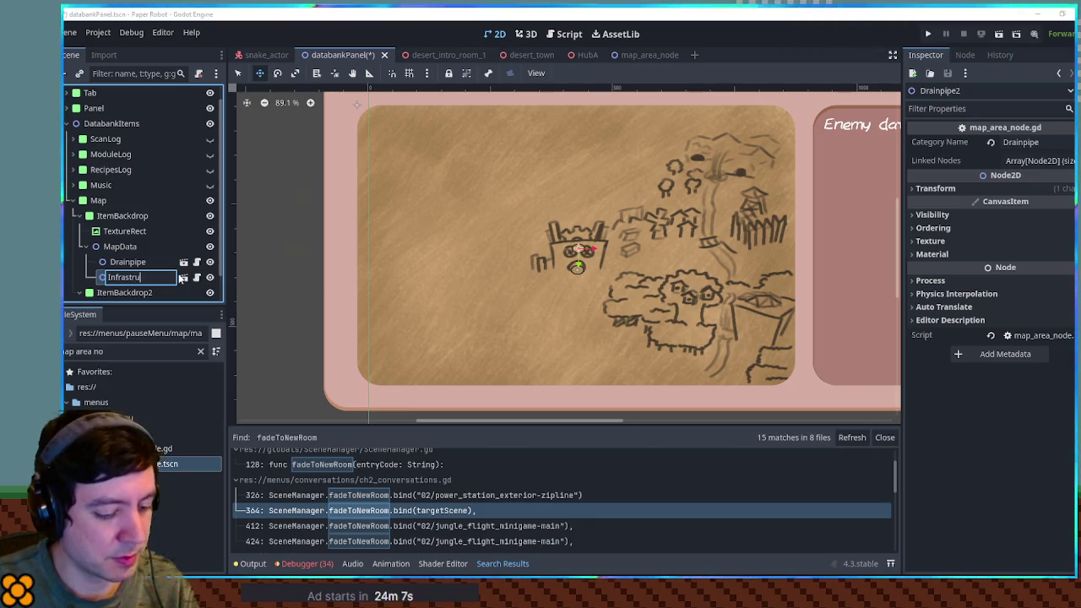
text(cture)
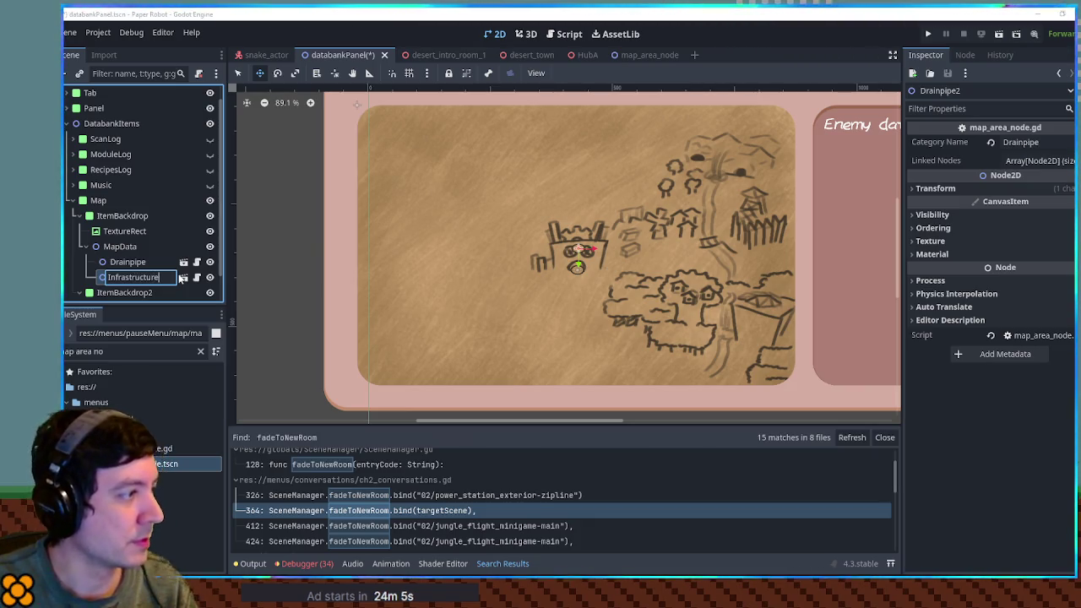
key(Return)
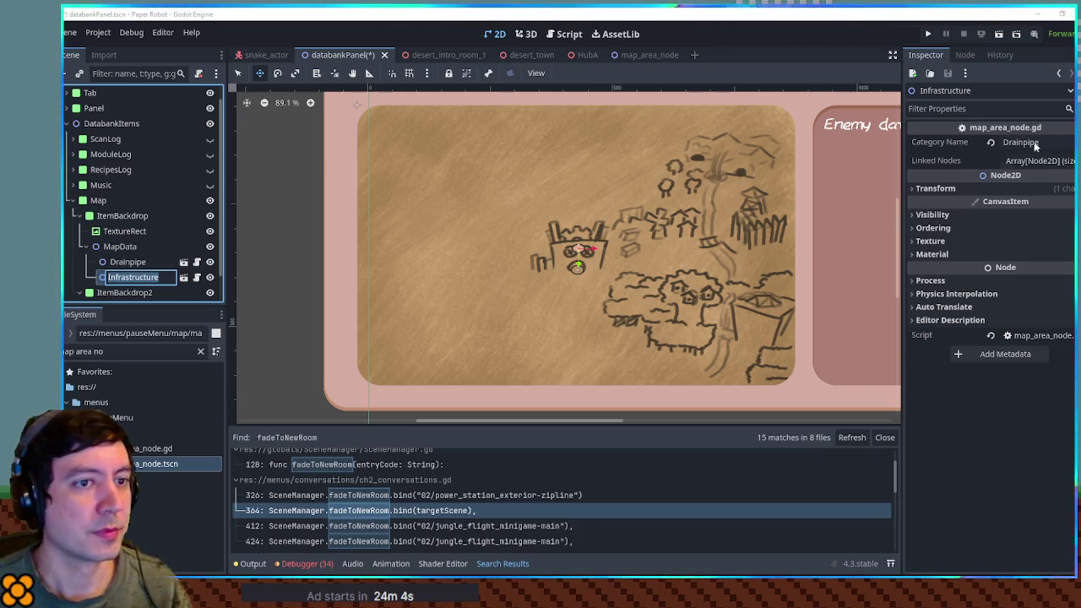
click(1060, 142)
text(Infrastructure)
key(Return)
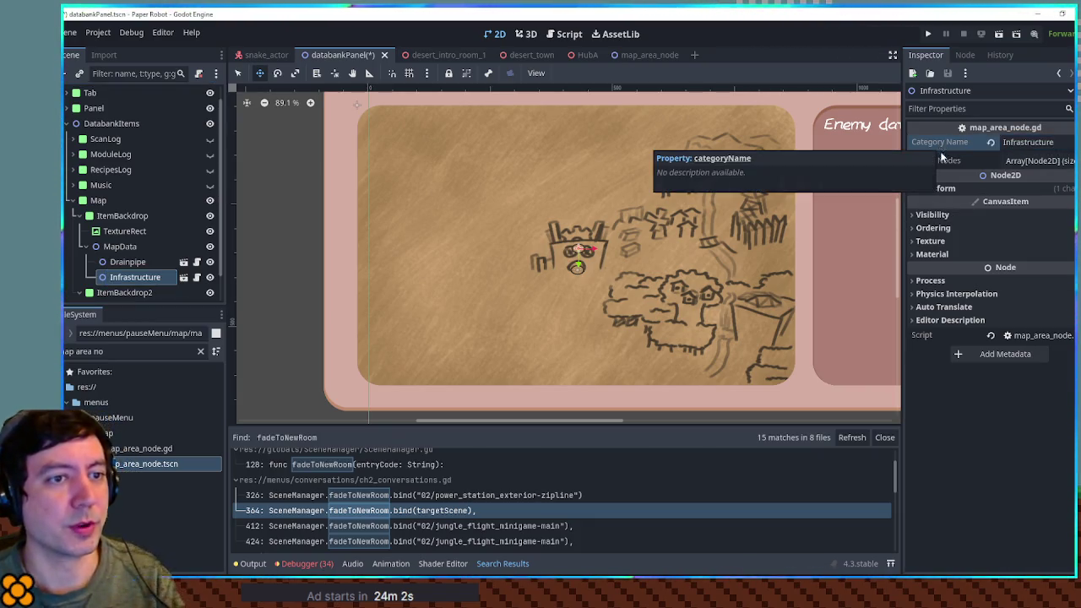
click(1012, 160)
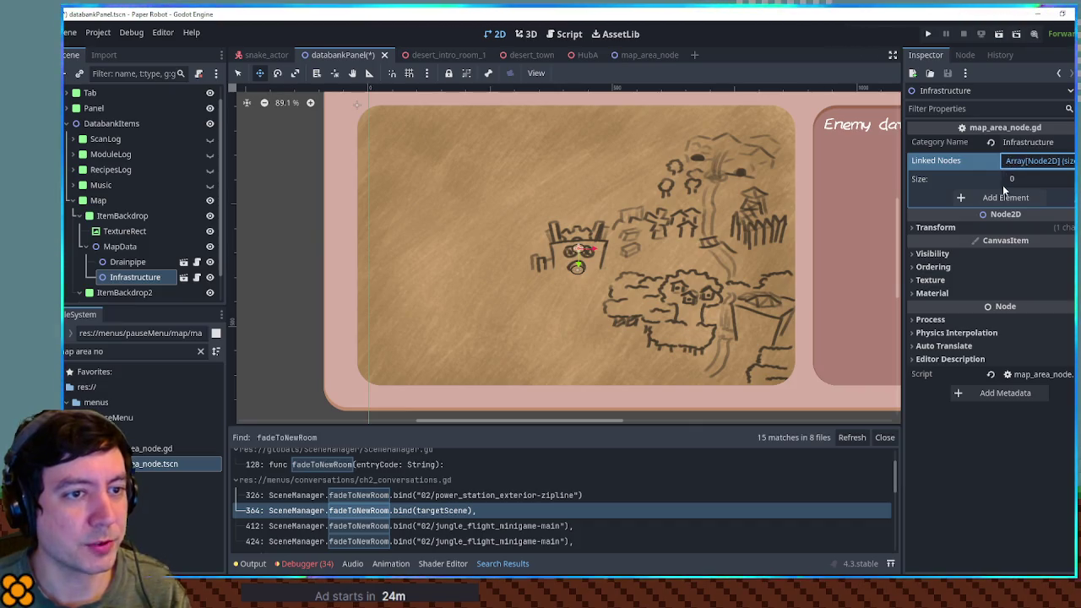
click(1003, 197)
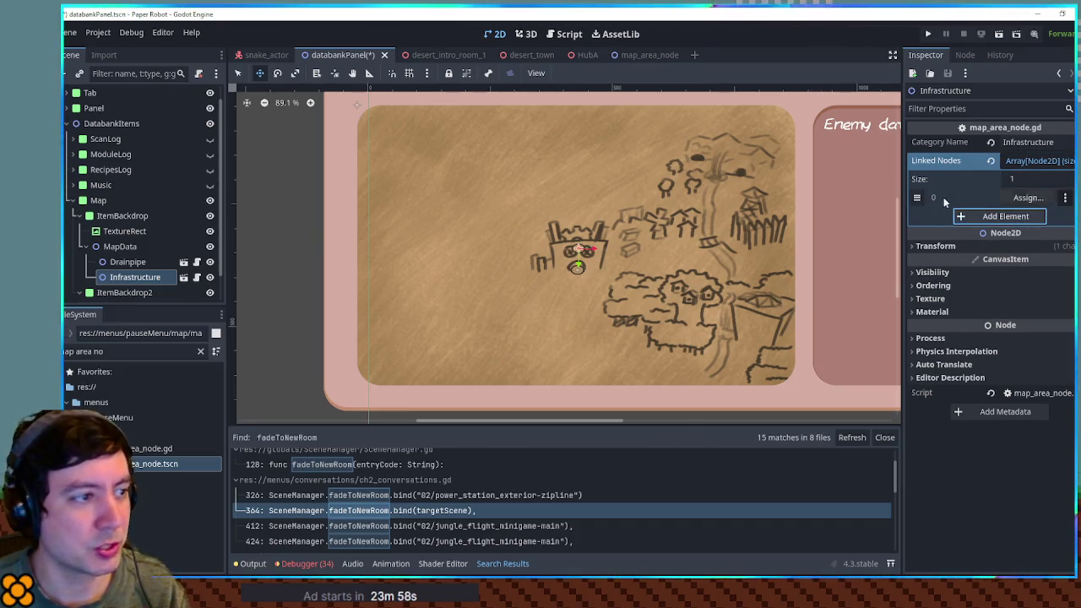
mouse_move(128, 262)
mouse_down()
mouse_move(592, 219)
mouse_move(1031, 198)
mouse_up()
key(ctrl+s)
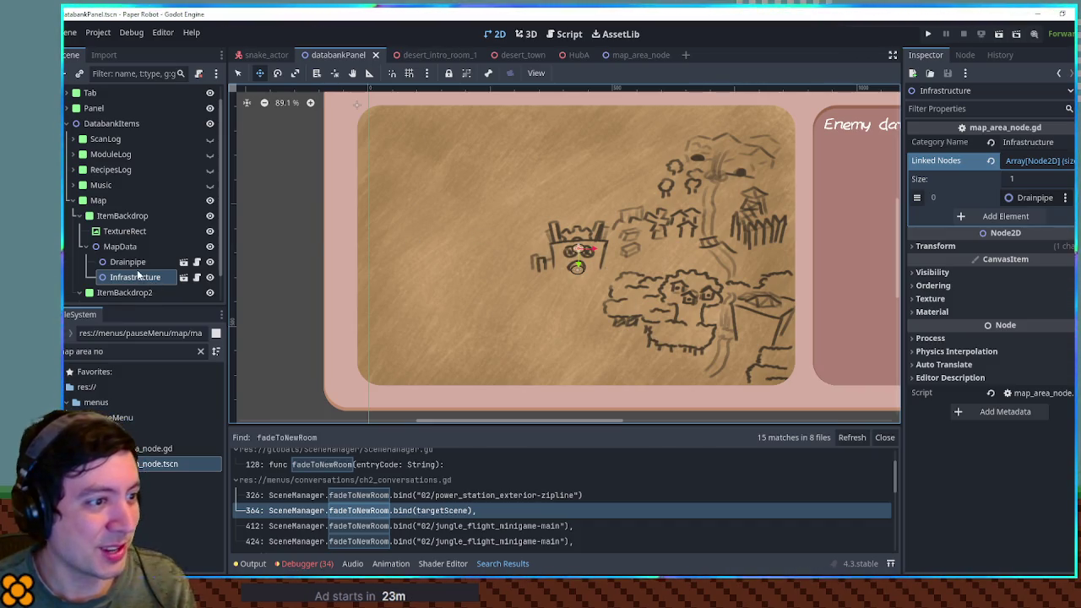
Step: Duplicate Infrastructure and place the copy on the buildings right of the castle
click(155, 262)
click(153, 278)
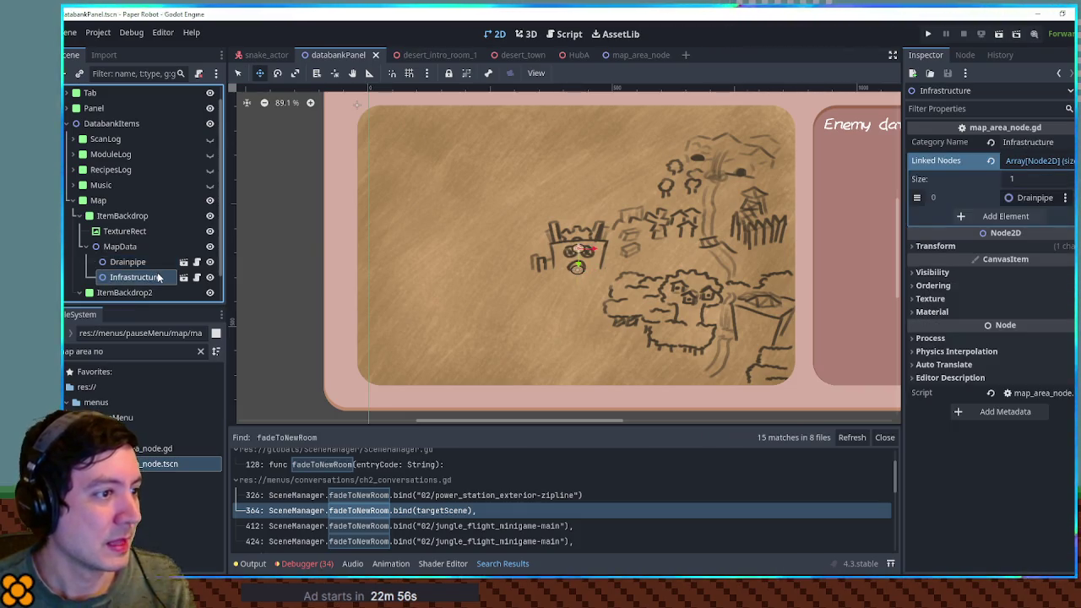
key(ctrl+d)
drag(586, 247, 632, 257)
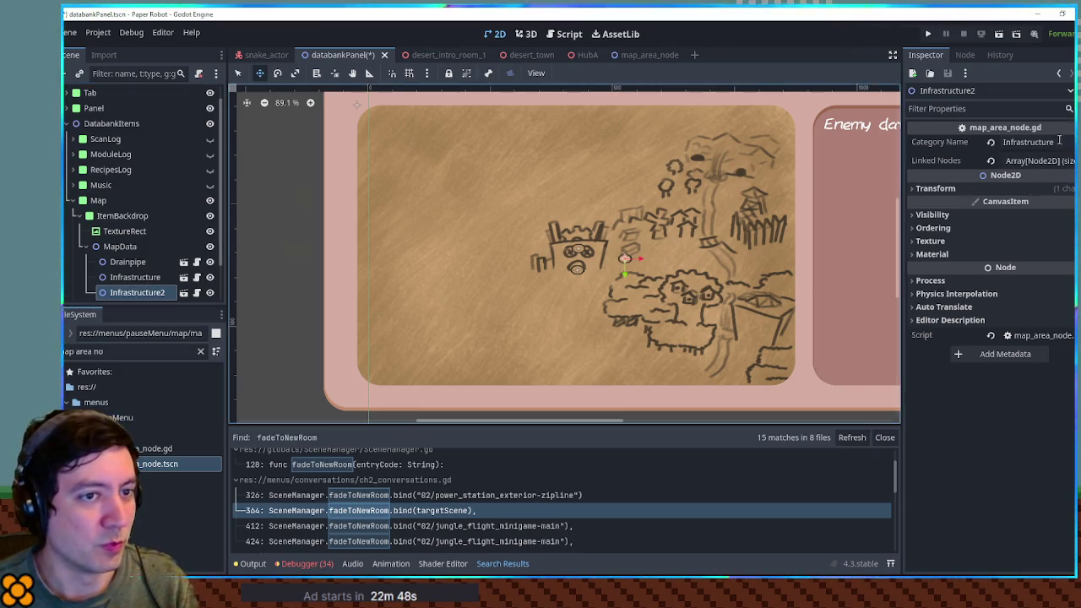
Step: Set the Infrastructure2 copy's Category Name and node name both to Construction Site
click(1029, 142)
key(ctrl+a)
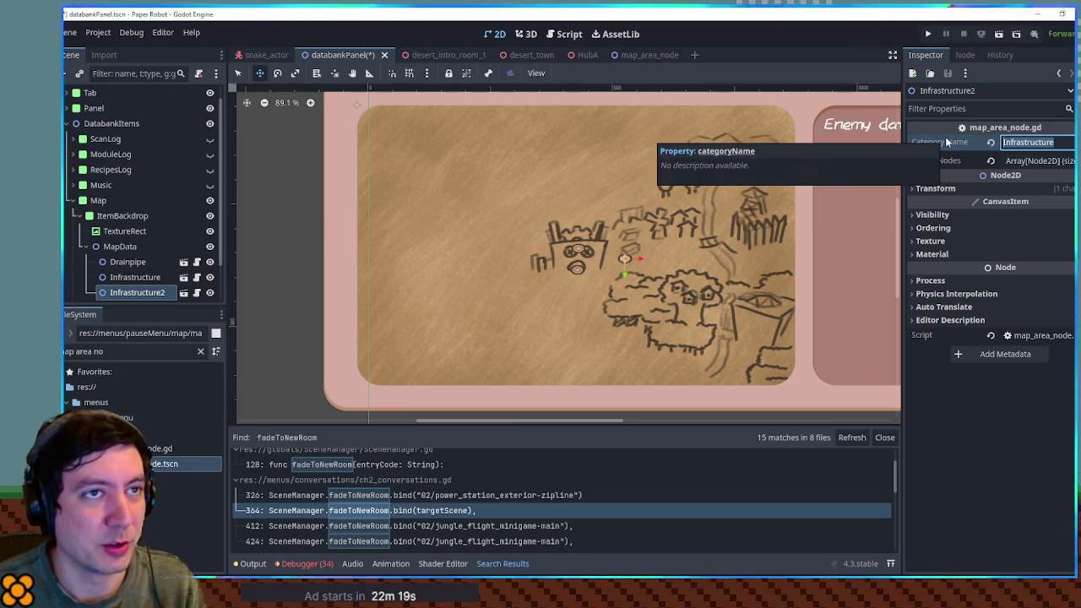
text(Cons)
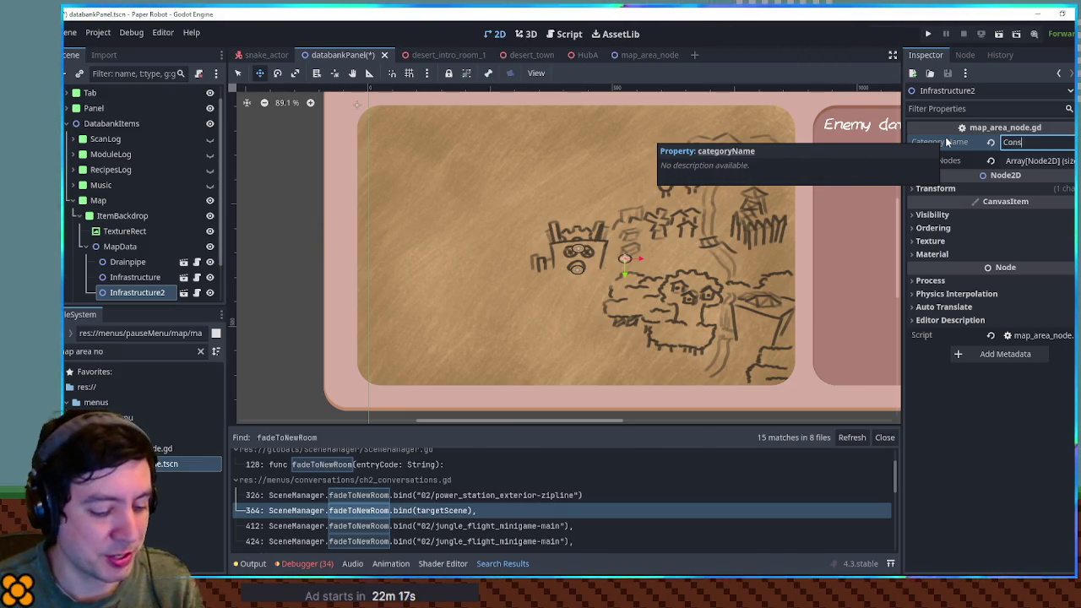
text(truction Site)
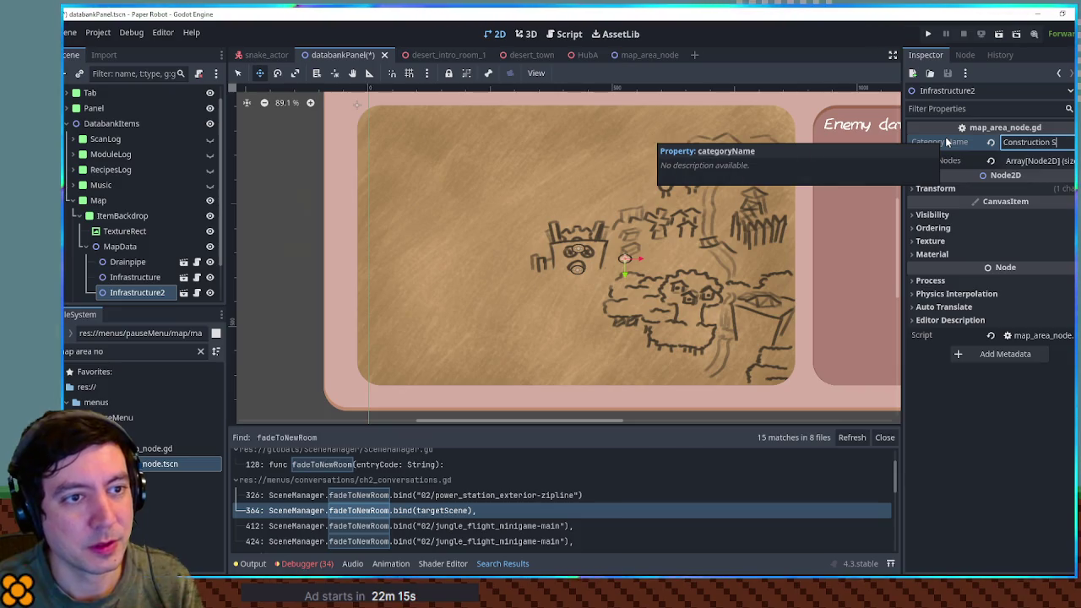
key(Return)
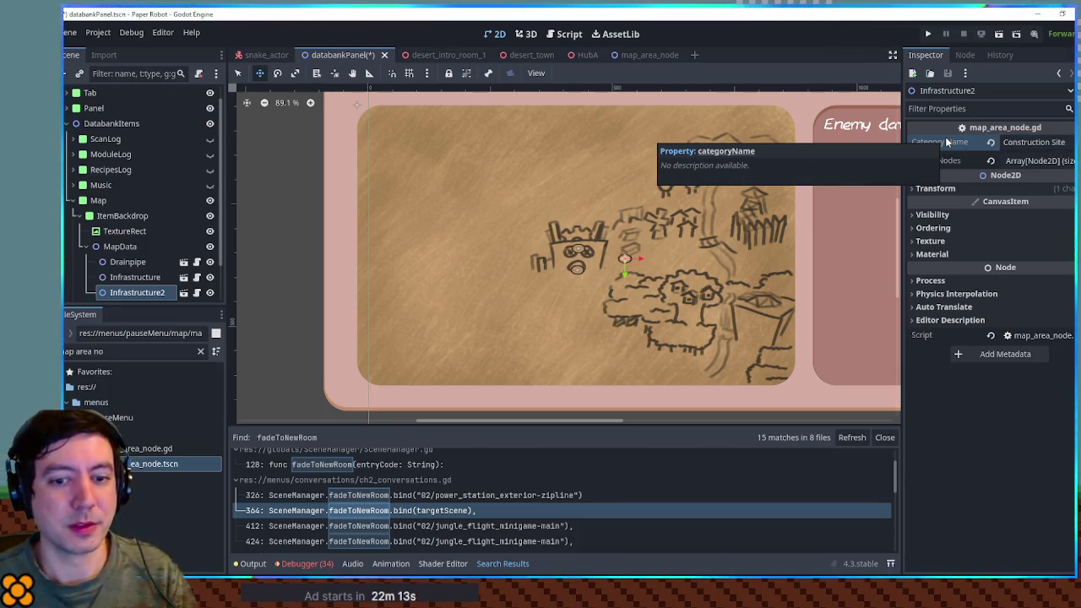
double_click(125, 292)
text(Construction Site)
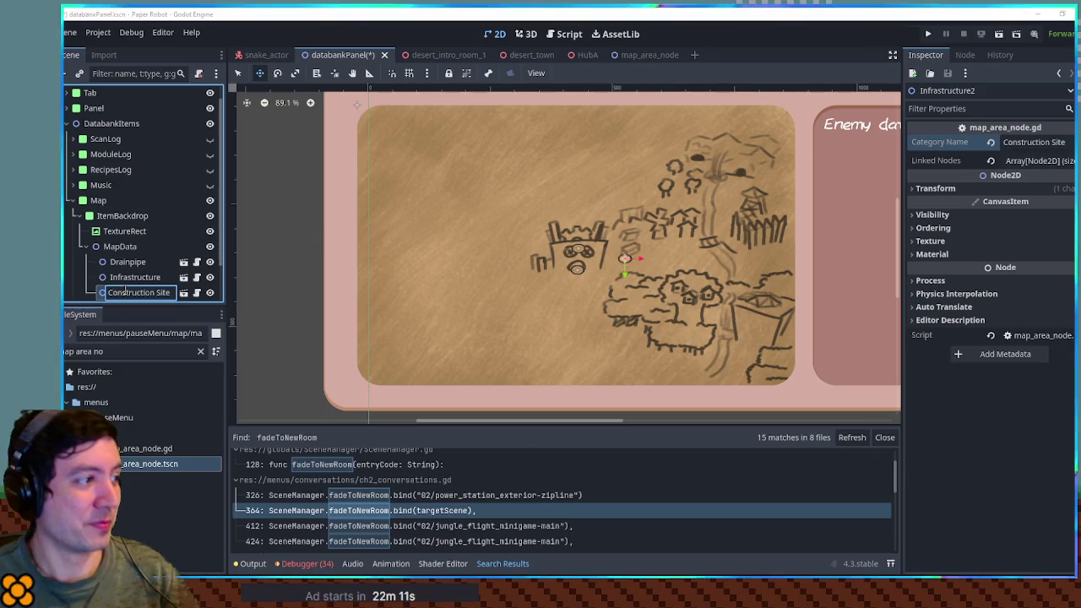
key(Return)
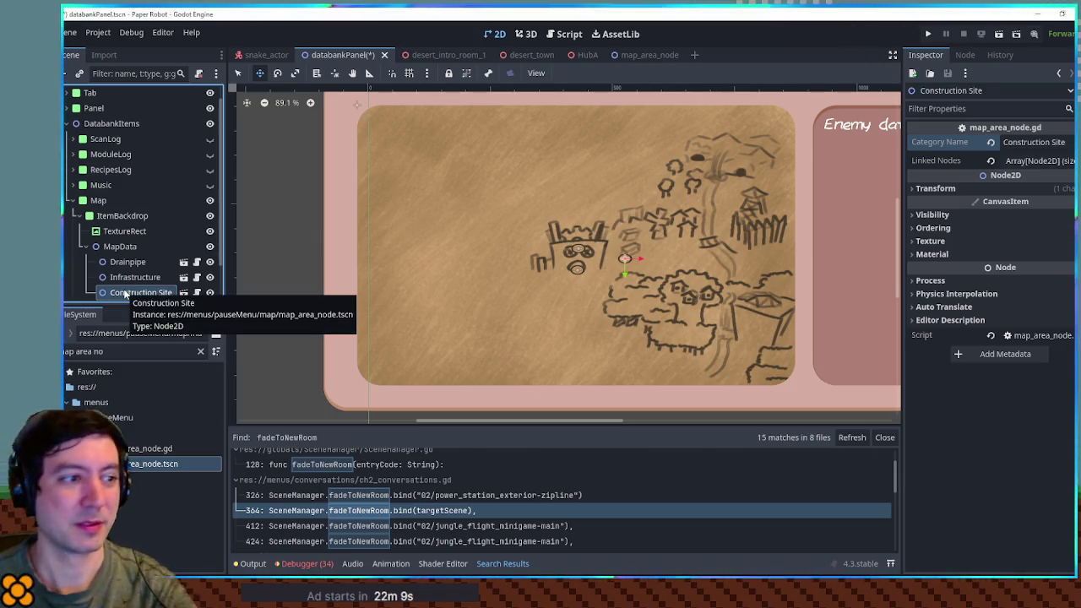
click(1022, 161)
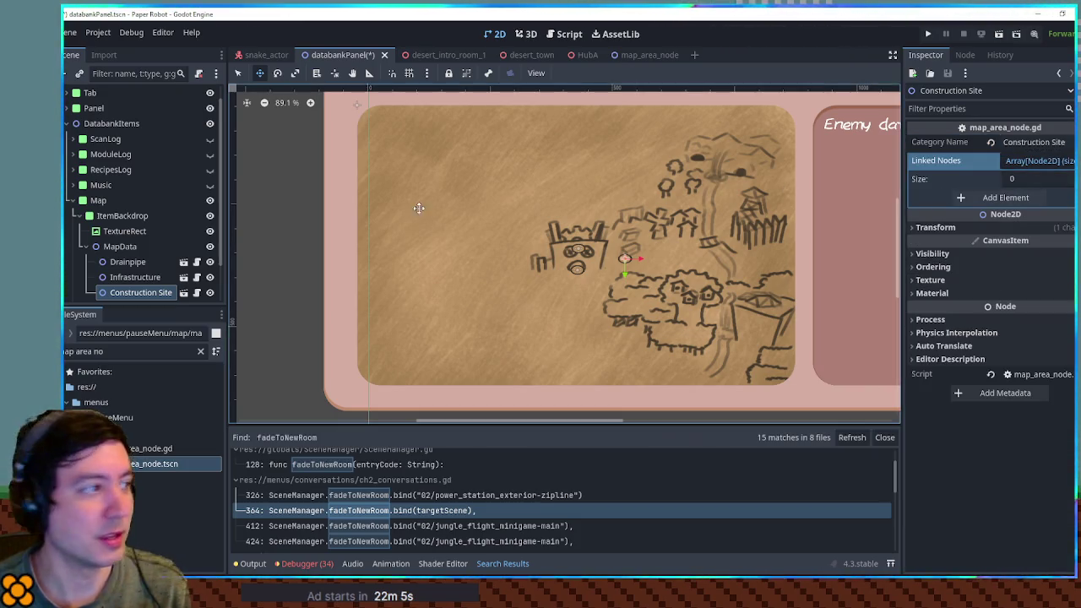
Step: Add Infrastructure to Construction Site's Linked Nodes and save the scene
mouse_move(129, 278)
mouse_down()
mouse_move(1013, 213)
mouse_move(1056, 181)
mouse_move(1048, 175)
mouse_up()
key(ctrl+s)
scroll(591, 258, up, 6)
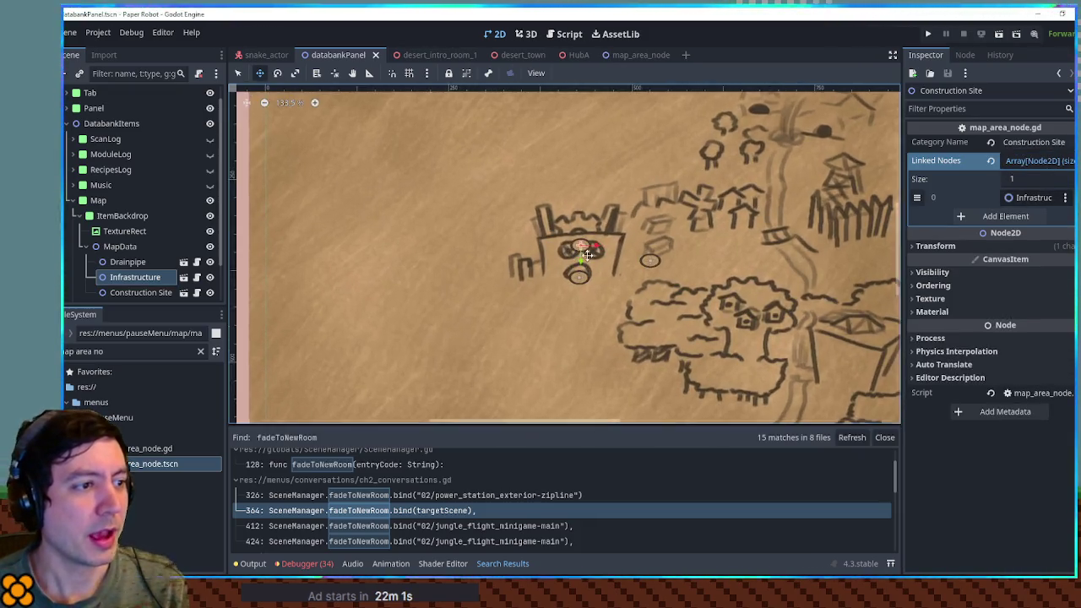
scroll(619, 261, up, 1)
key(q)
click(731, 217)
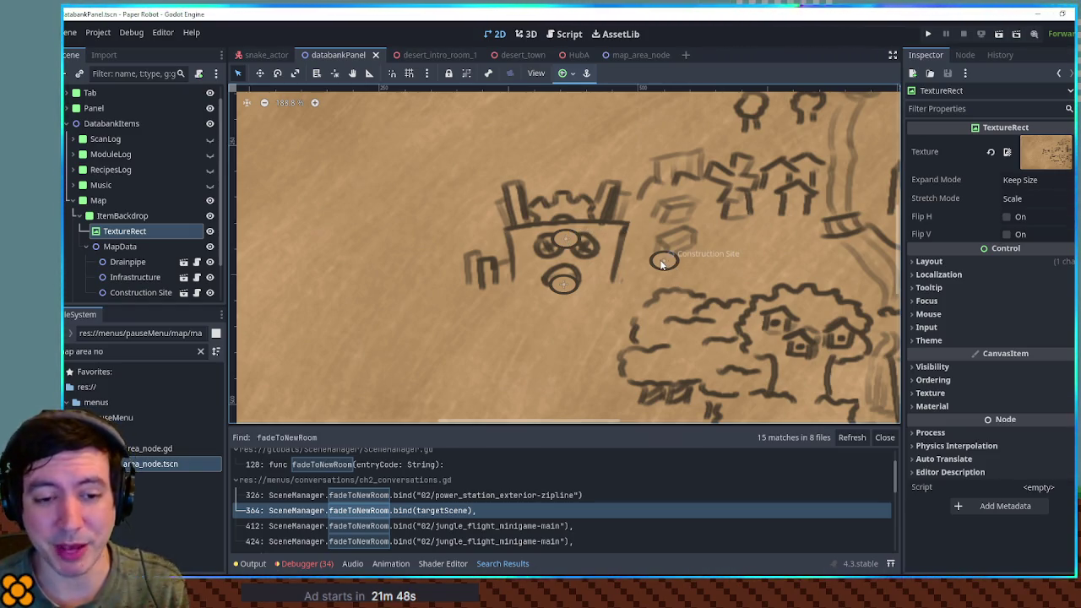
scroll(697, 261, down, 5)
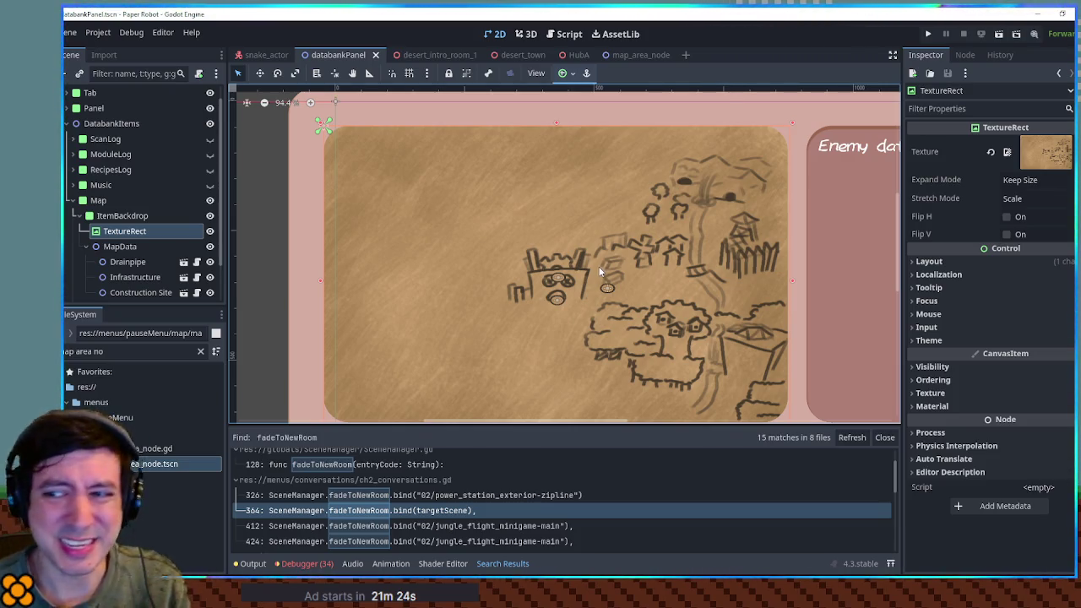
scroll(599, 269, up, 1)
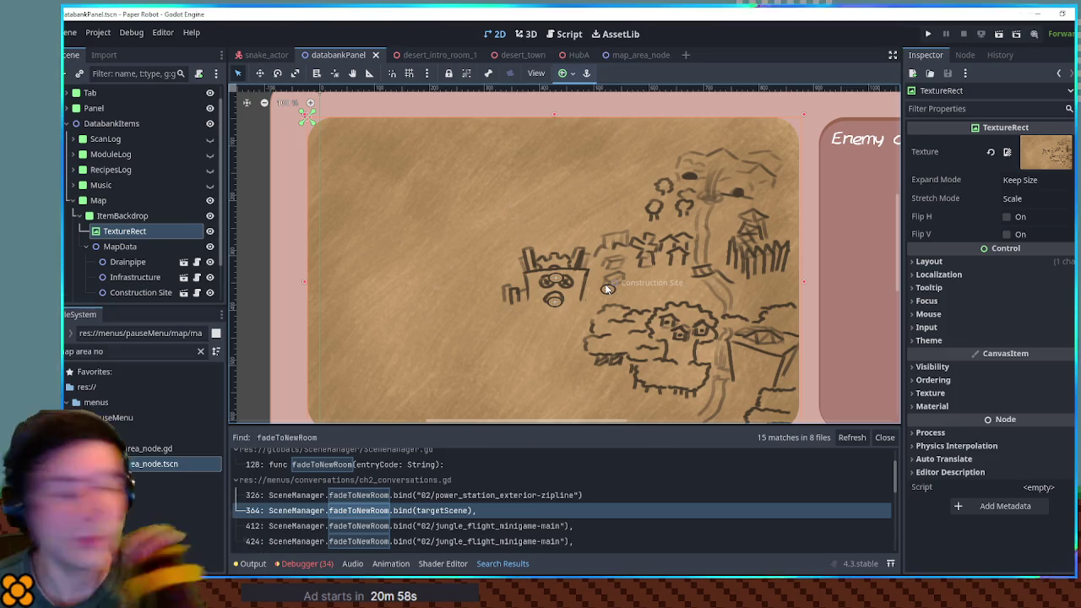
scroll(582, 281, up, 2)
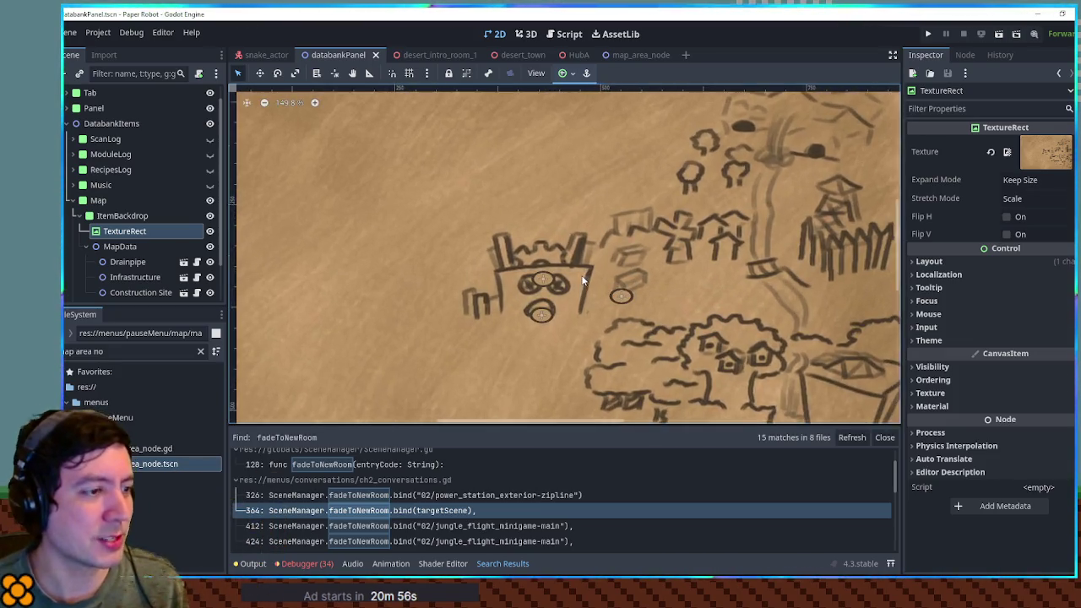
scroll(582, 280, up, 1)
scroll(589, 294, up, 1)
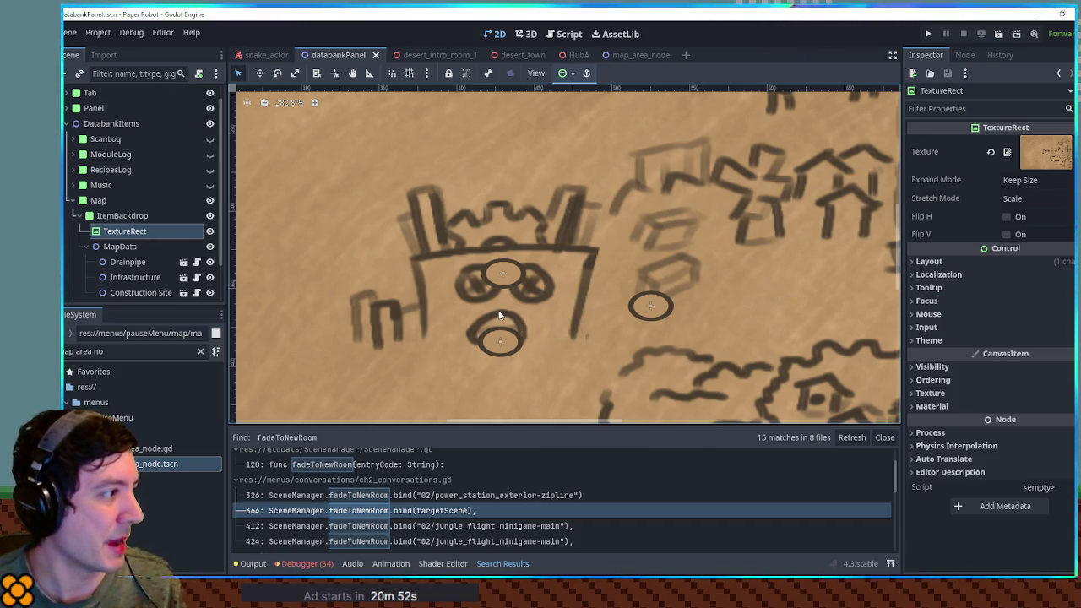
scroll(645, 308, down, 5)
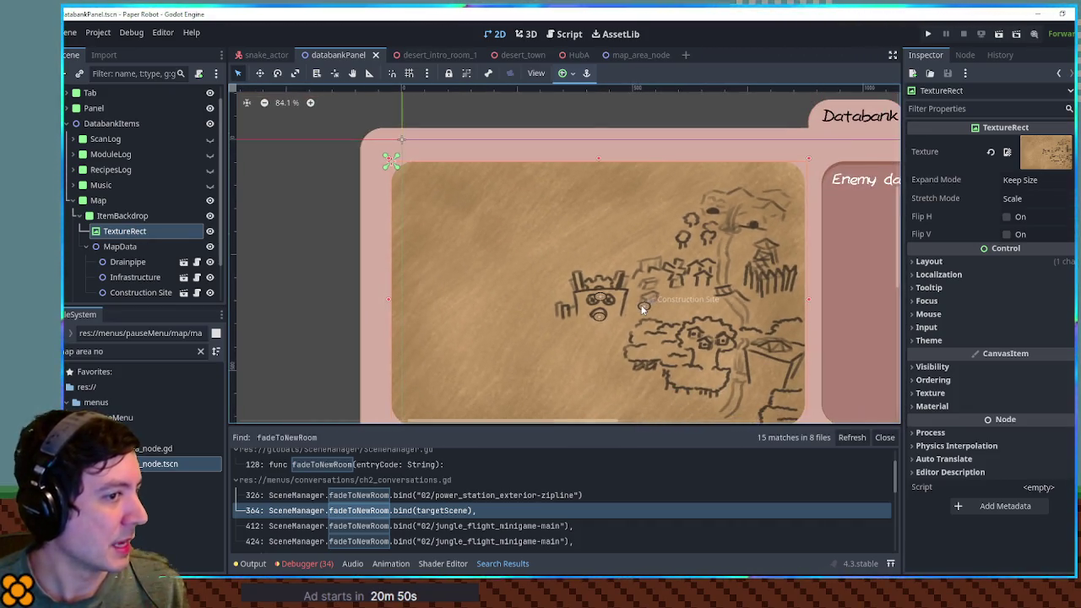
scroll(642, 309, right, 3)
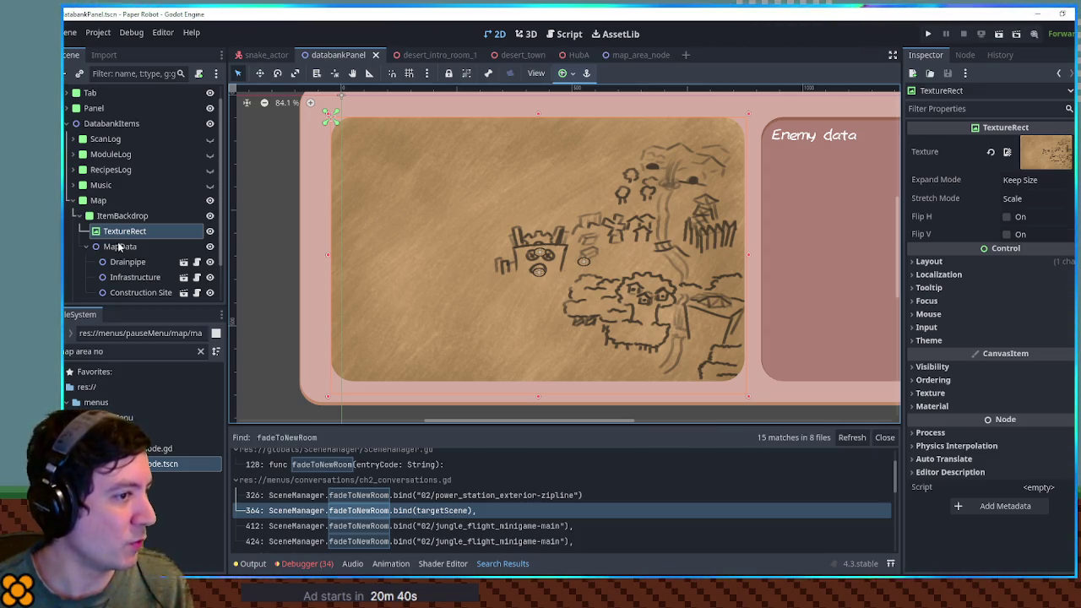
drag(119, 246, 123, 233)
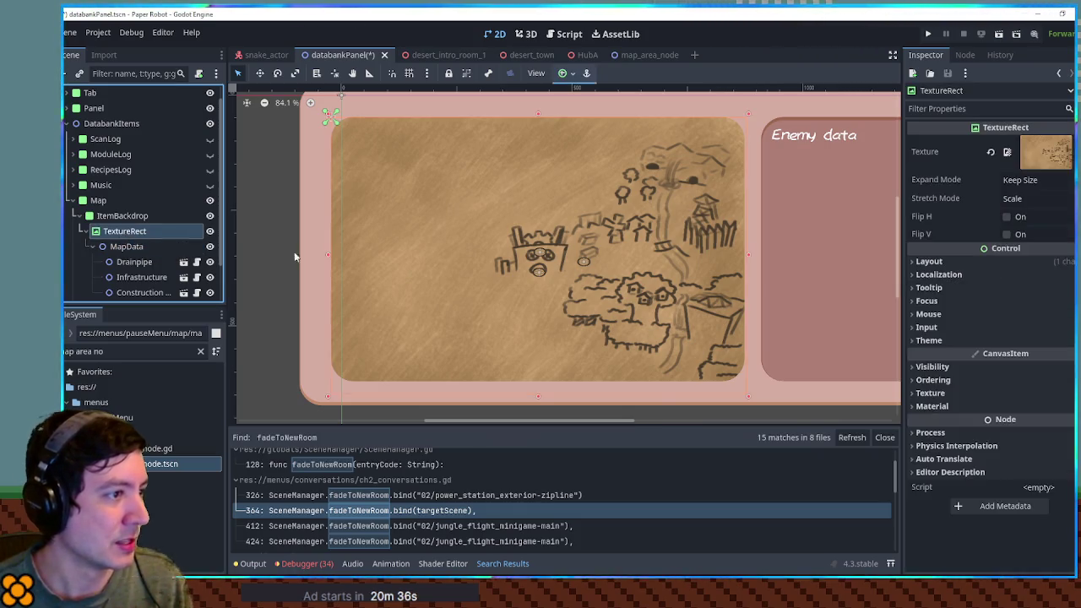
Step: Nudge the map slightly, select the MapData node, and save the databankPanel scene
key(w)
mouse_move(592, 251)
mouse_down()
mouse_move(564, 251)
mouse_move(621, 245)
mouse_move(601, 244)
mouse_up()
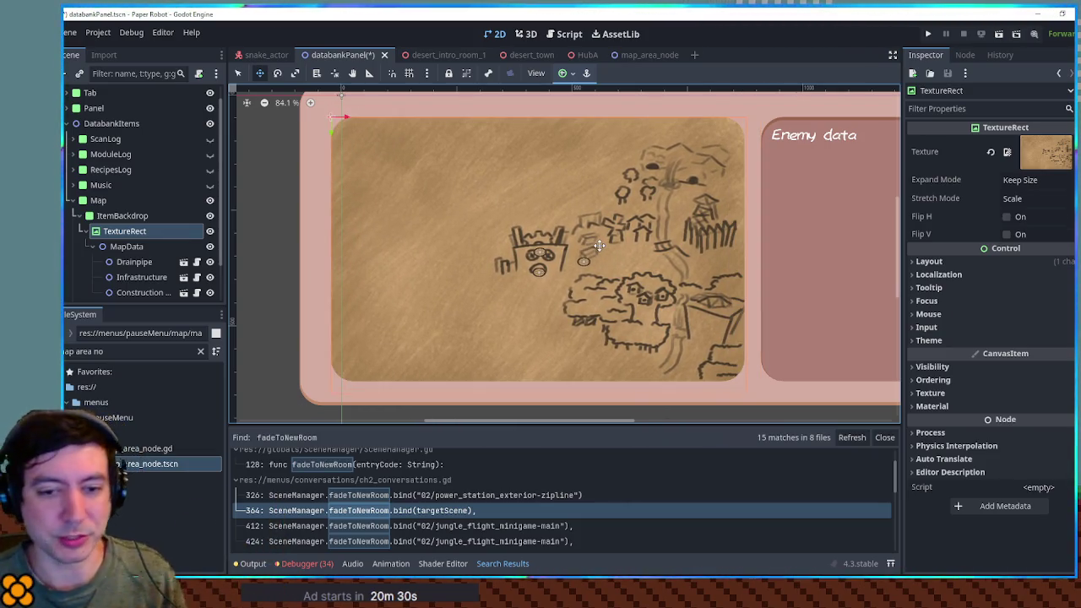
click(122, 247)
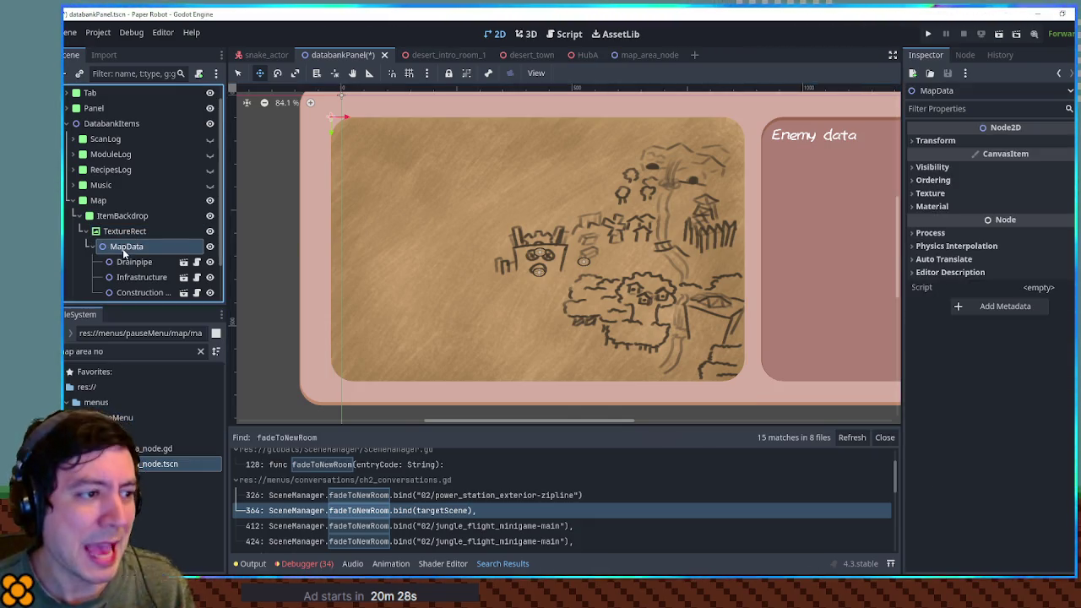
key(ctrl+s)
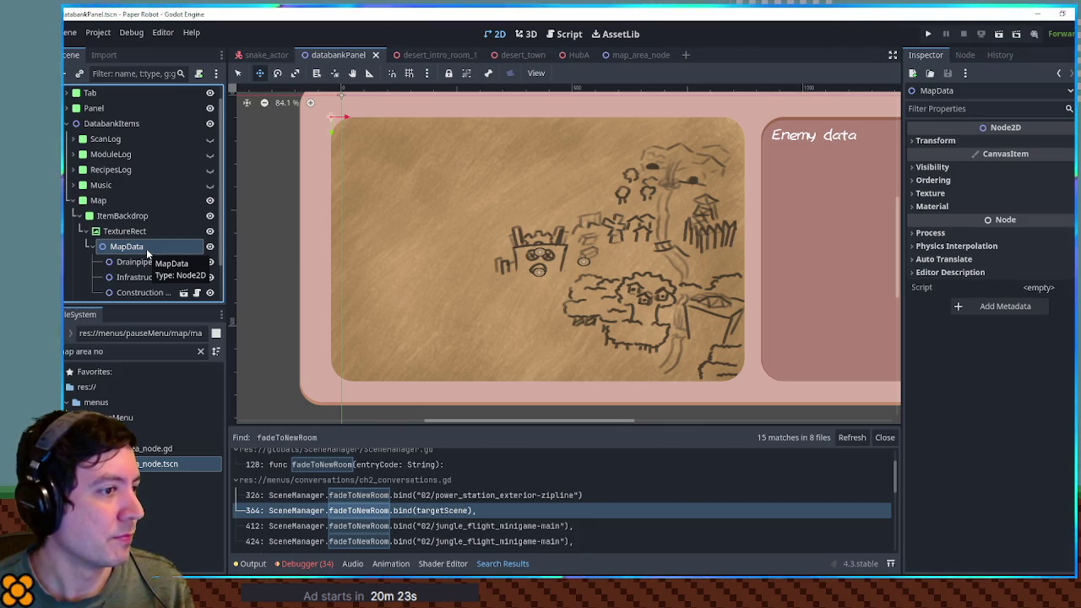
scroll(591, 237, down, 2)
scroll(632, 226, up, 2)
drag(631, 225, 612, 228)
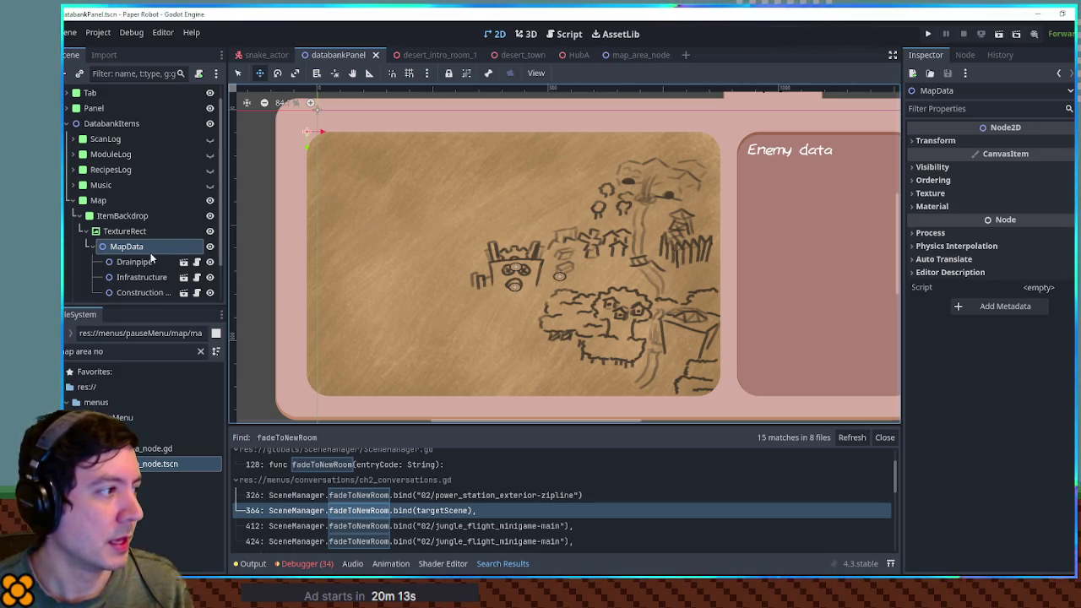
Step: Attach a new script named map_handler.gd to the MapData node
click(200, 75)
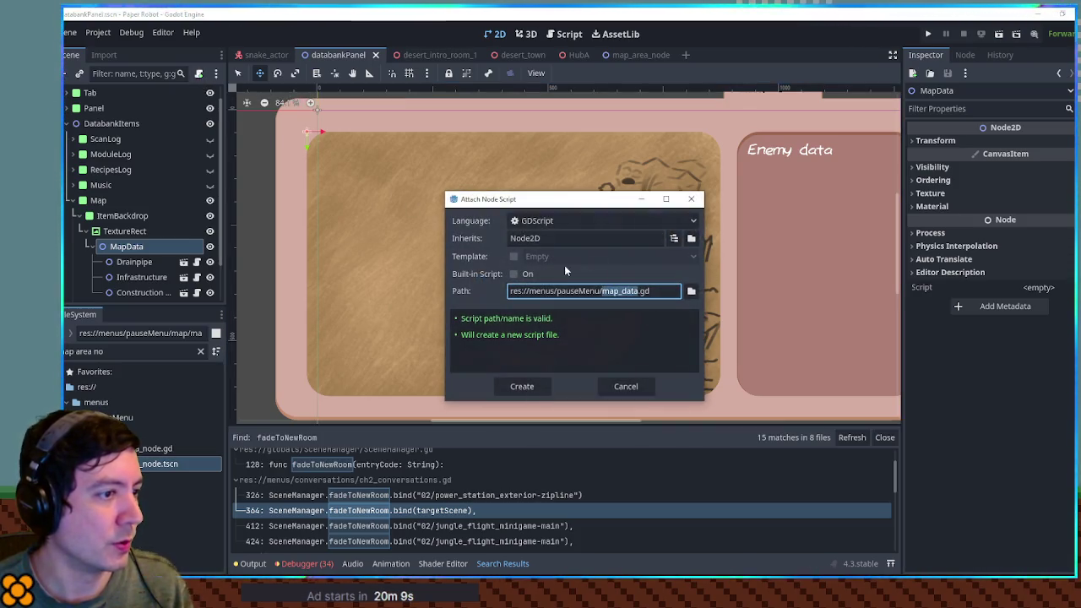
click(622, 292)
shift+click(638, 291)
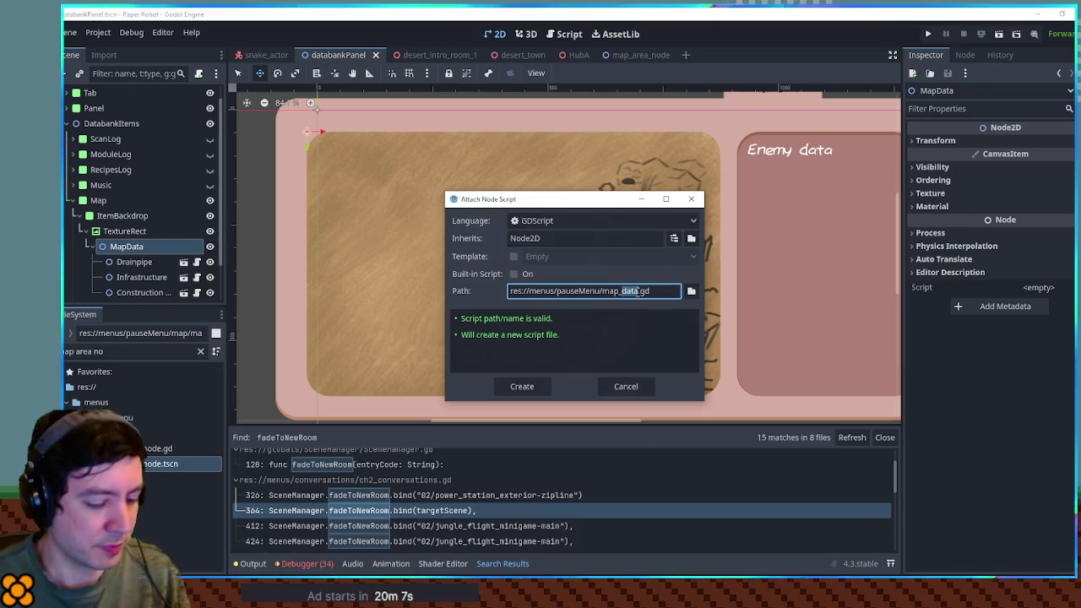
text(handler)
key(Return)
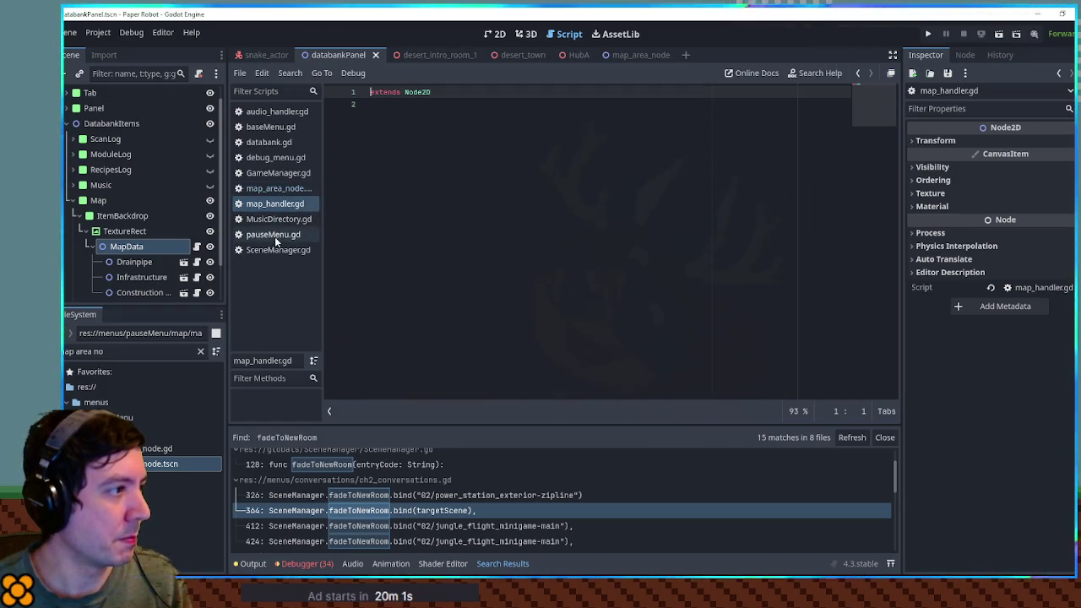
Step: Open databank.gd and fold functions to reach the setupMusicLog() line in setupDatabanks
click(269, 142)
scroll(866, 239, down, 2)
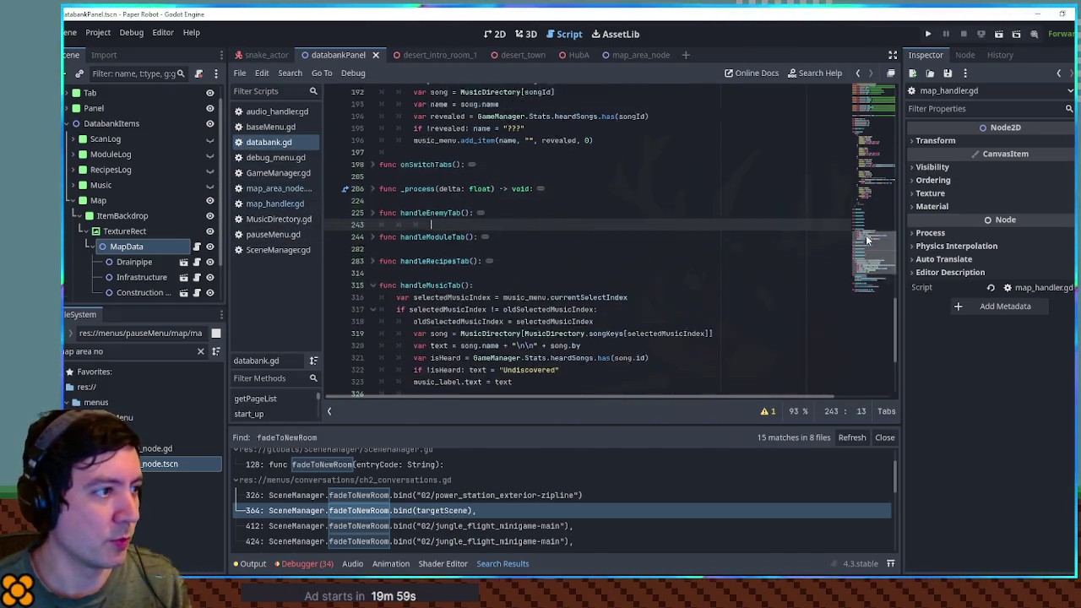
mouse_move(870, 277)
mouse_down()
mouse_move(868, 288)
mouse_move(875, 135)
mouse_up()
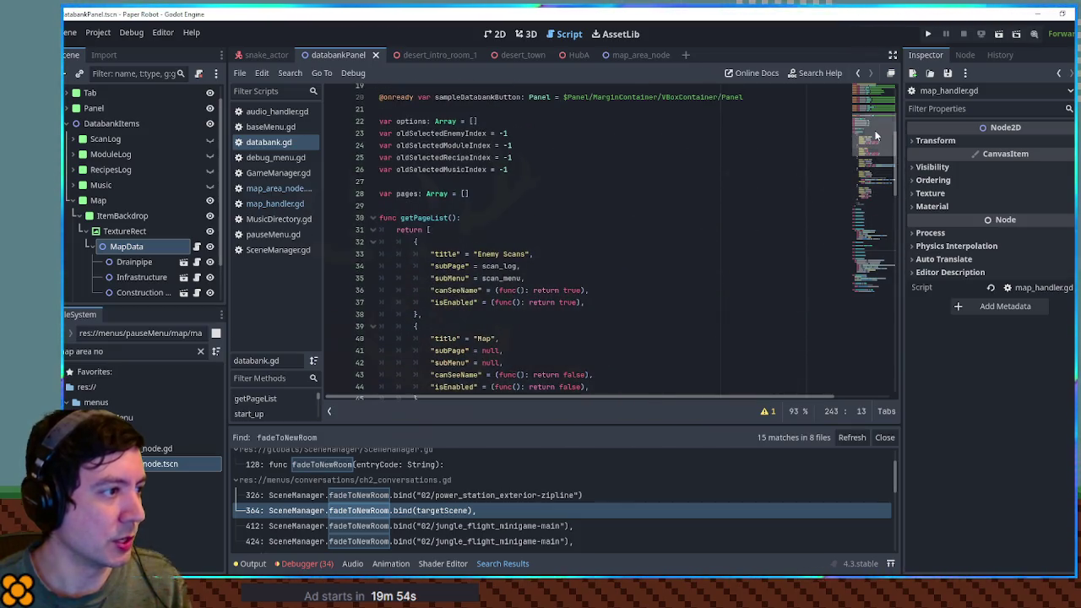
click(375, 219)
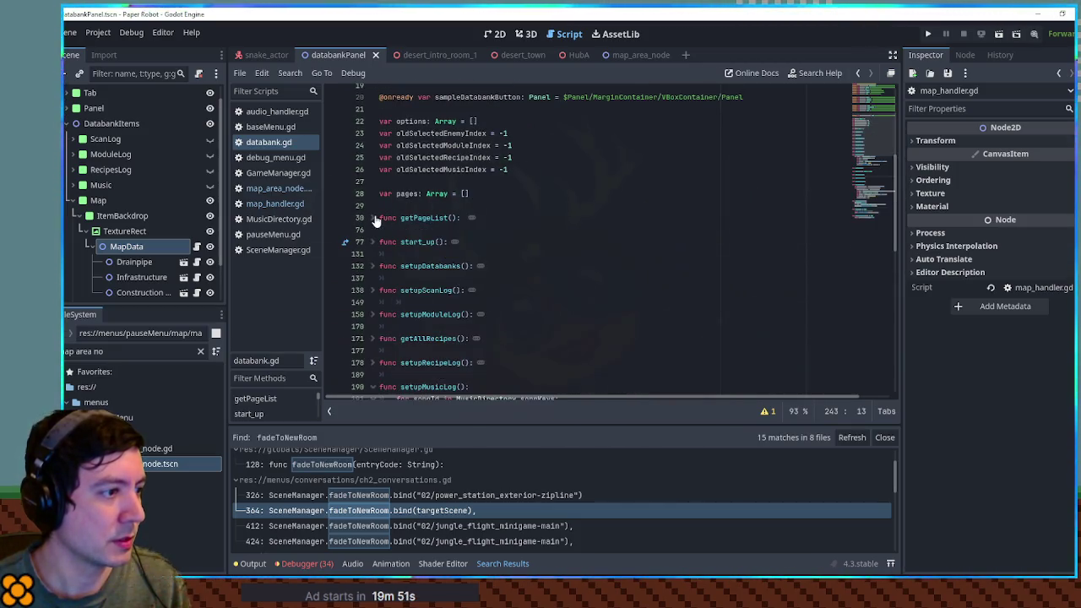
click(375, 242)
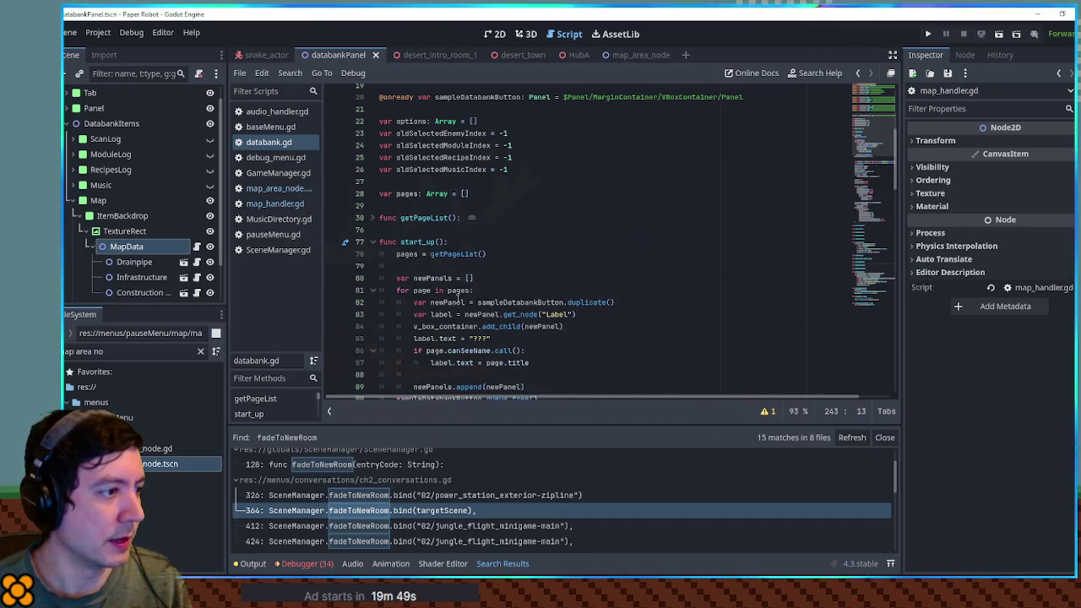
click(373, 241)
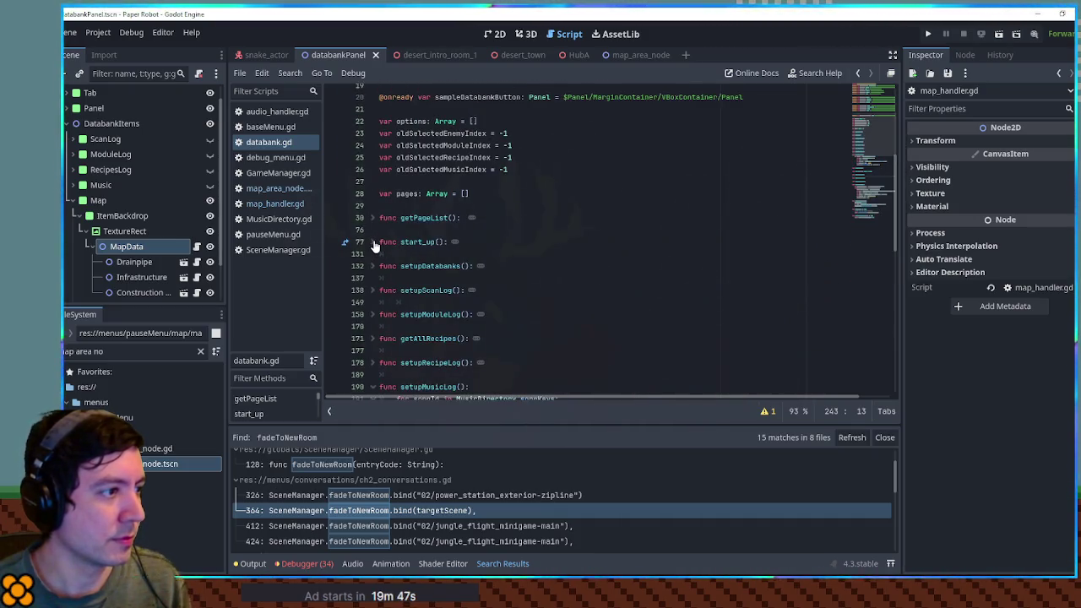
click(473, 314)
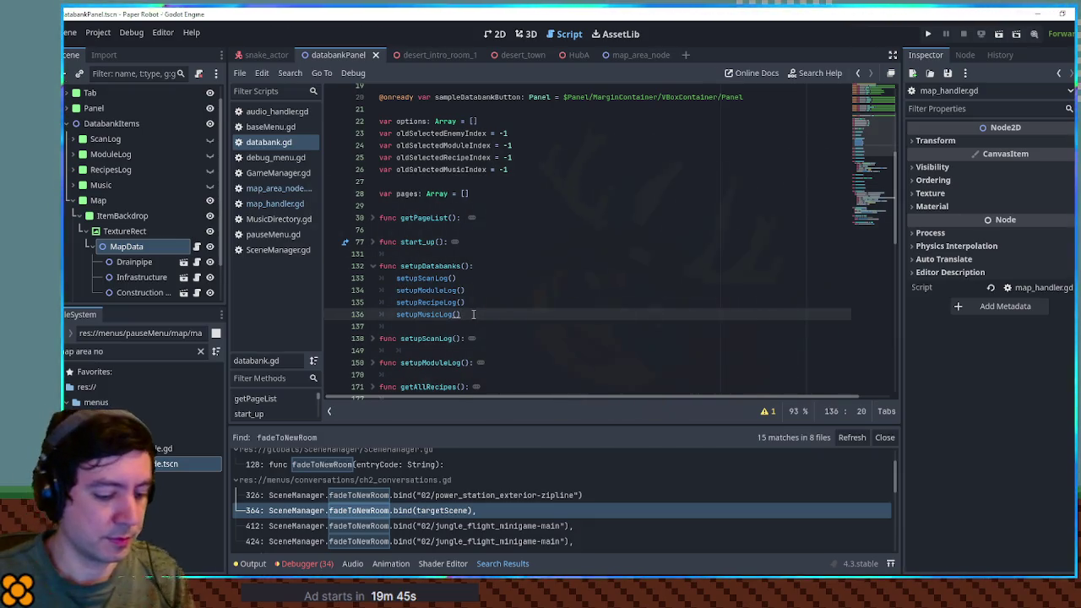
Step: Add a setupMap() line below setupMusicLog(), then delete it again
key(Return)
text(setupMap())
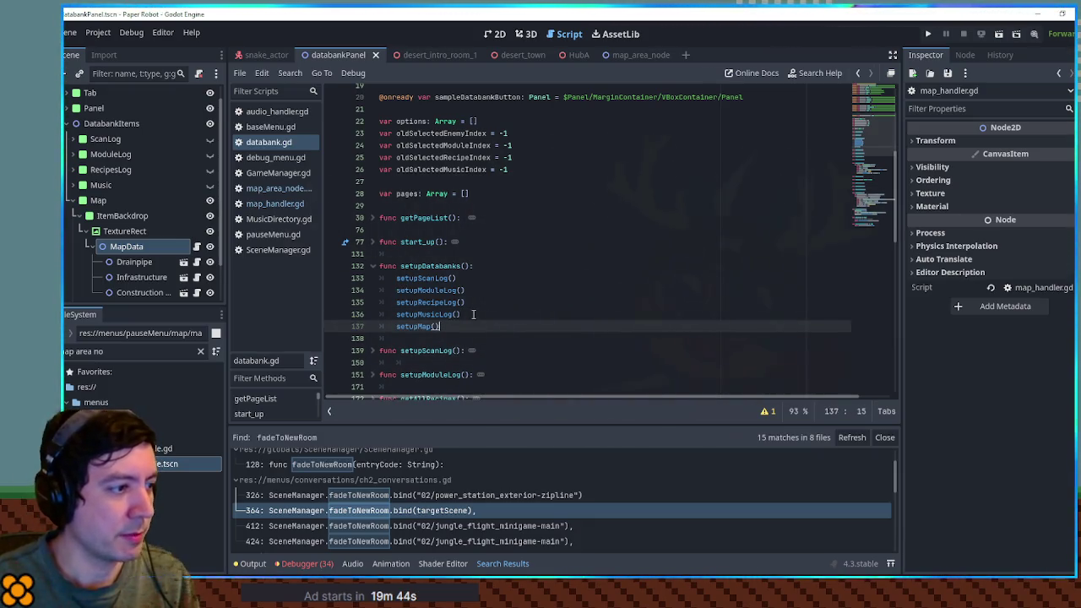
scroll(475, 315, down, 5)
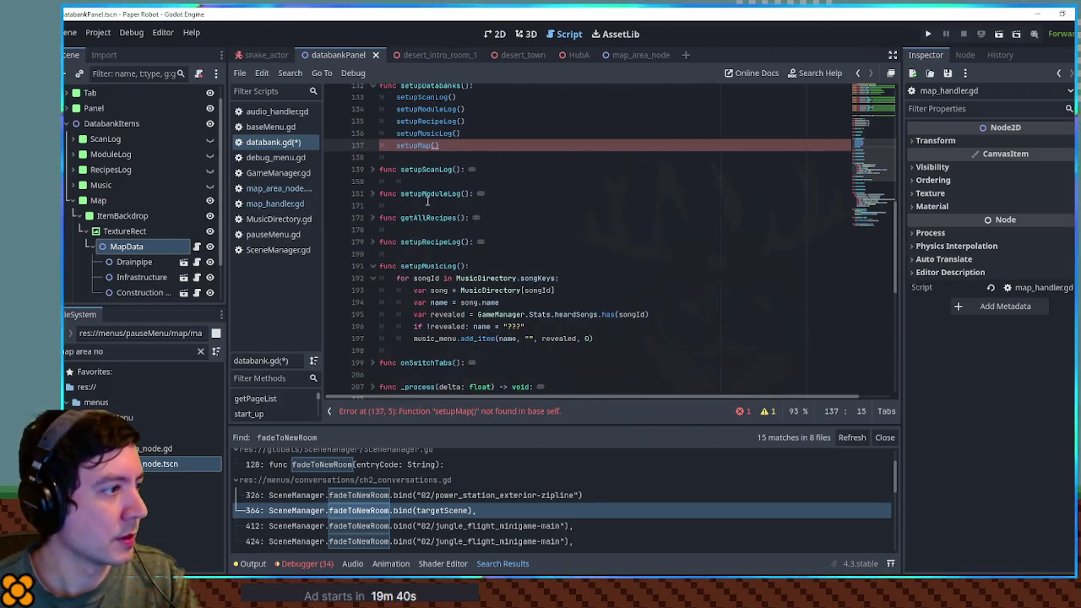
scroll(426, 197, up, 2)
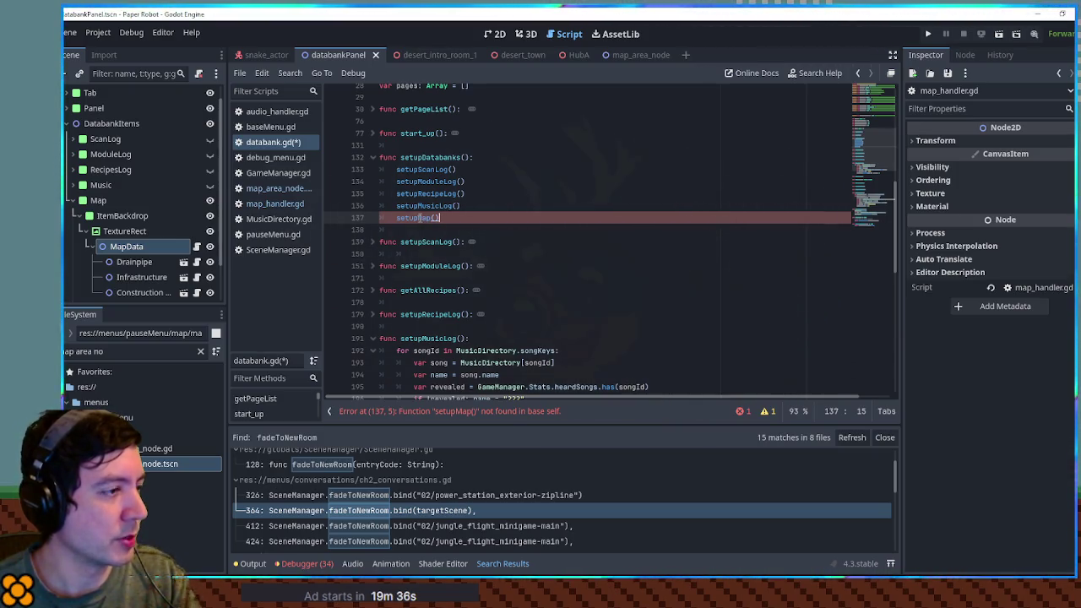
click(478, 207)
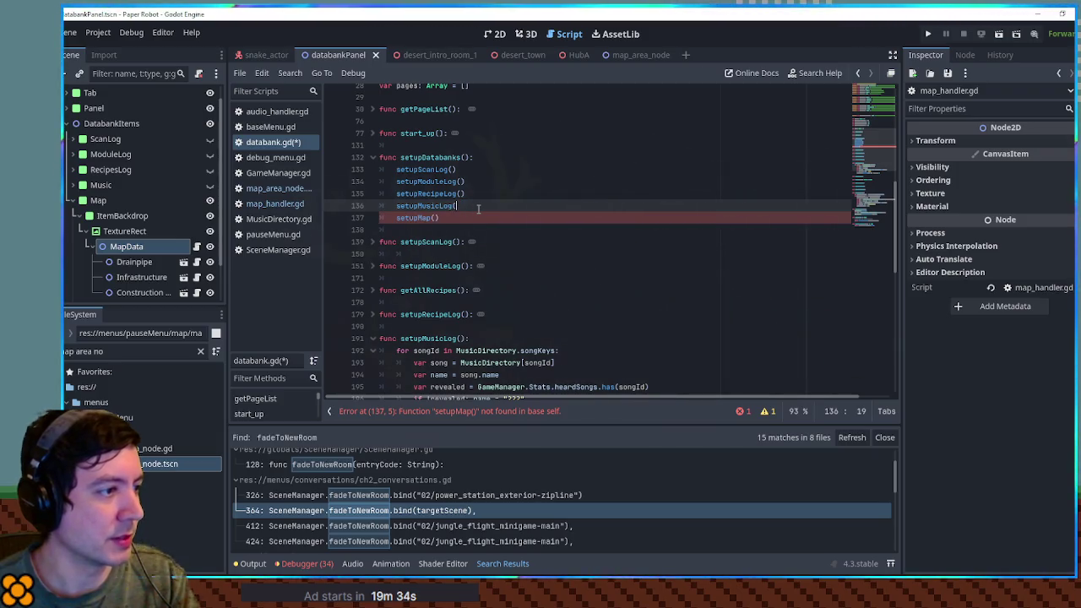
key(shift+Down)
key(BackSpace)
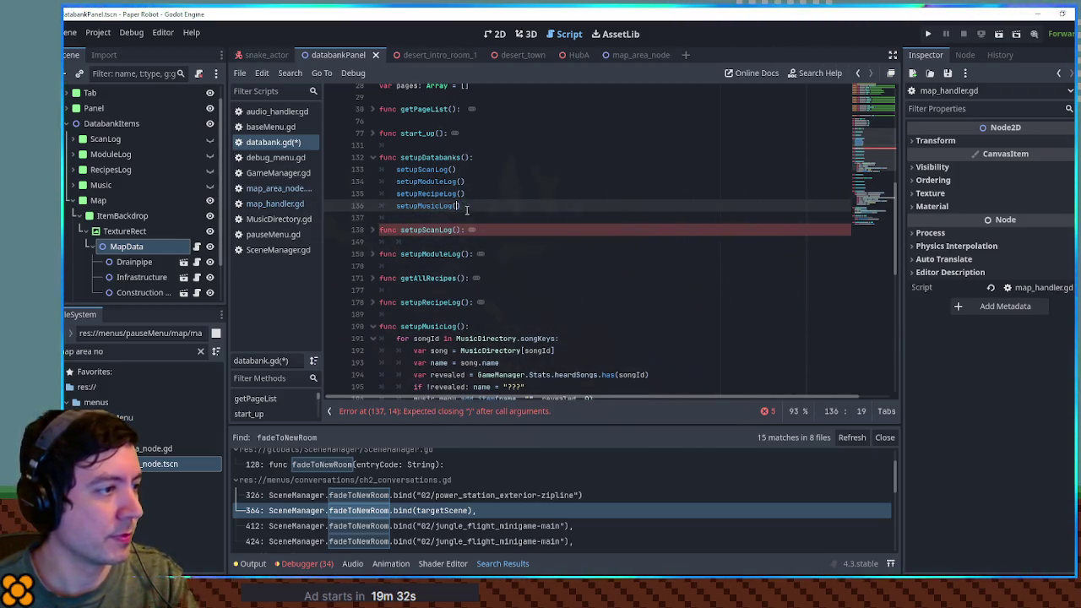
Step: Collapse setupDatabanks and the lower functions, expand _process, and place the cursor after handleMusicTab()
click(373, 158)
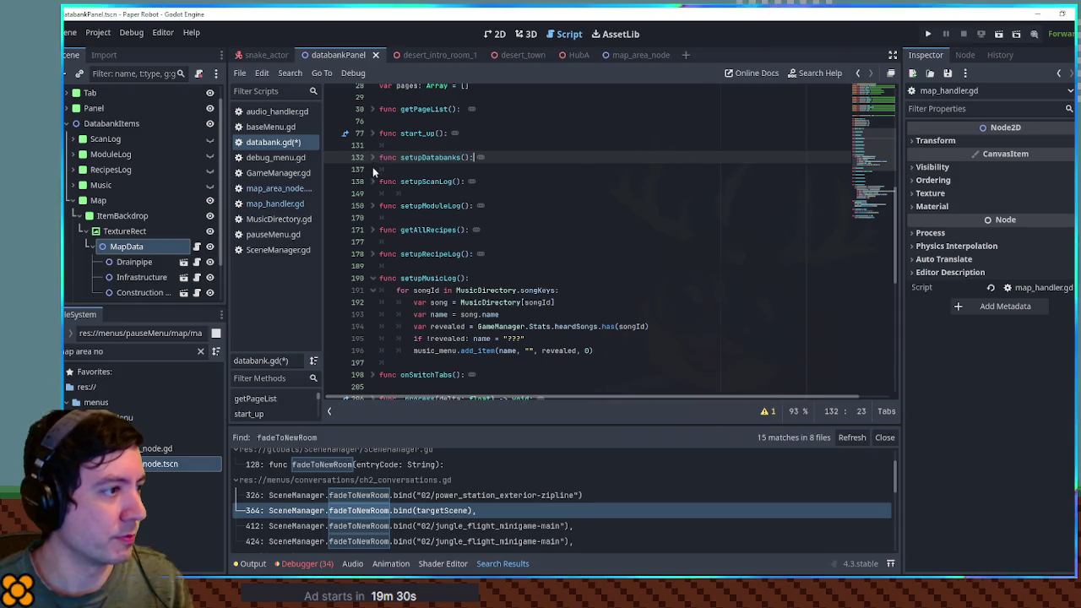
scroll(380, 195, down, 5)
click(373, 243)
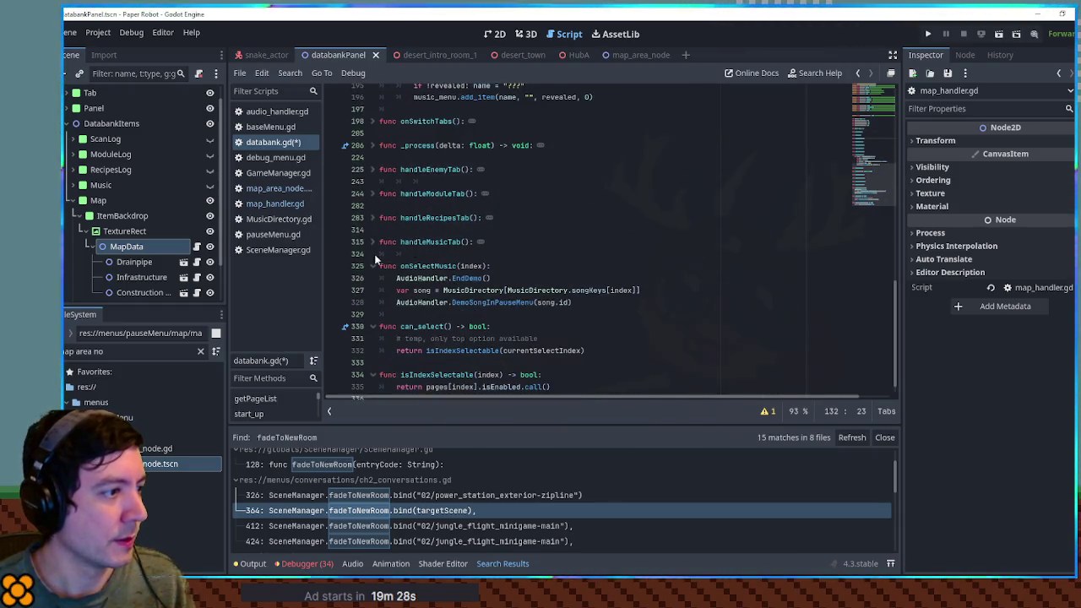
click(373, 262)
click(373, 296)
click(373, 322)
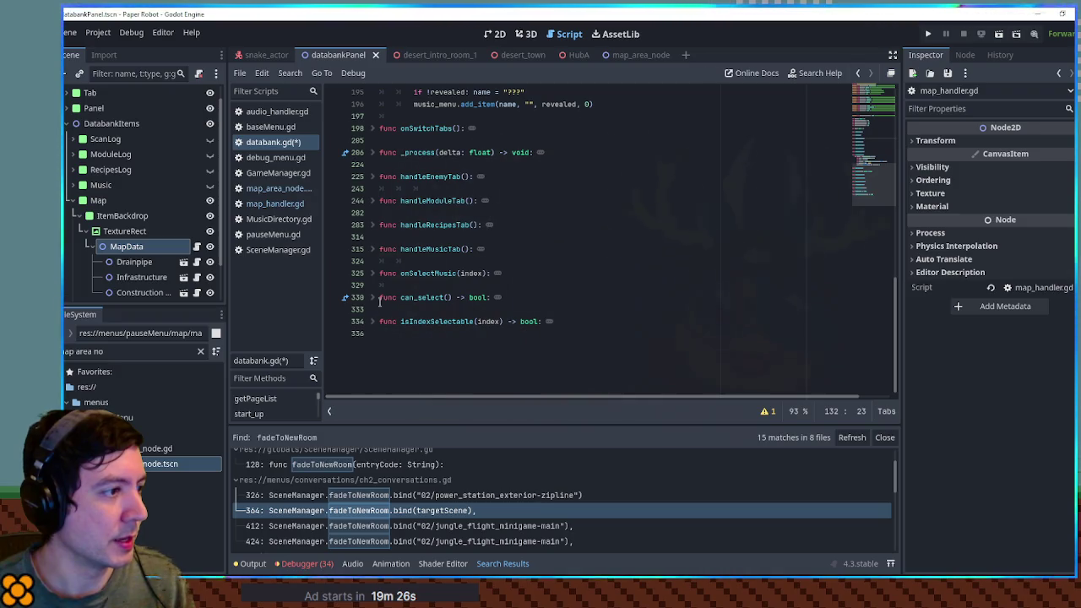
click(373, 153)
scroll(415, 291, down, 5)
click(468, 261)
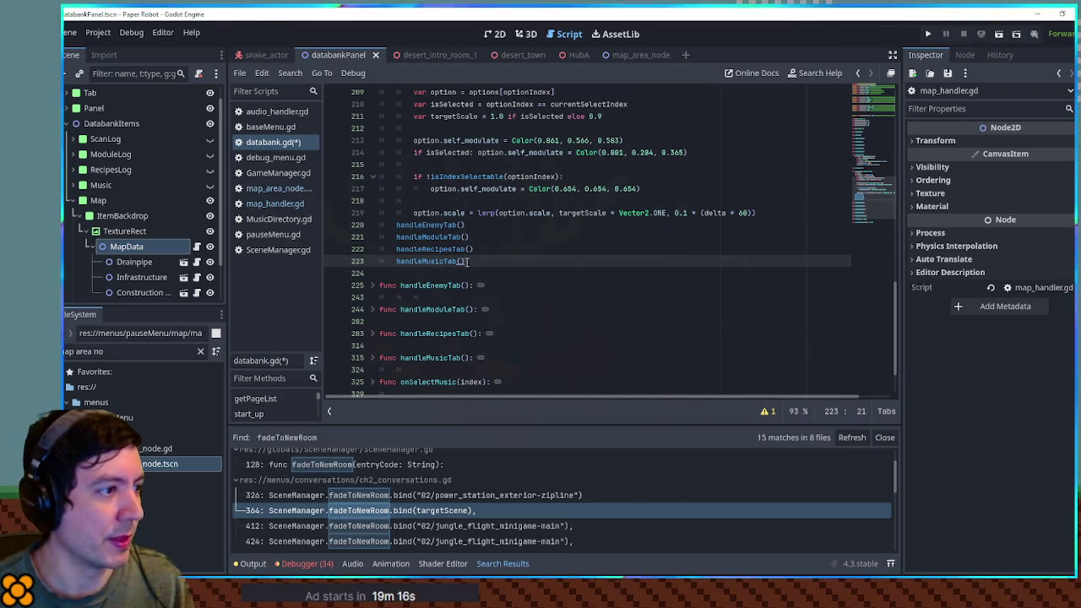
key(Return)
text(if)
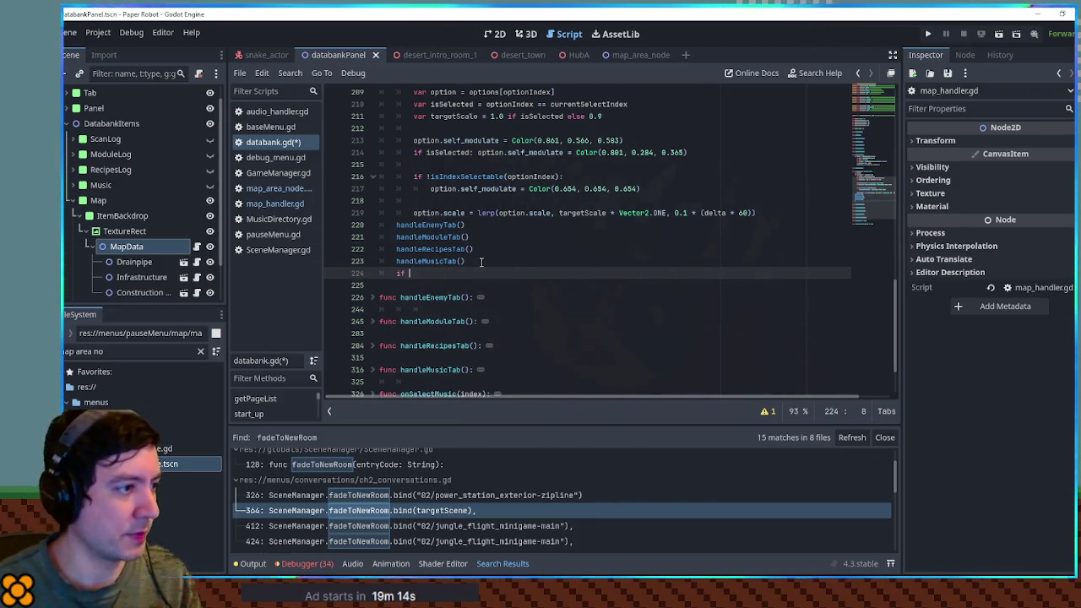
scroll(607, 292, up, 7)
scroll(605, 282, up, 10)
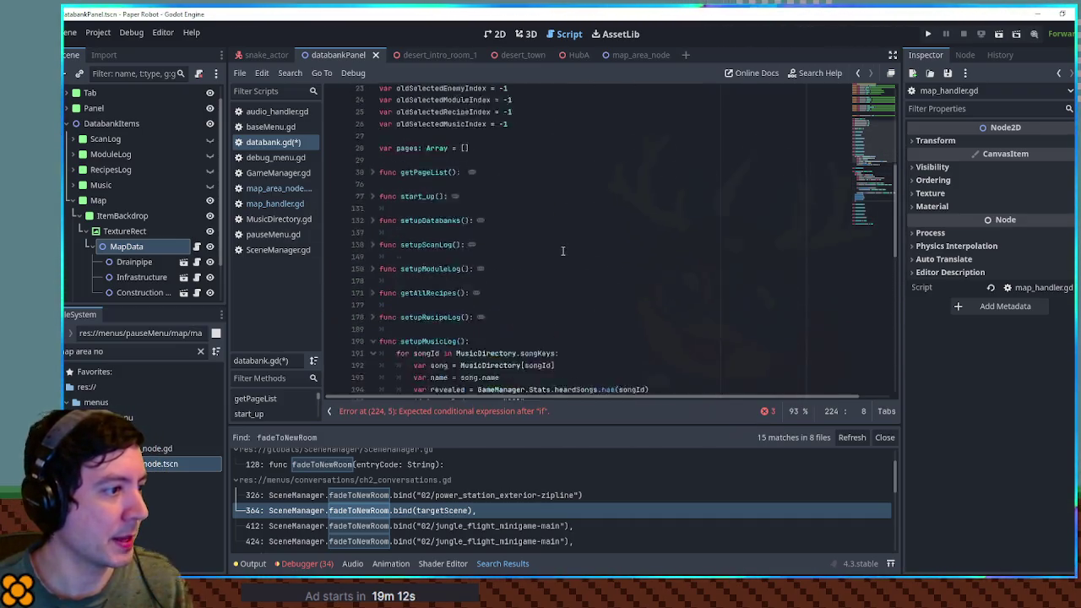
scroll(563, 253, down, 10)
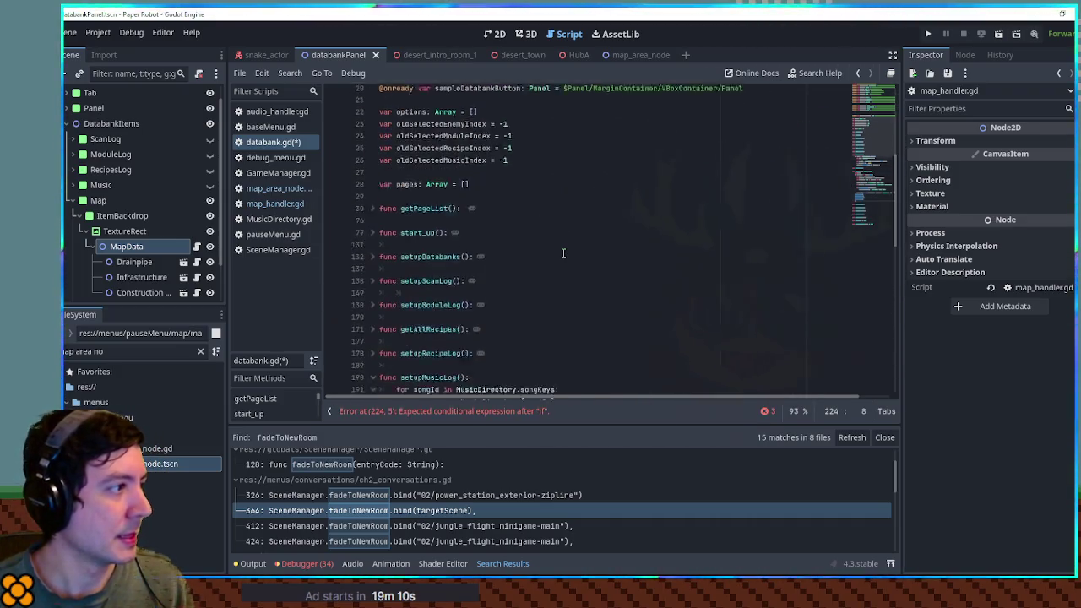
scroll(563, 253, down, 5)
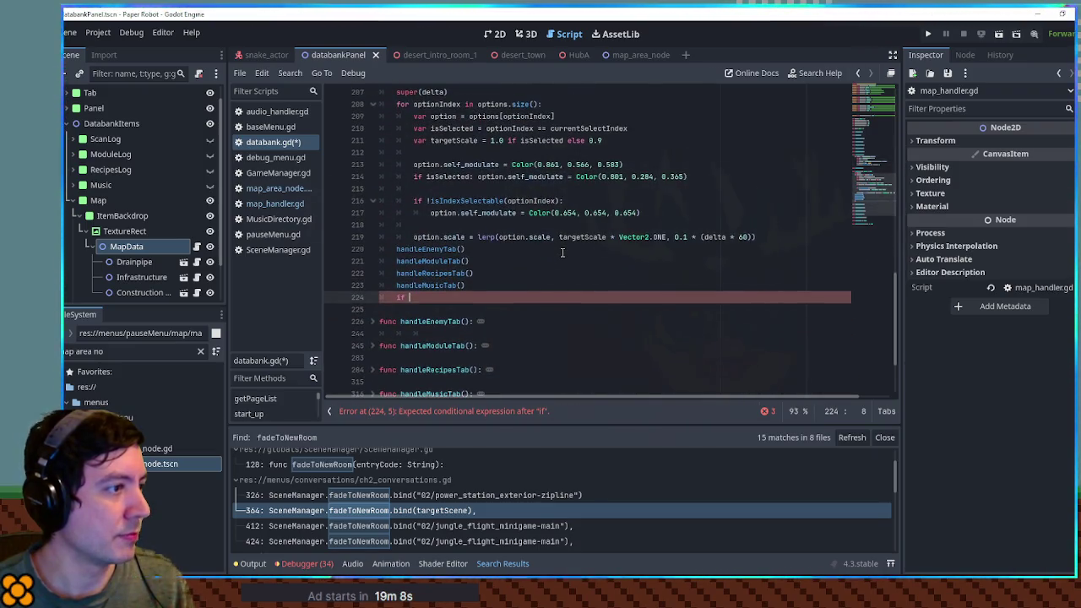
scroll(563, 252, up, 4)
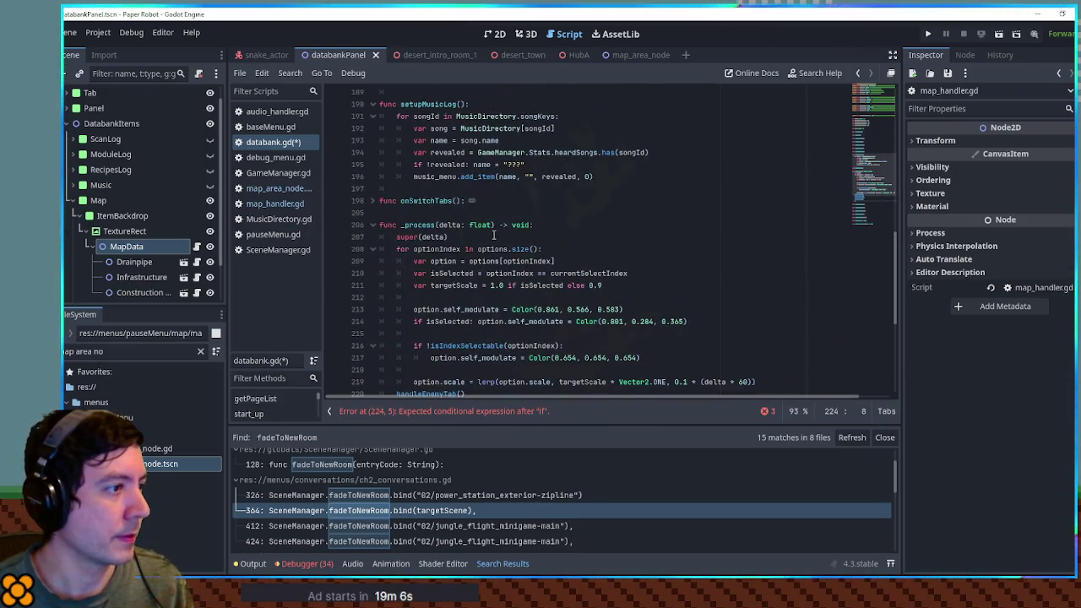
scroll(491, 235, down, 2)
scroll(495, 236, down, 1)
scroll(503, 247, up, 20)
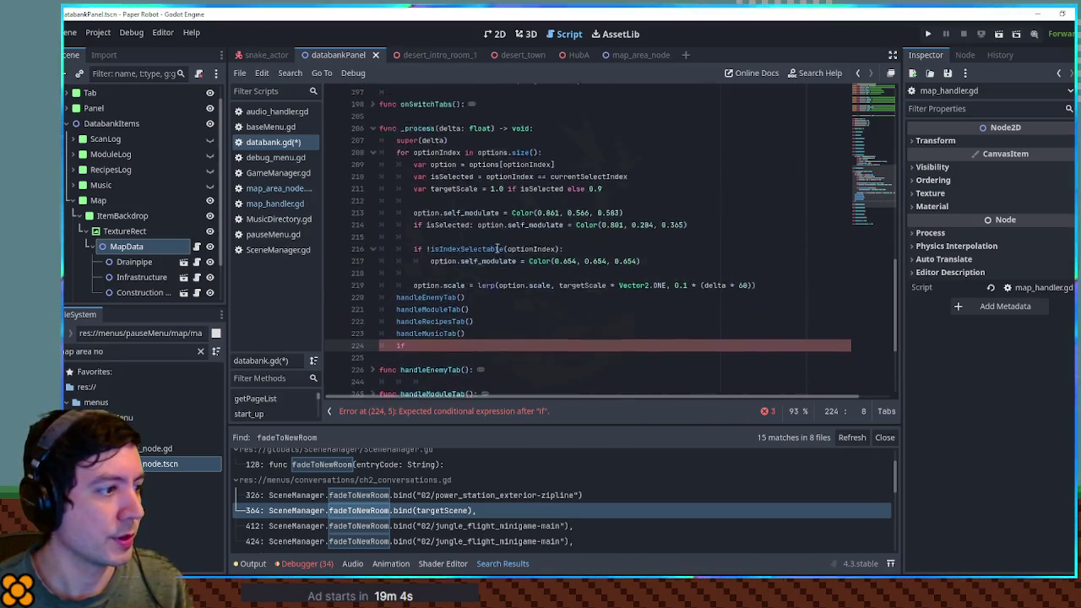
scroll(505, 254, down, 1)
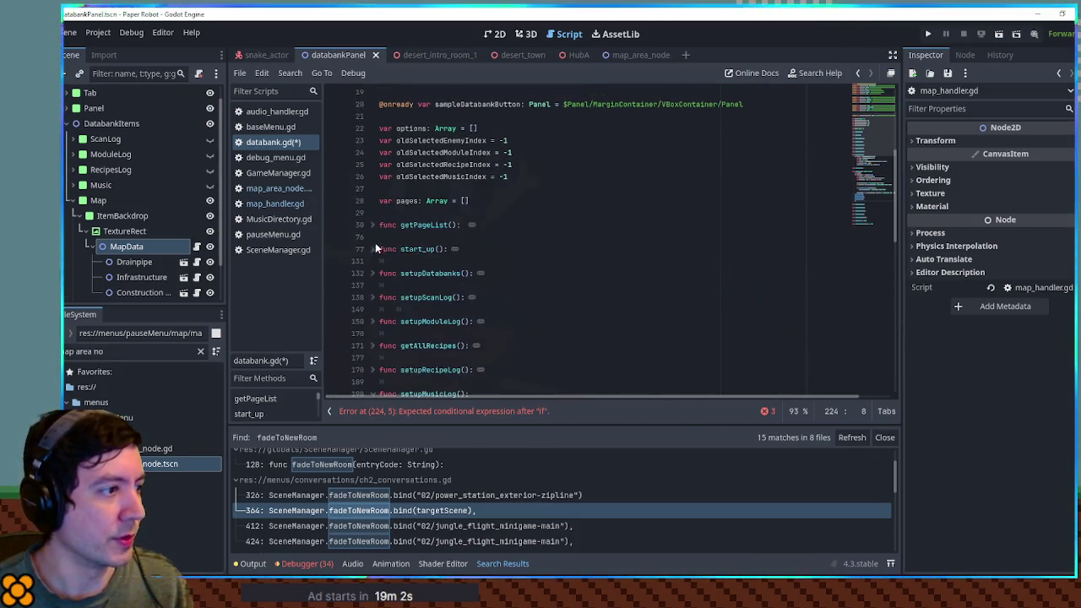
click(372, 249)
scroll(380, 247, down, 15)
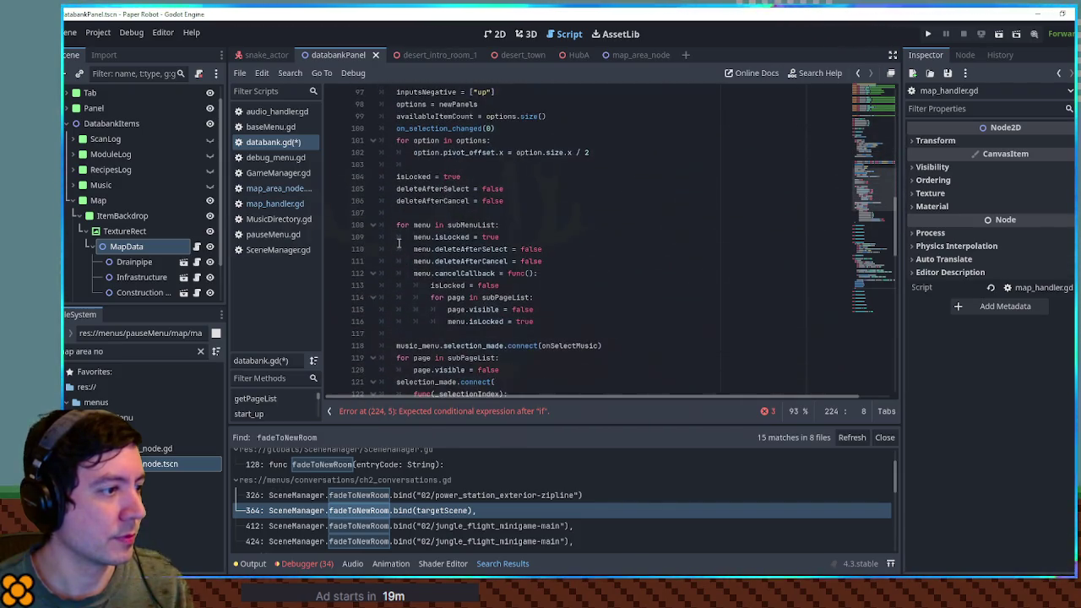
scroll(400, 243, down, 2)
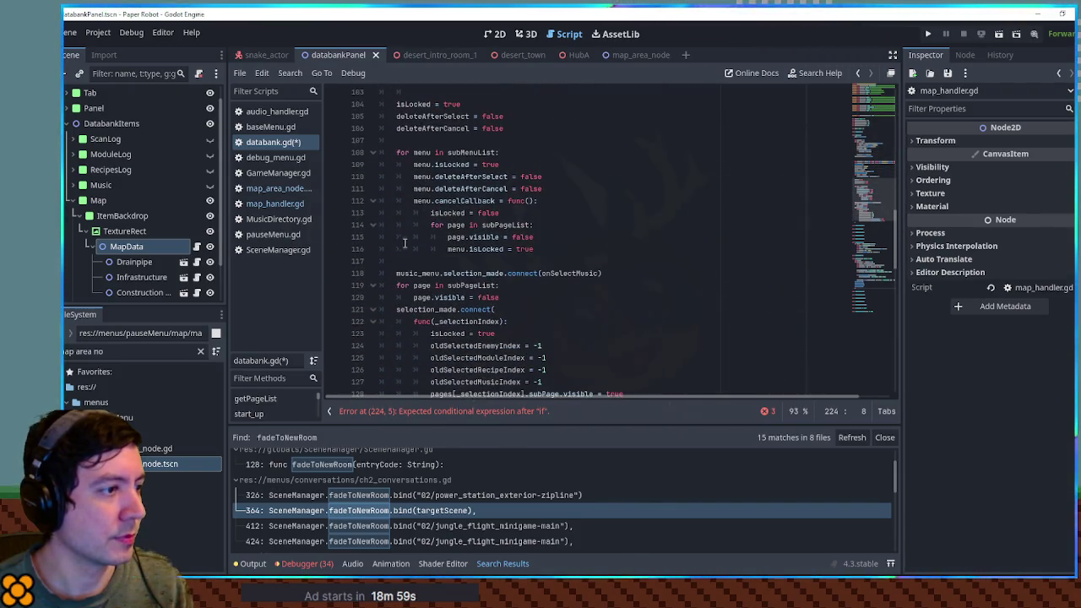
double_click(457, 225)
double_click(487, 237)
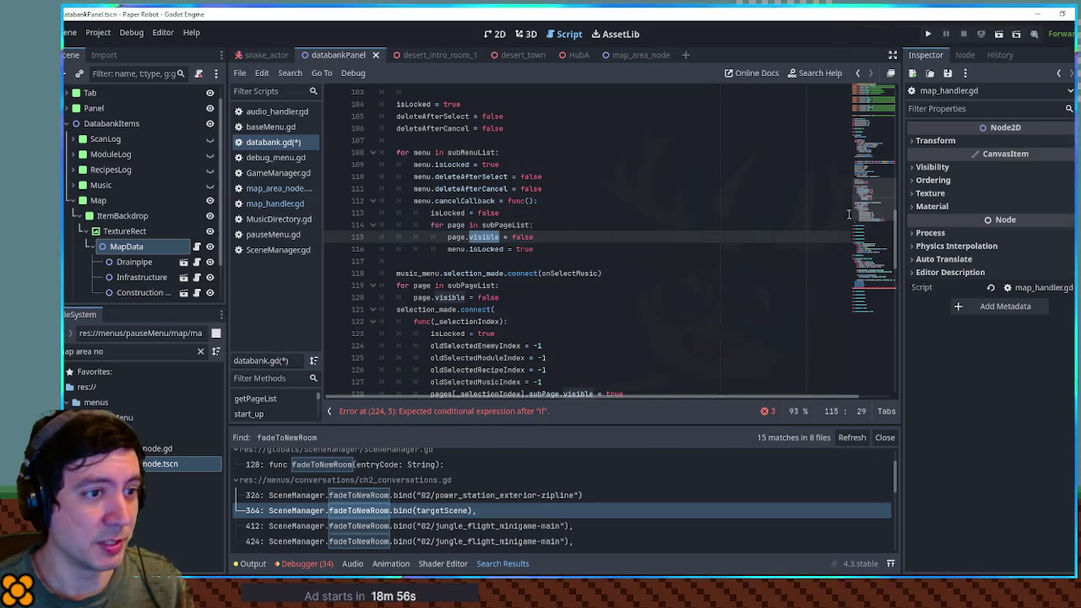
scroll(871, 213, down, 1)
drag(871, 213, 868, 106)
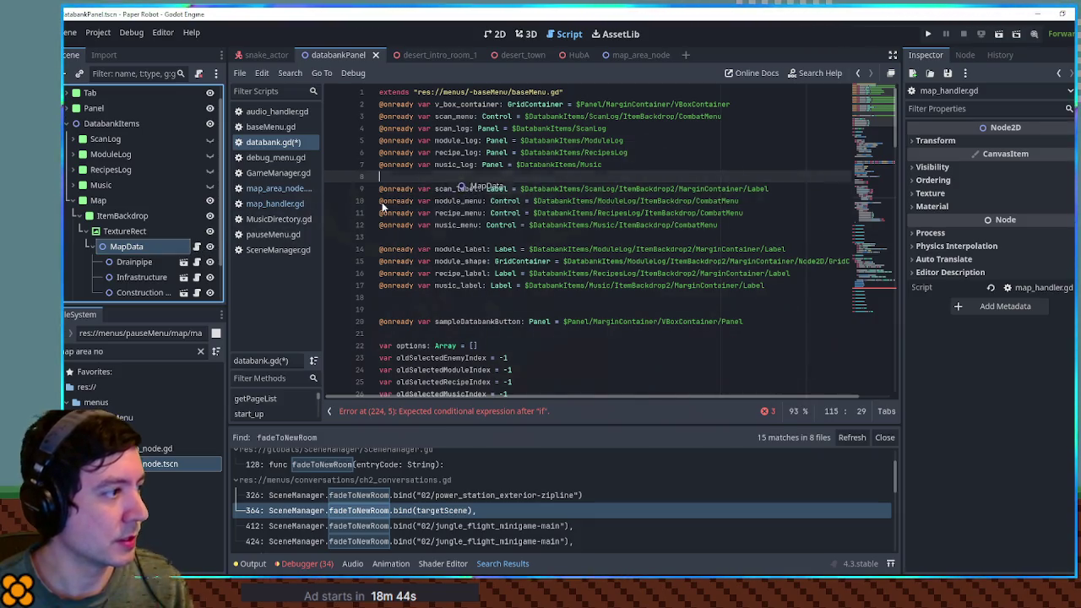
click(127, 246)
mouse_move(98, 200)
mouse_down()
mouse_move(483, 169)
mouse_move(471, 179)
mouse_up()
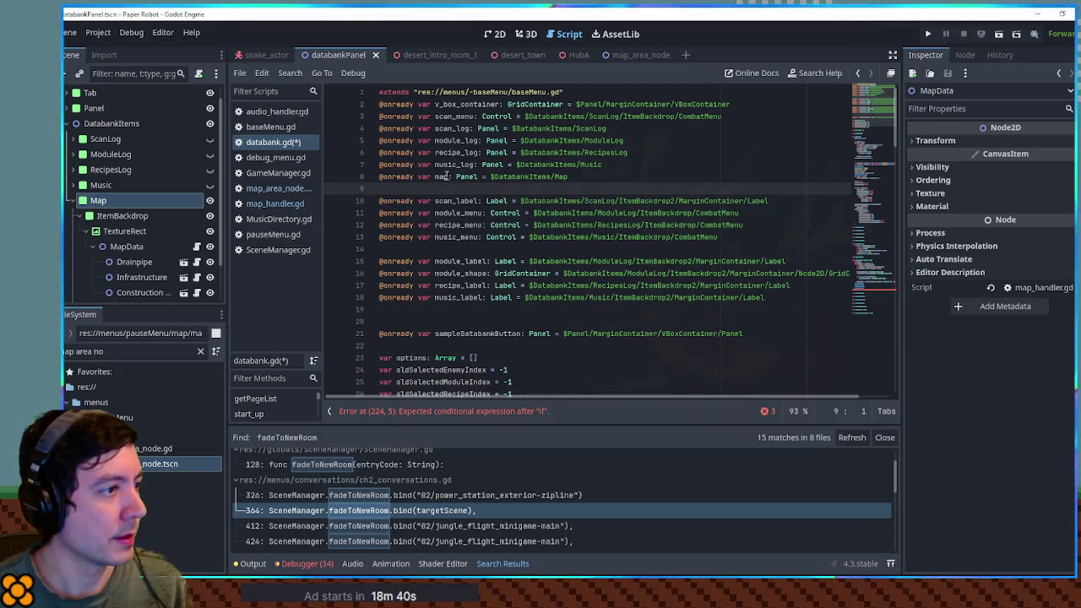
click(450, 177)
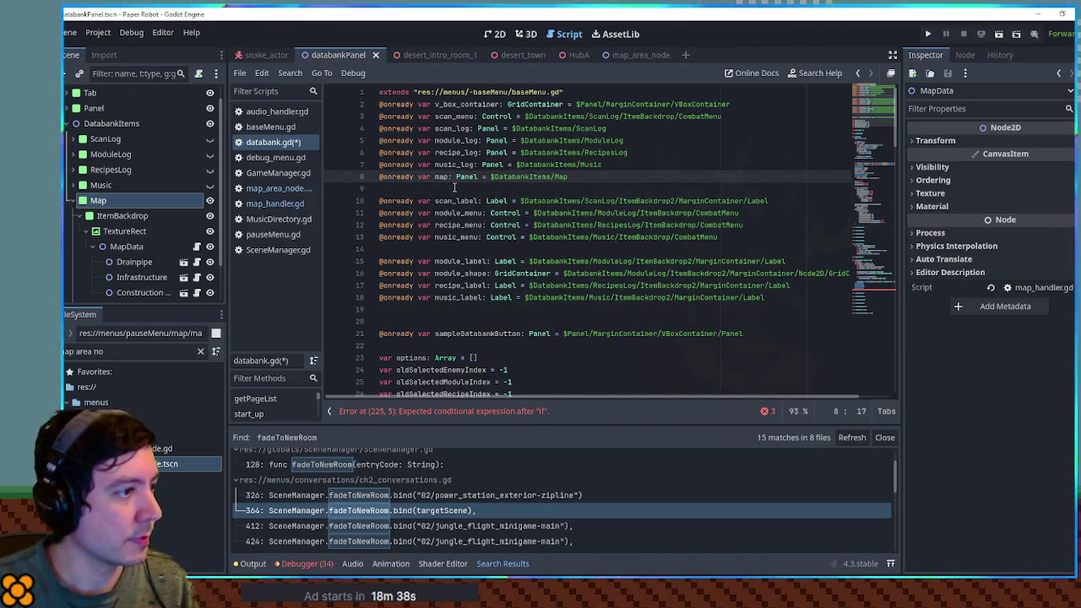
text(_page)
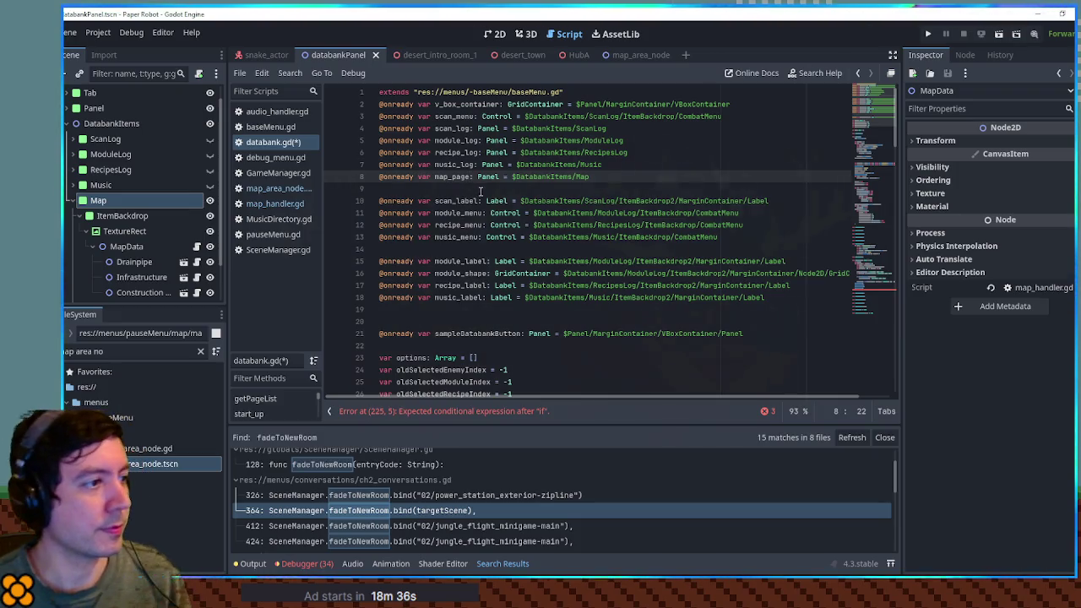
scroll(643, 153, down, 8)
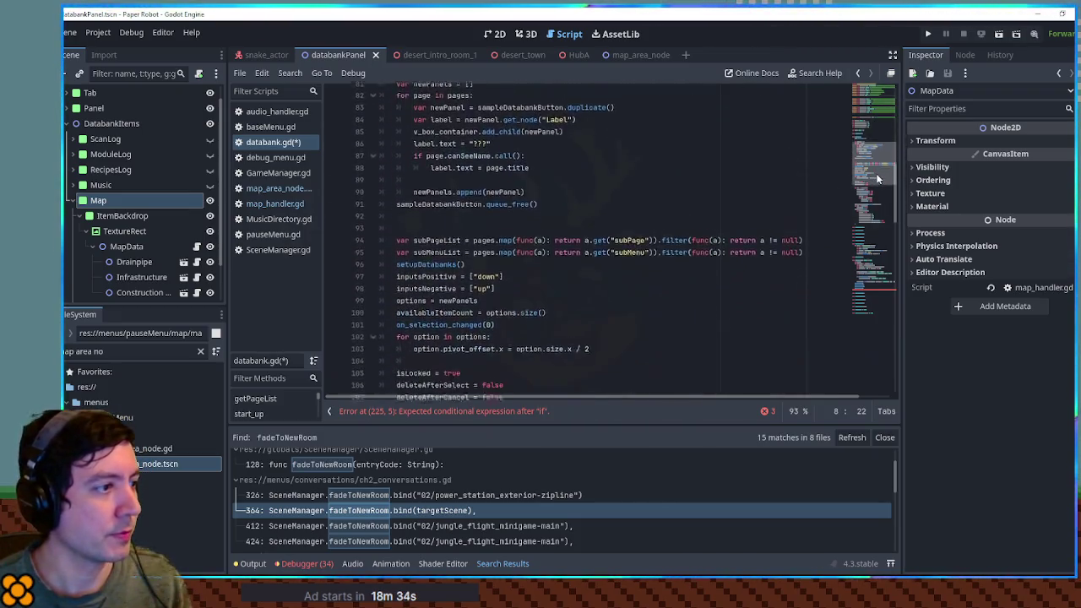
Step: Change the Map entry's subPage from null to map_page and save databank.gd
click(373, 180)
scroll(507, 207, down, 5)
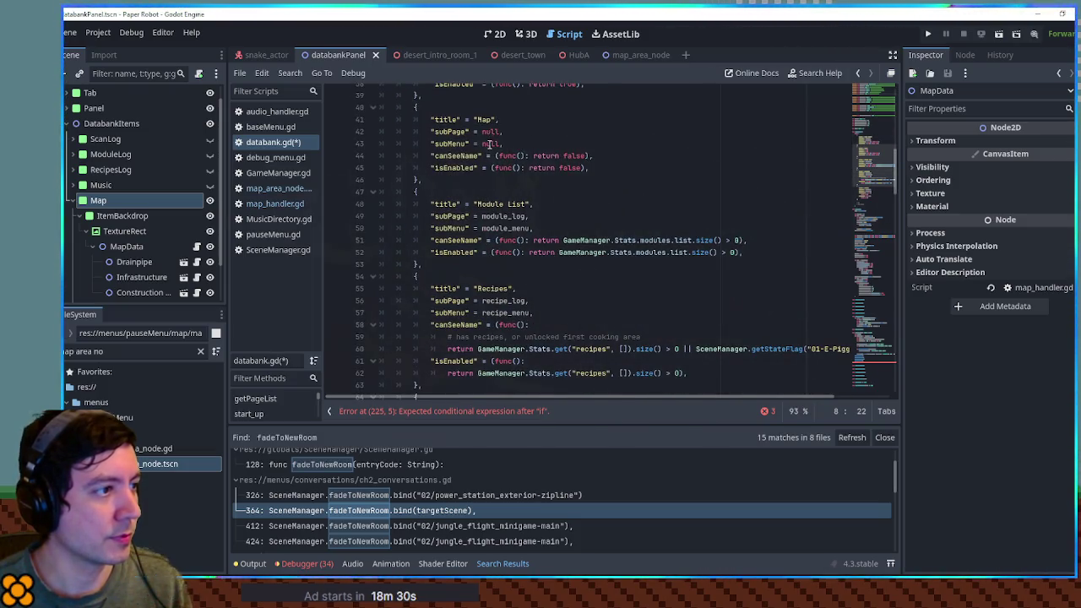
double_click(491, 132)
text(map_page)
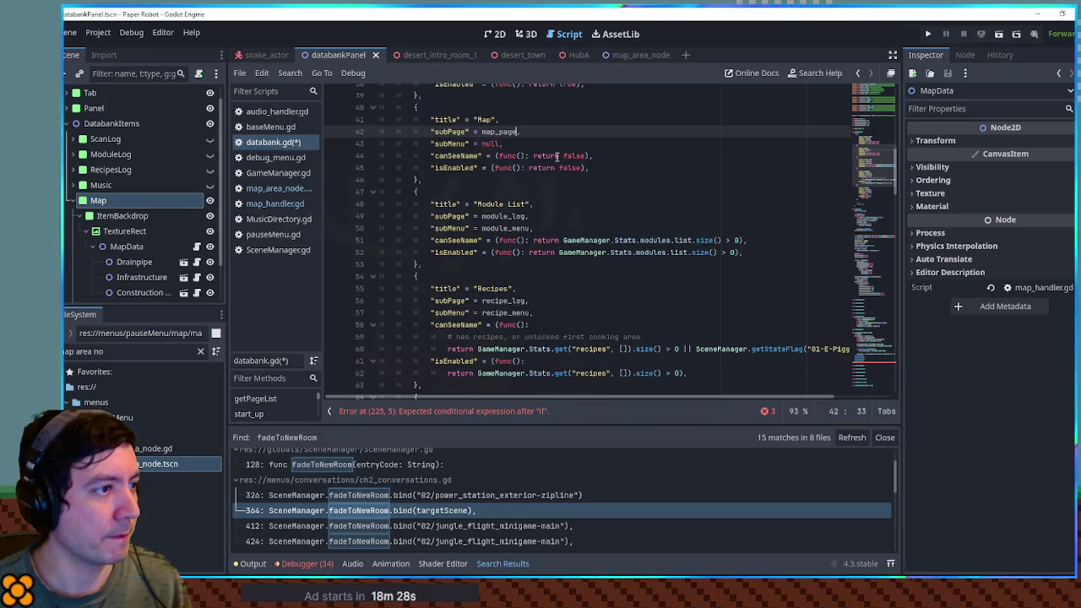
scroll(578, 199, up, 4)
key(ctrl+s)
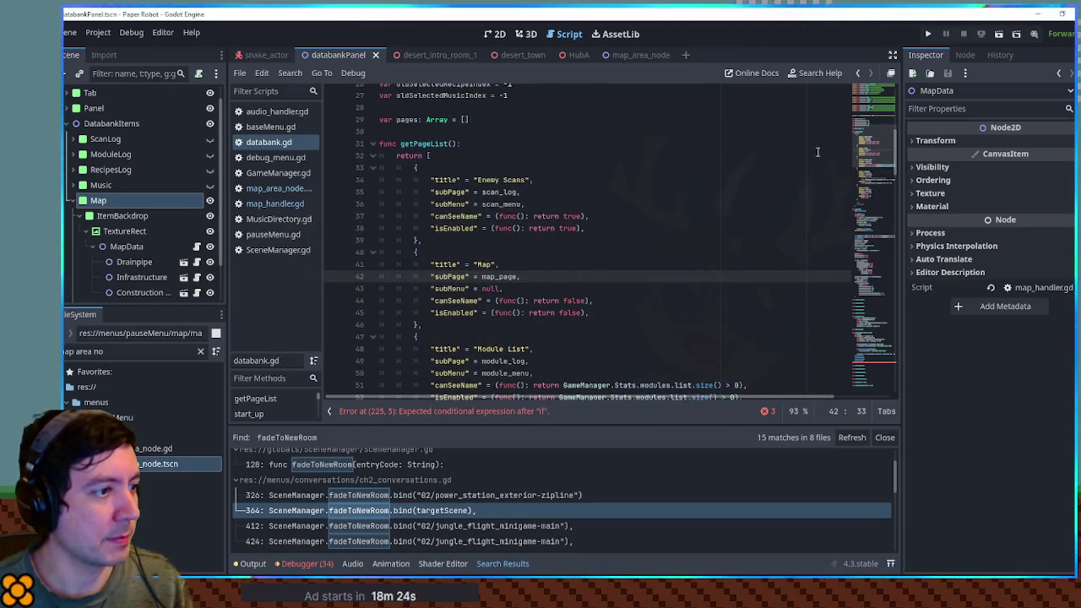
Step: Add 'if !menu: continue' under 'for menu in subMenuList:'
mouse_move(864, 130)
mouse_down()
mouse_move(877, 255)
mouse_move(866, 160)
mouse_up()
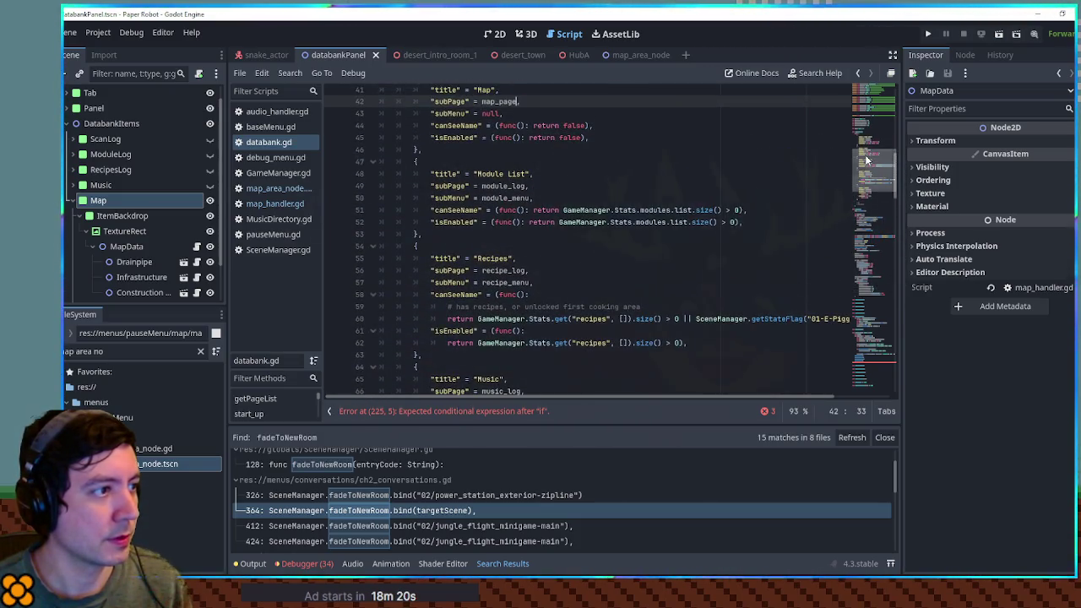
double_click(452, 114)
key(ctrl+f)
key(Return)
drag(884, 214, 882, 237)
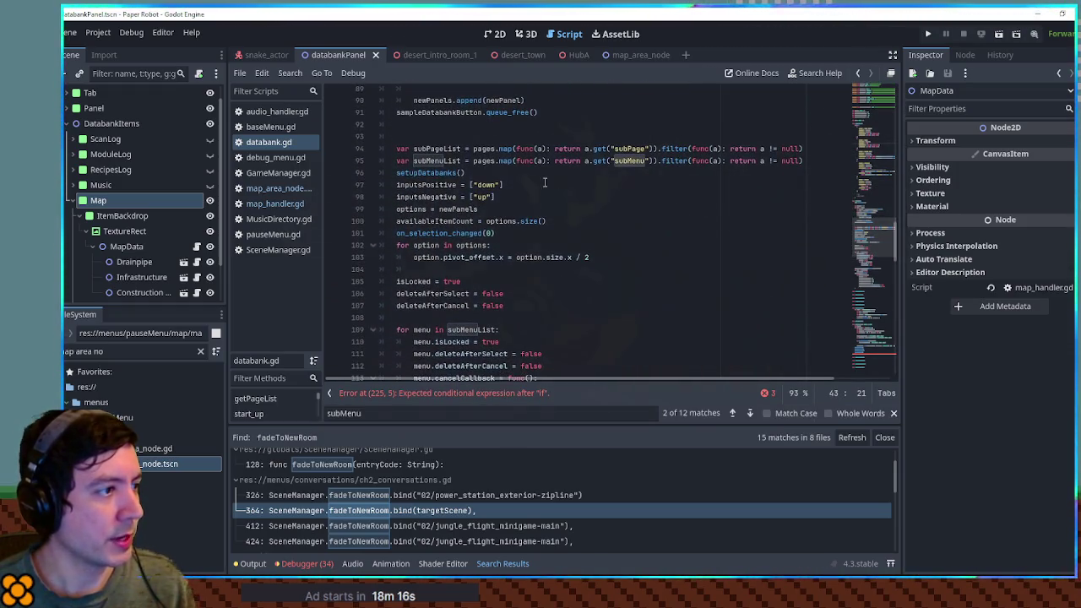
scroll(555, 184, down, 4)
click(515, 184)
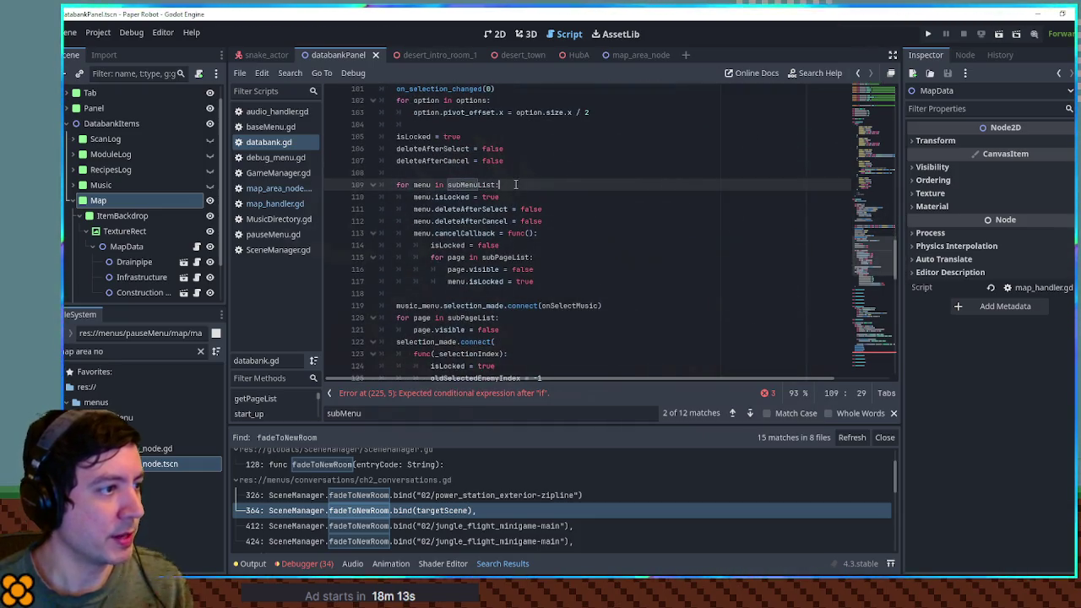
key(Return)
text(if)
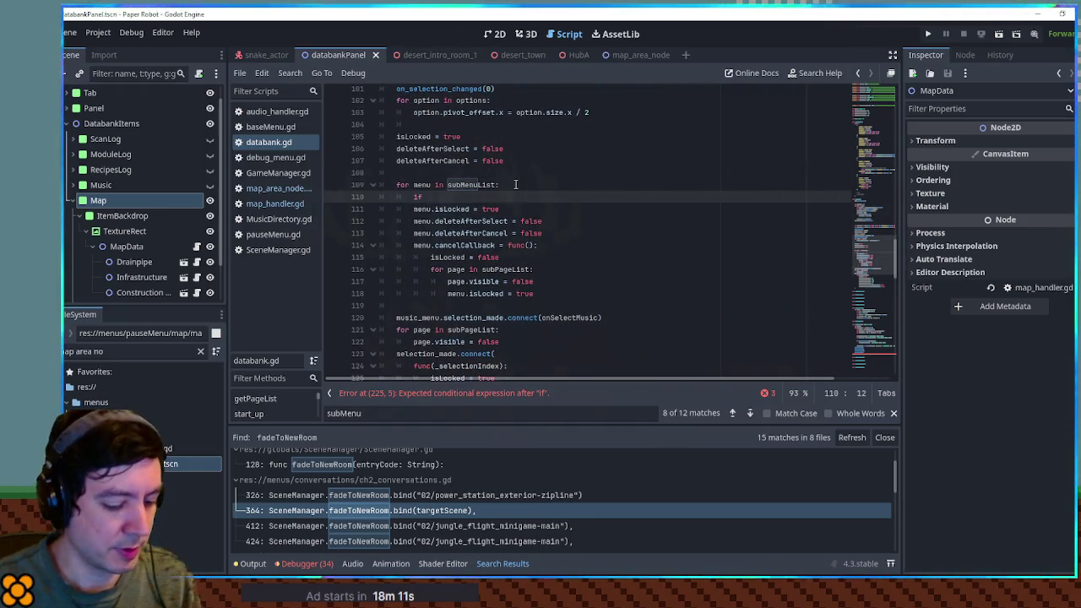
text(!menu: continue)
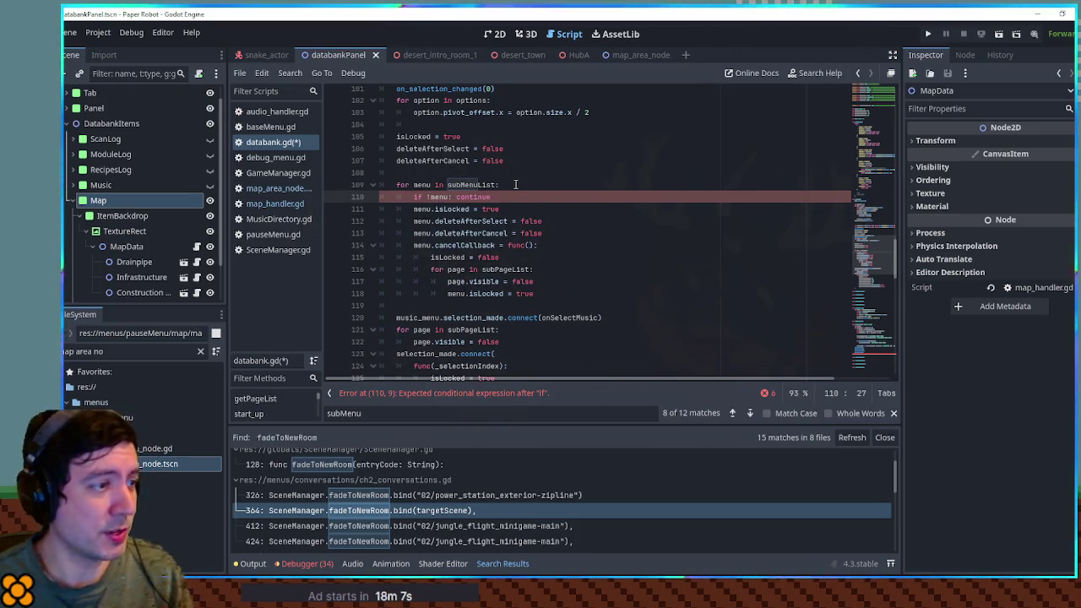
scroll(482, 184, down, 8)
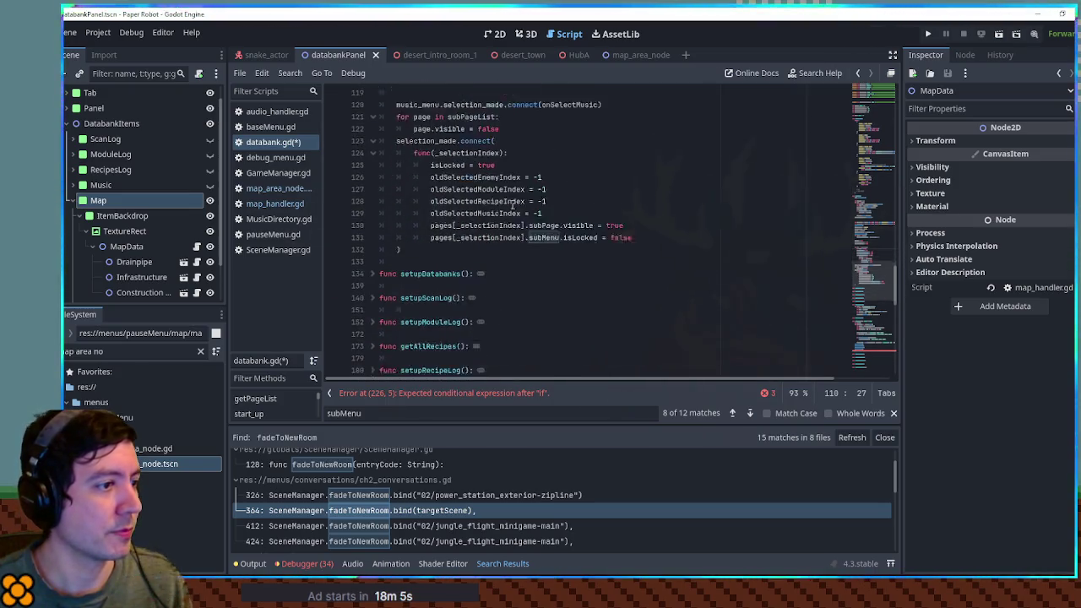
Step: Add an onready mapHandler reference to the MapData node in databank.gd
scroll(512, 204, down, 6)
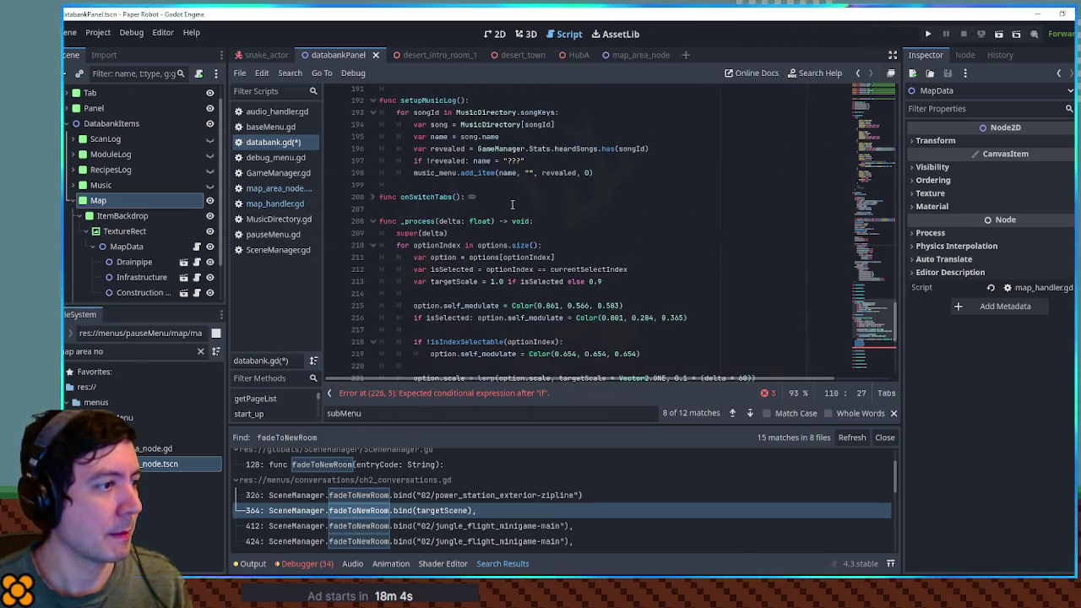
scroll(471, 199, down, 6)
click(442, 219)
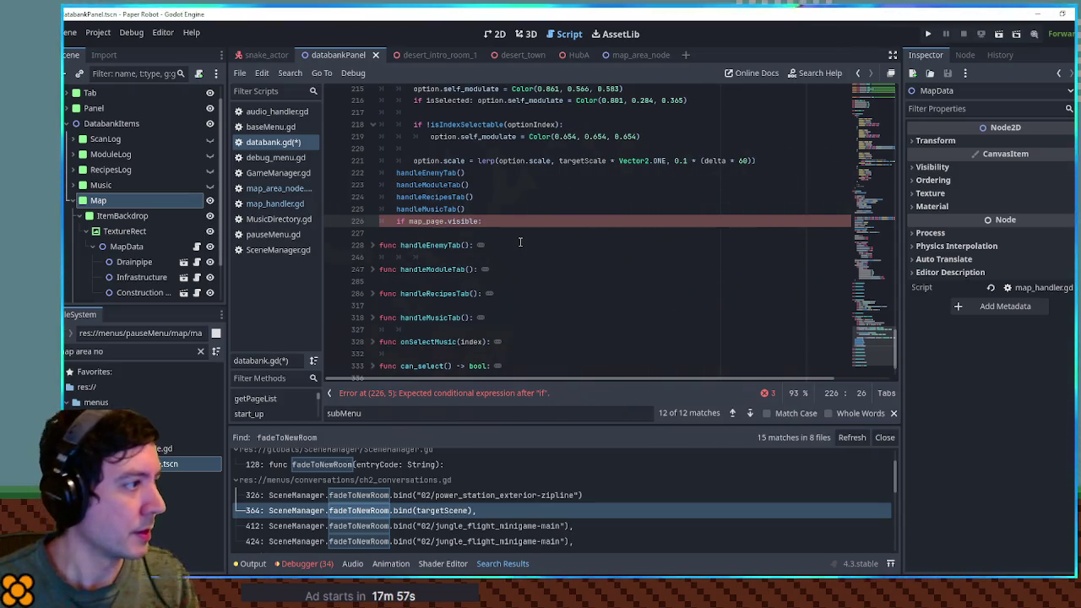
drag(862, 329, 870, 117)
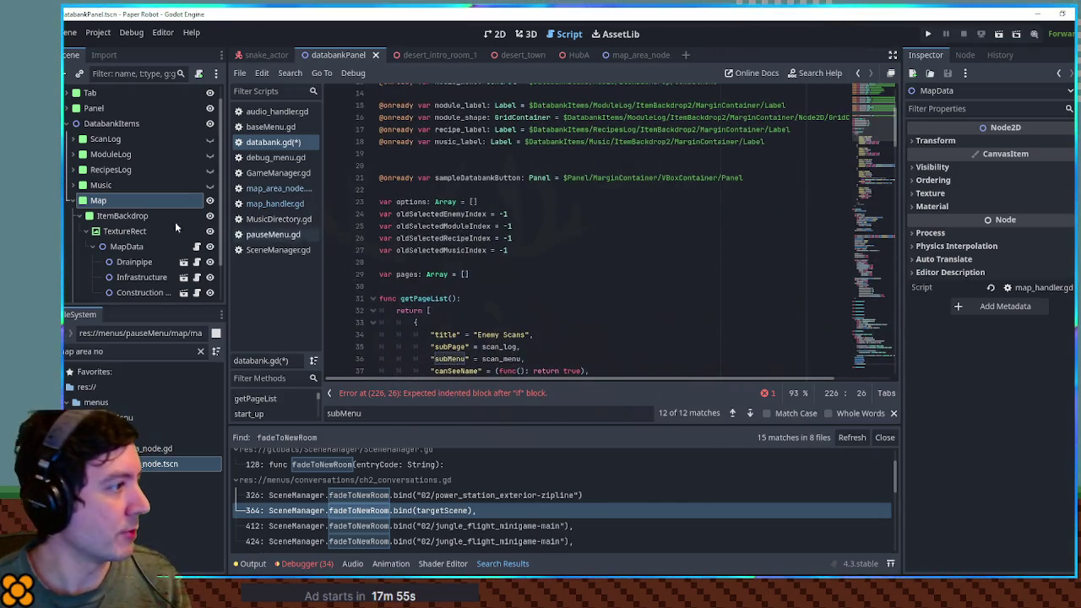
mouse_move(122, 246)
mouse_down()
mouse_move(336, 202)
mouse_move(421, 161)
mouse_up()
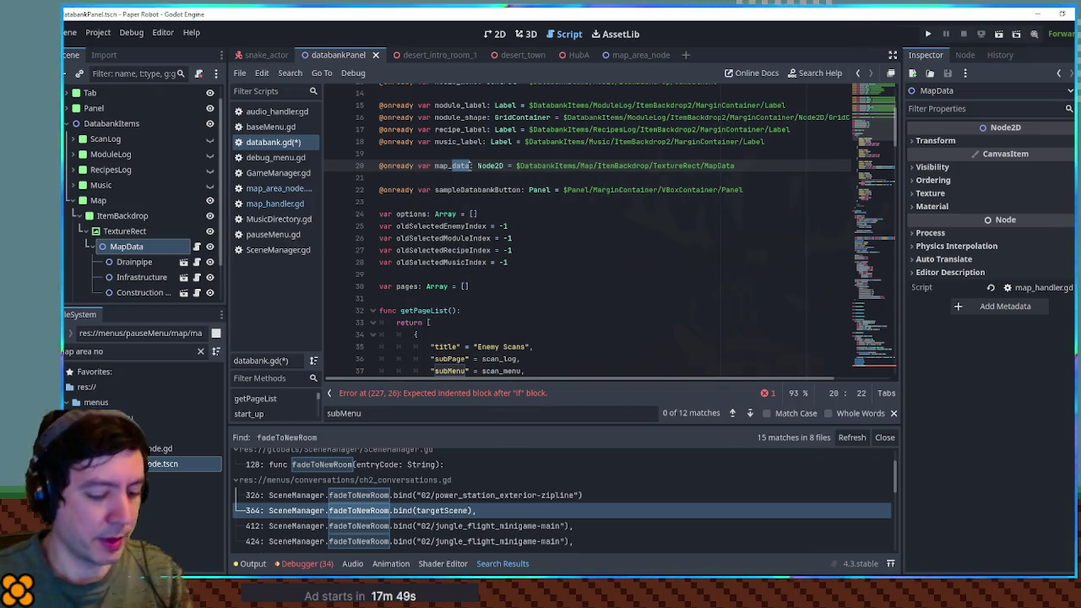
text(Handler)
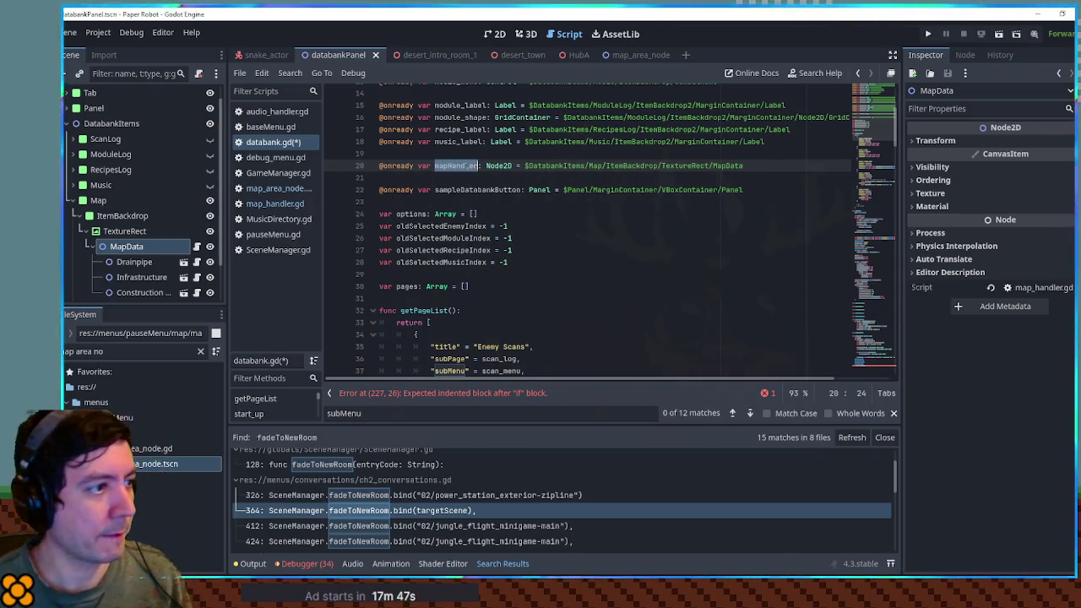
Step: In _process, call mapHandler.runMapLogic() while map_page is visible, and save
drag(888, 142, 883, 332)
click(545, 315)
text(mapHandler)
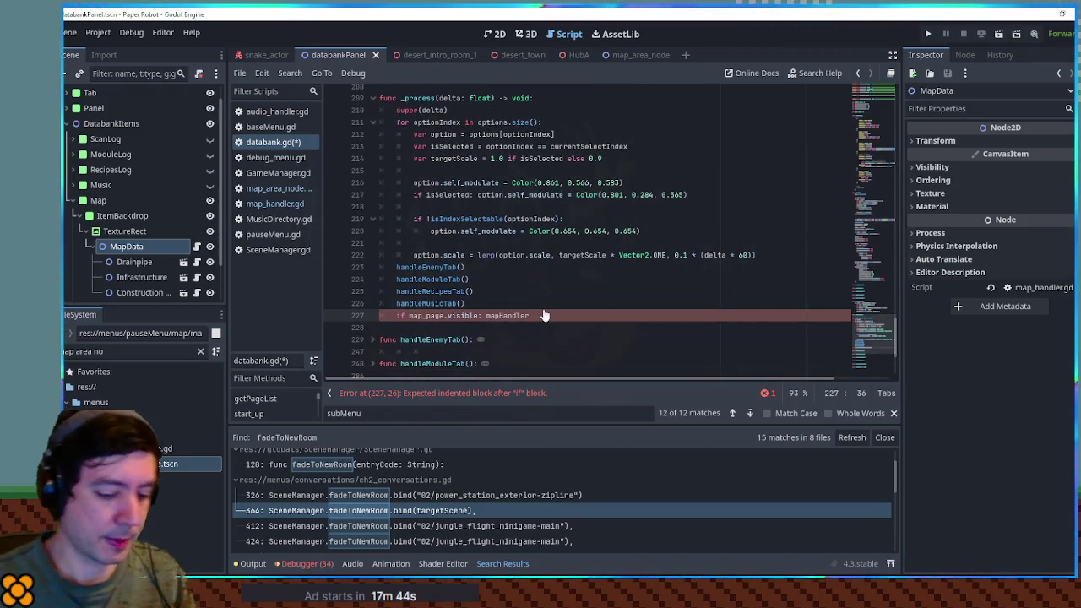
text(.run())
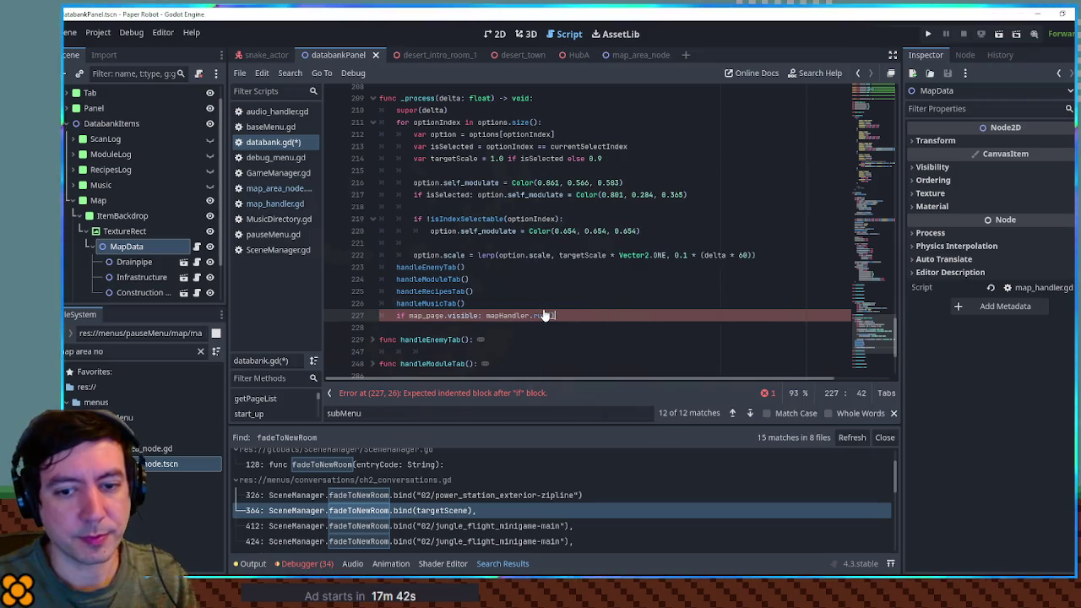
click(544, 268)
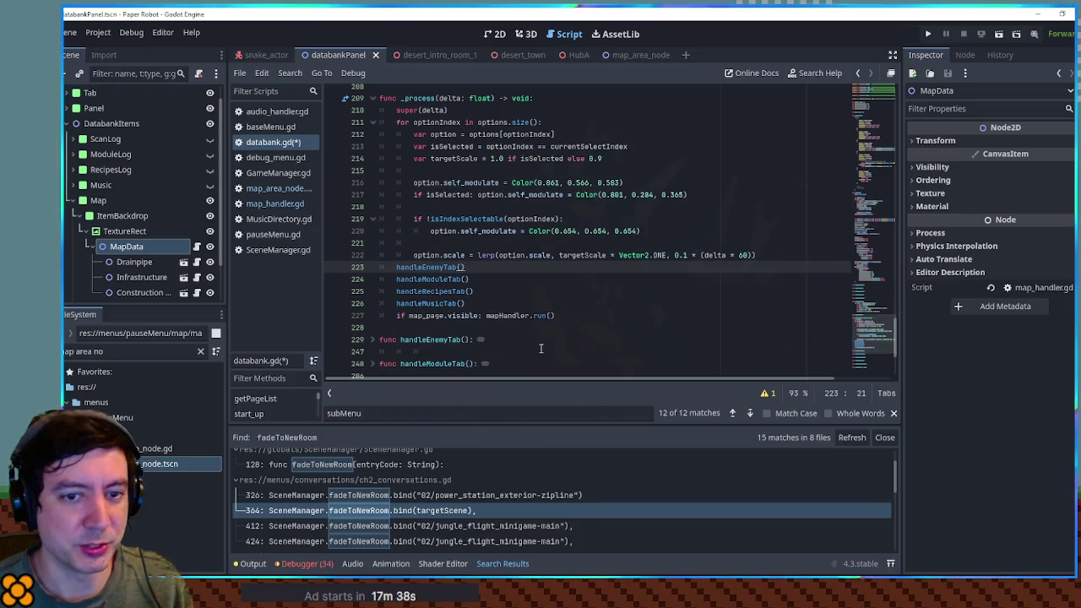
click(507, 315)
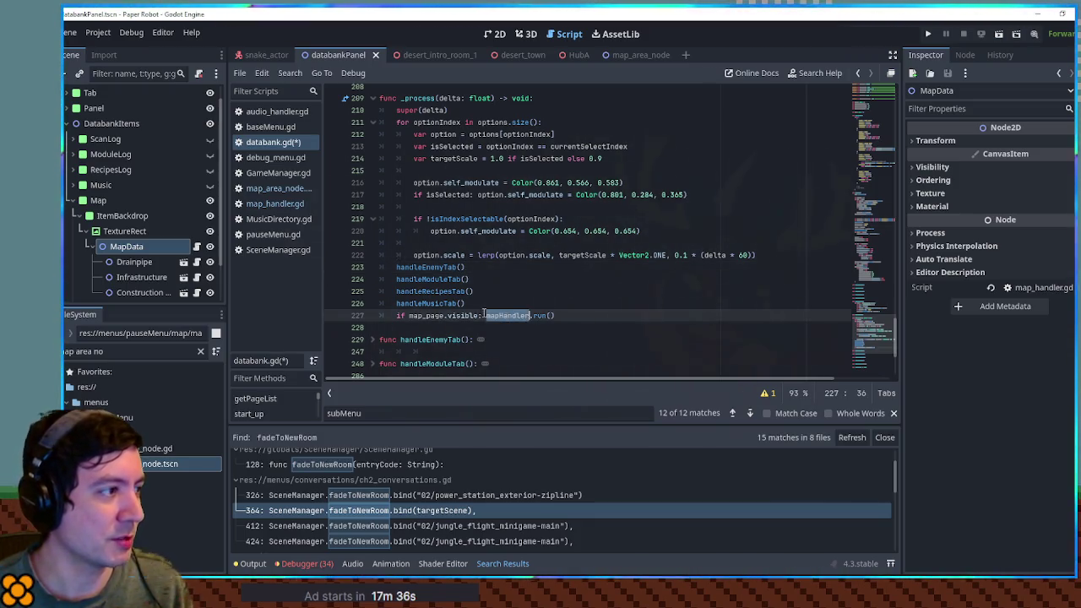
key(ctrl+s)
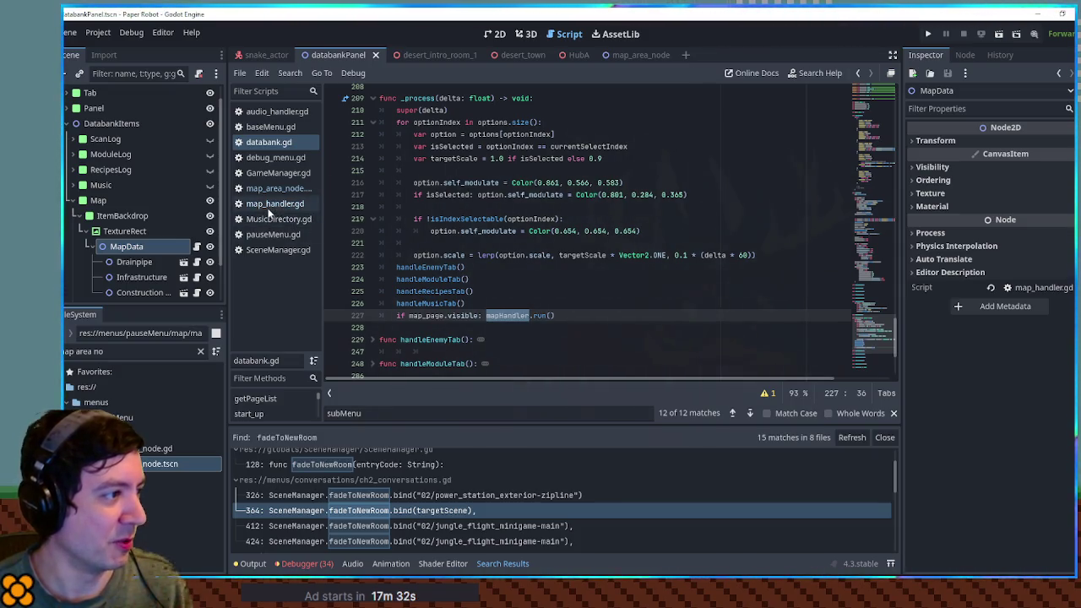
double_click(545, 317)
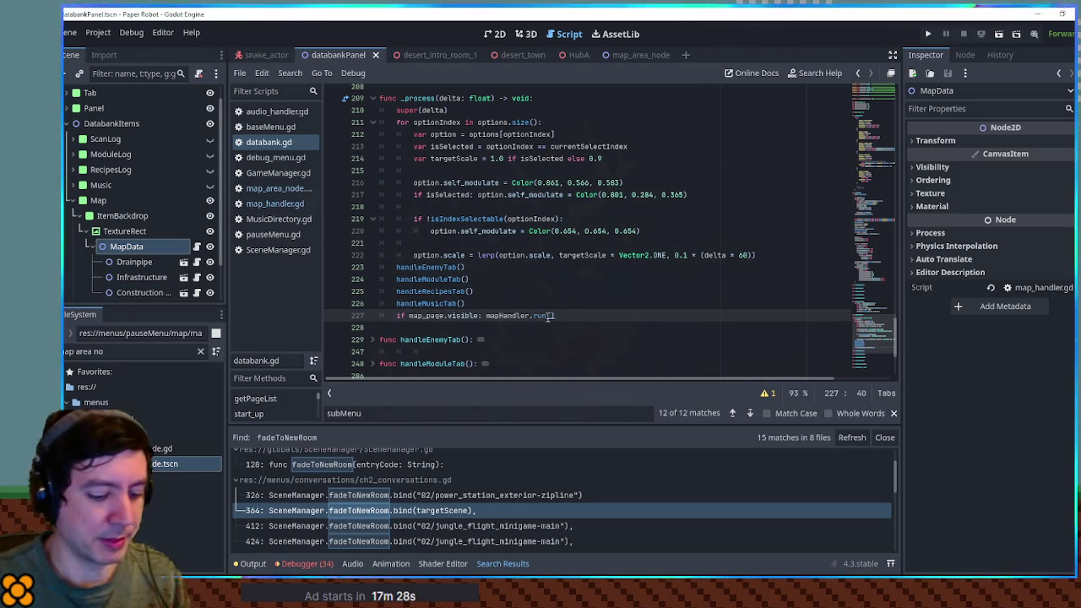
text(MapLogic)
double_click(548, 316)
key(ctrl+space)
key(Return)
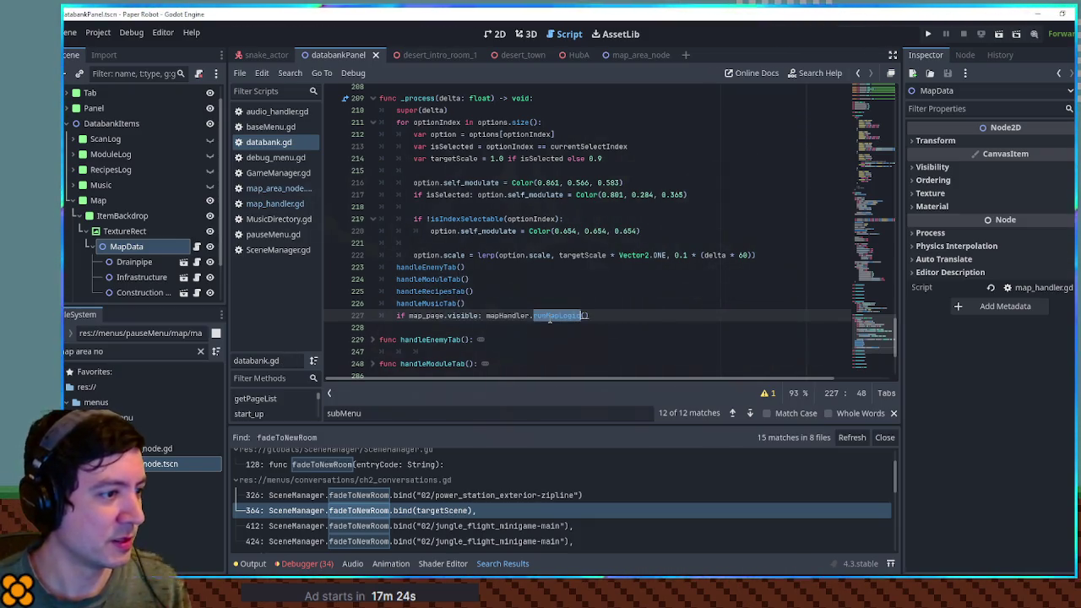
click(279, 205)
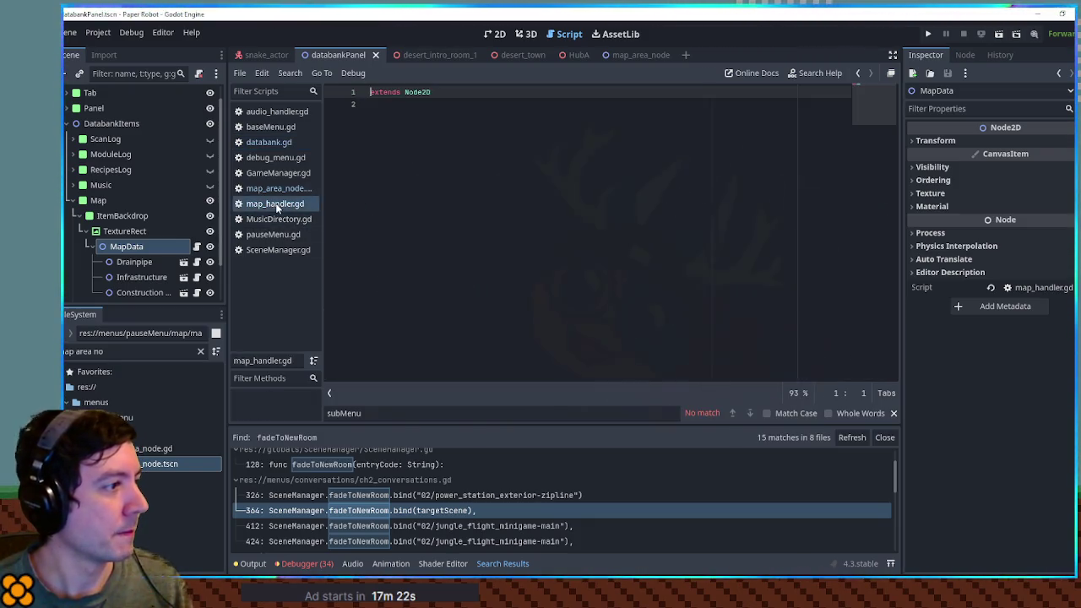
Step: Add a runMapLogic() function to map_handler.gd, removing its placeholder pass
key(Return)
key(Return)
text(func)
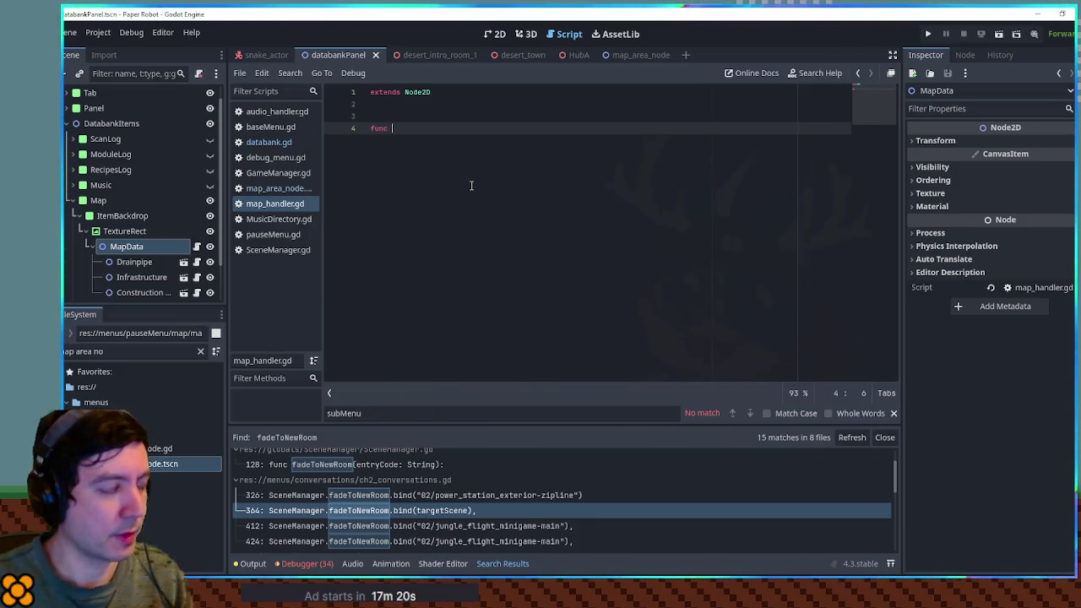
text(:)
key(Return)
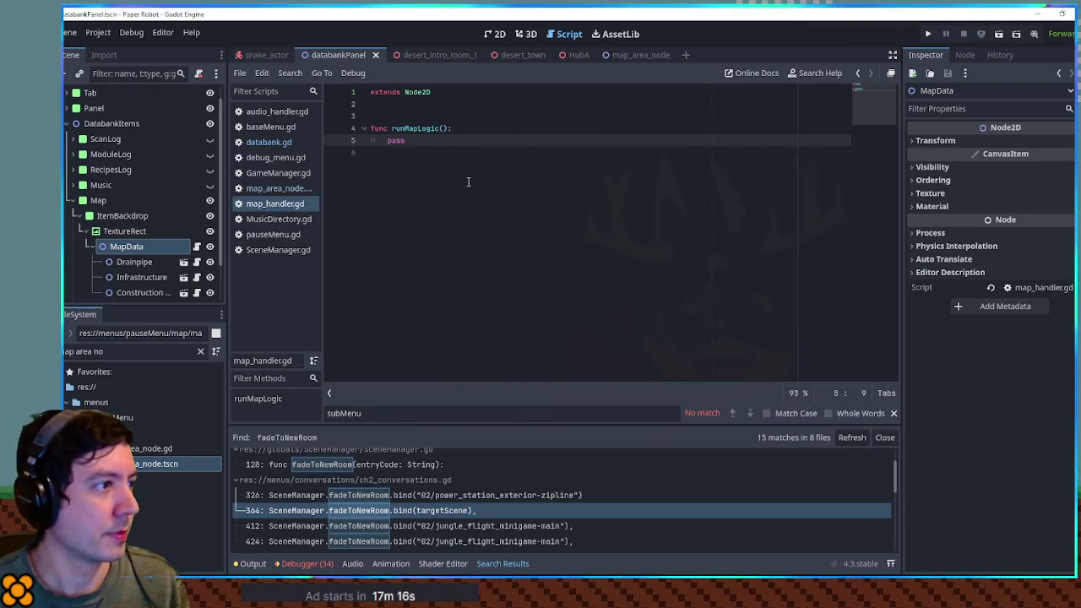
click(461, 131)
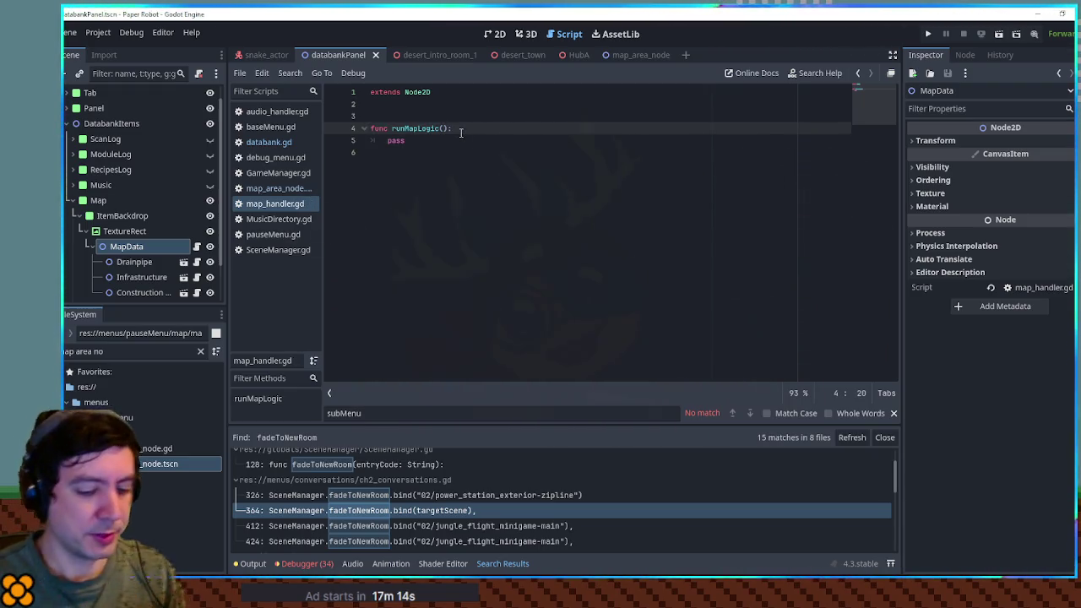
key(Down)
key(BackSpace)
key(BackSpace)
key(BackSpace)
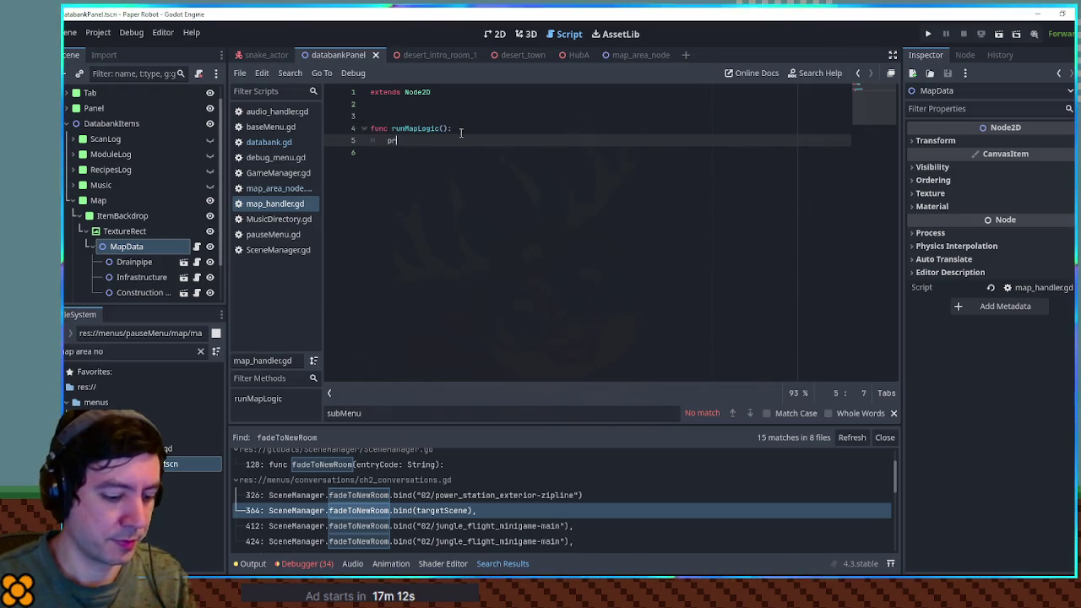
Step: Set the Map entry's canSeeName and isEnabled to true, save, and close HubA for desert_town
click(301, 145)
drag(879, 114, 878, 143)
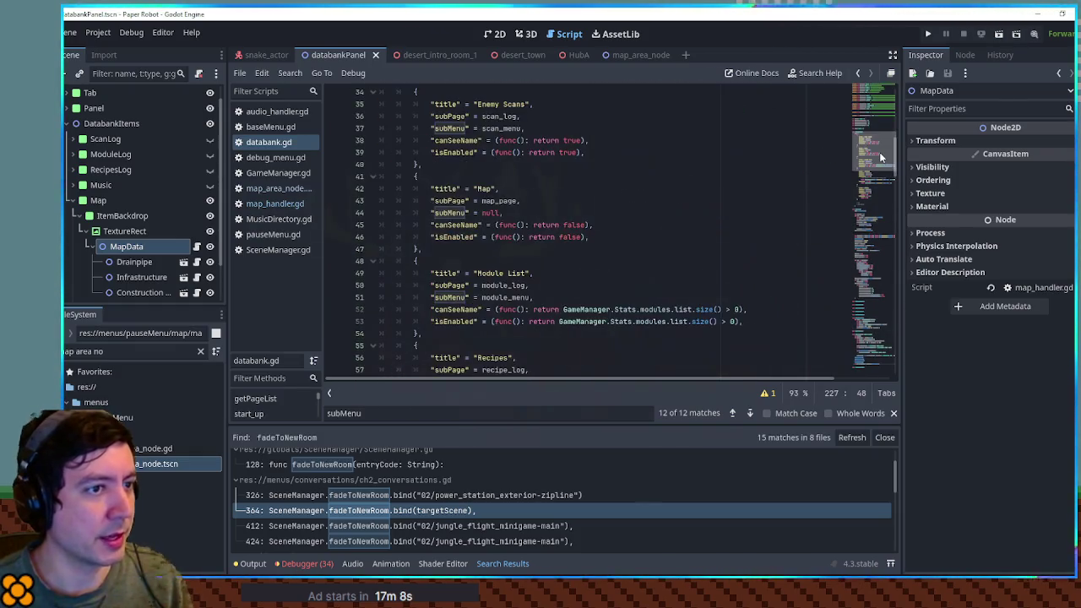
double_click(576, 225)
text(true)
double_click(572, 236)
text(true)
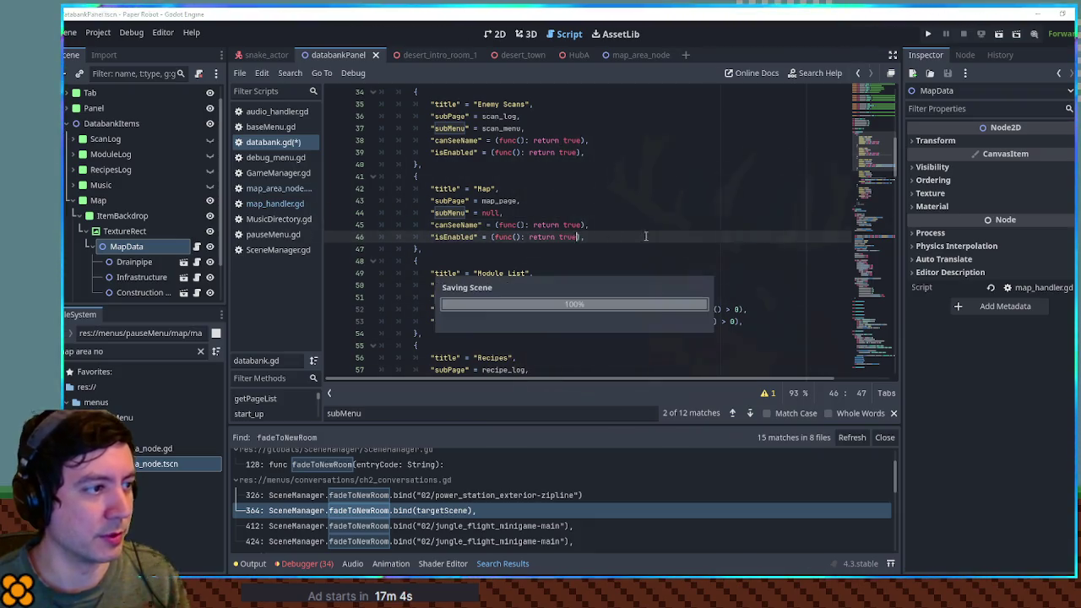
click(624, 200)
key(ctrl+s)
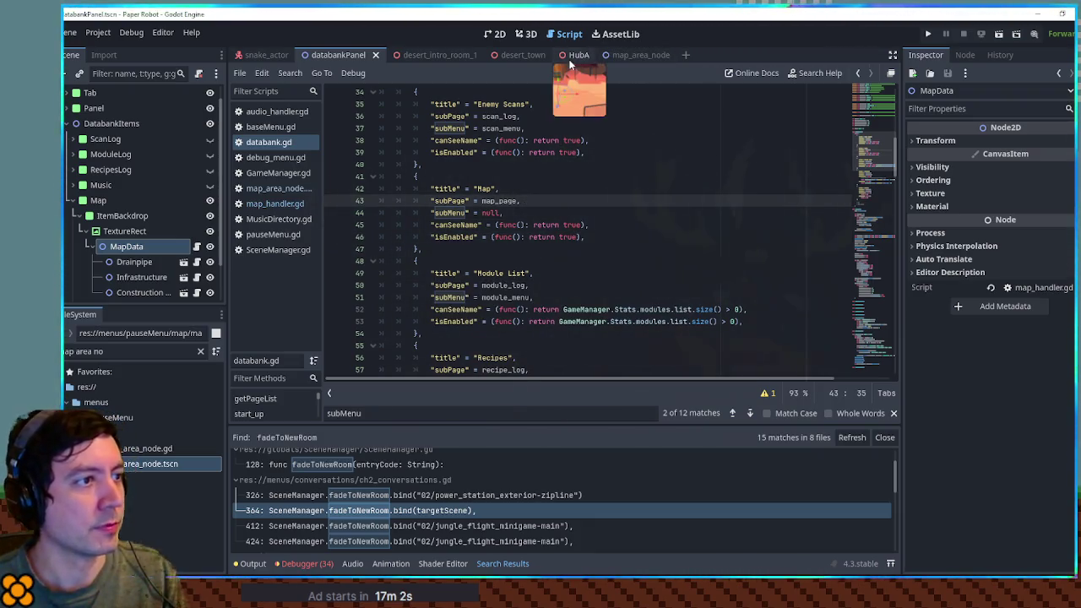
middle_click(575, 56)
click(510, 57)
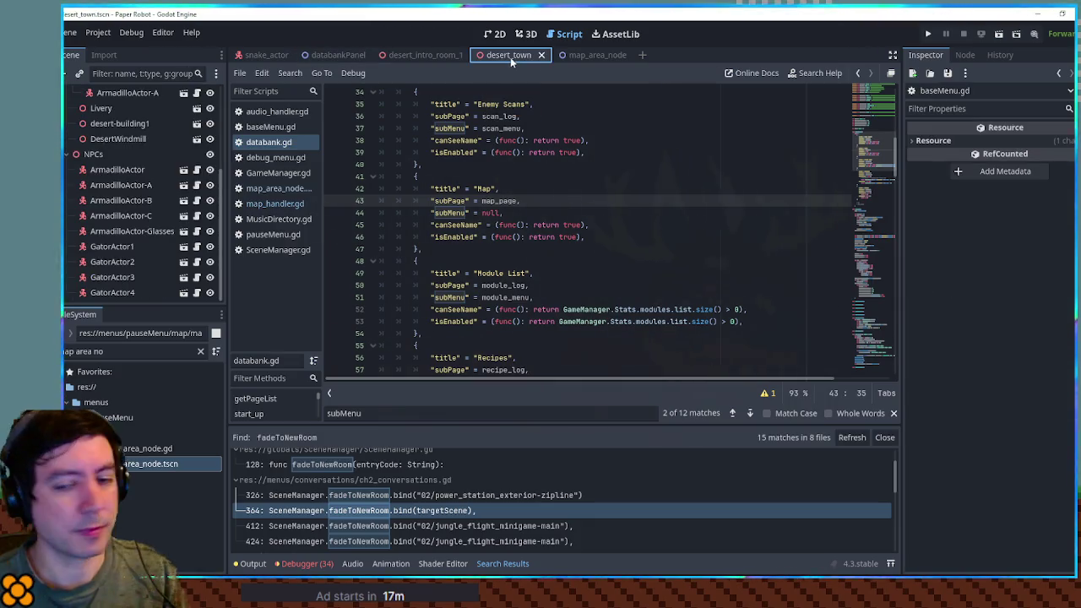
Step: Run the scene and open Databank > Map in the pause menu to reproduce the crash
key(F6)
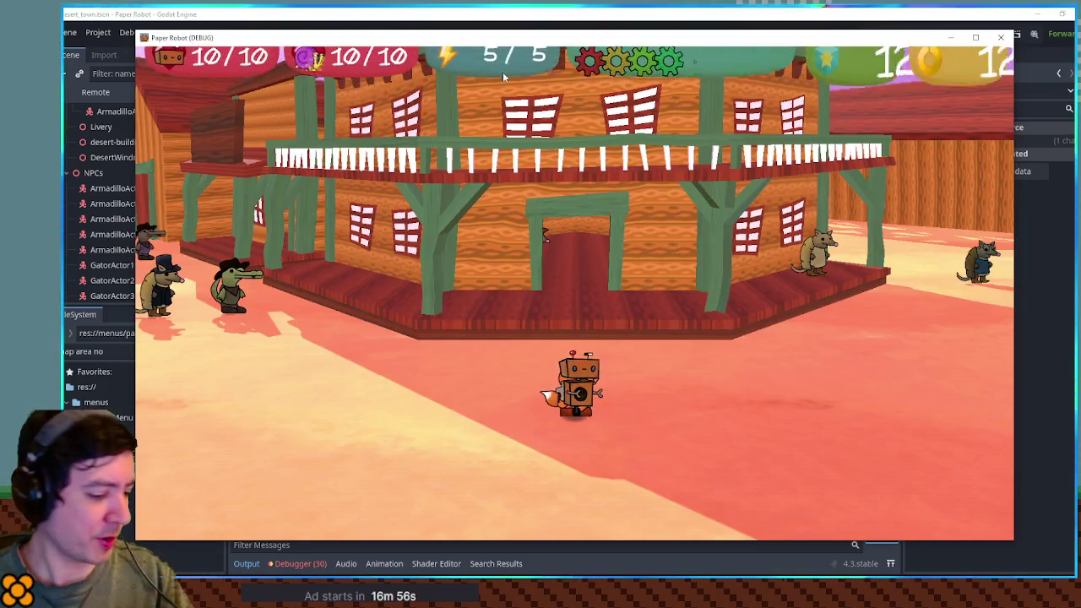
key(Escape)
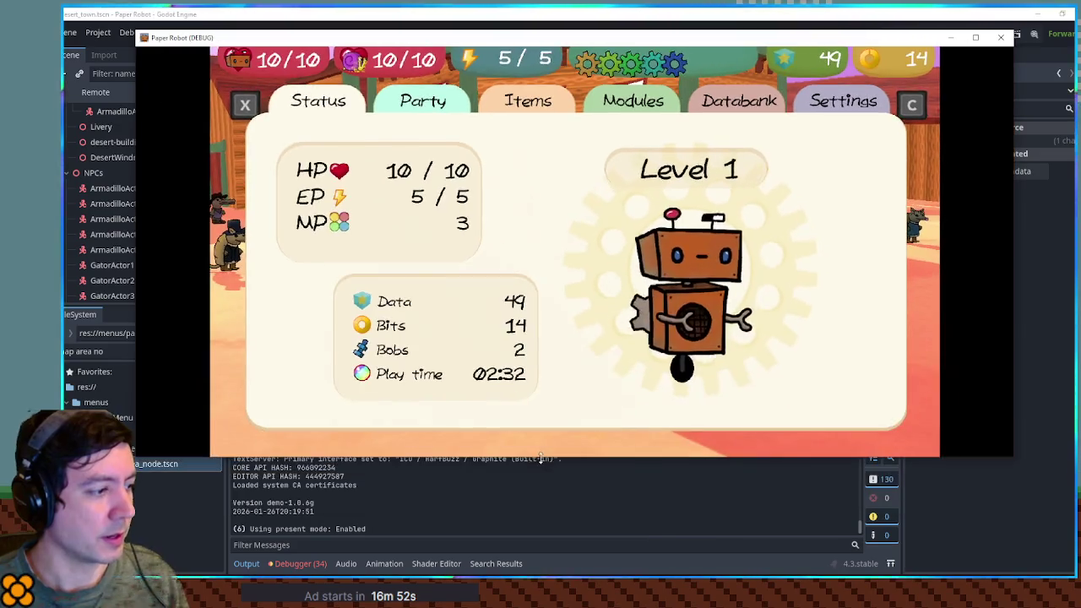
key(x)
key(x)
key(Right)
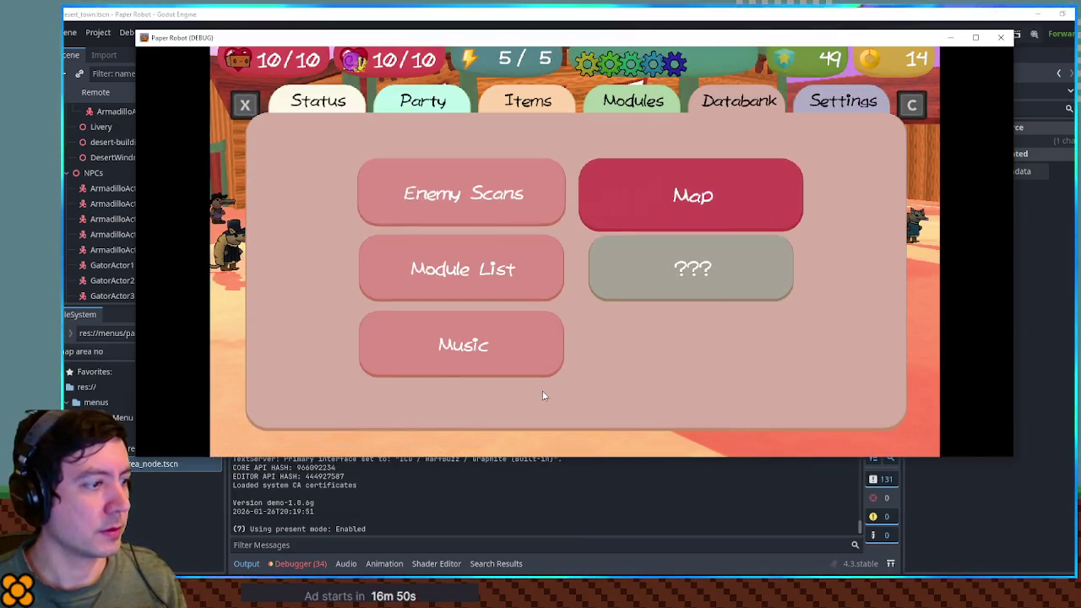
key(Return)
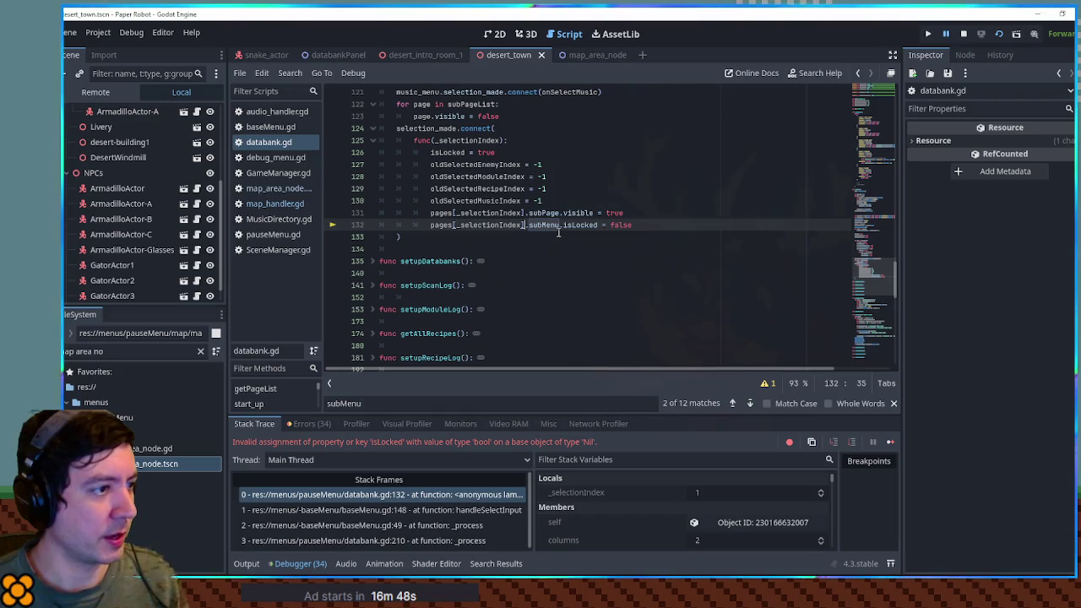
Step: Wrap line 131 in an 'if pages[_selectionIndex].subPage:' guard
double_click(543, 225)
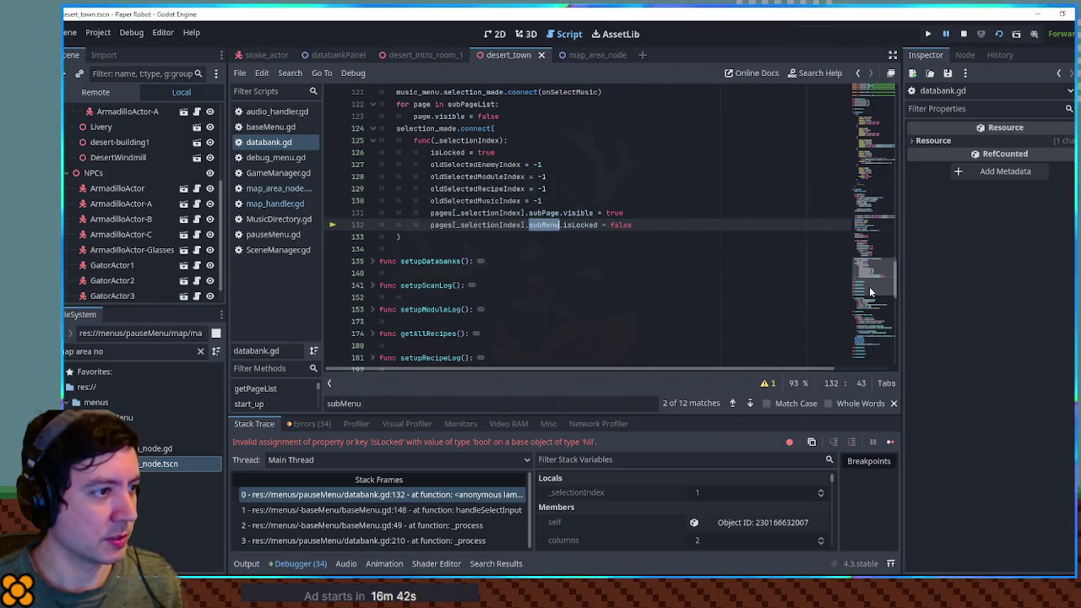
scroll(540, 241, up, 1)
drag(559, 249, 431, 250)
key(ctrl+c)
key(Left)
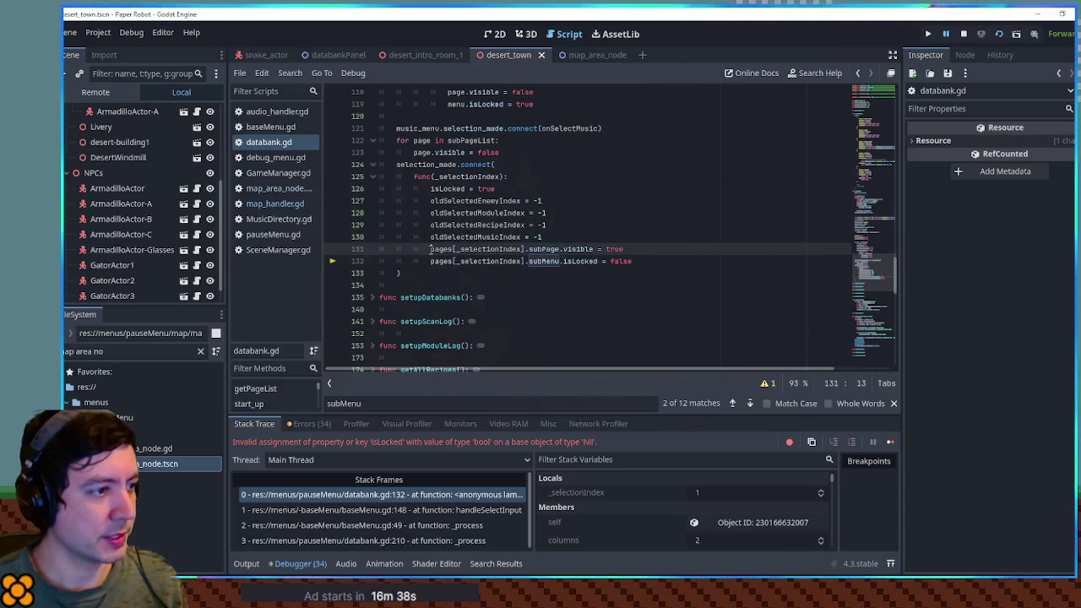
text(if)
key(ctrl+v)
text(:)
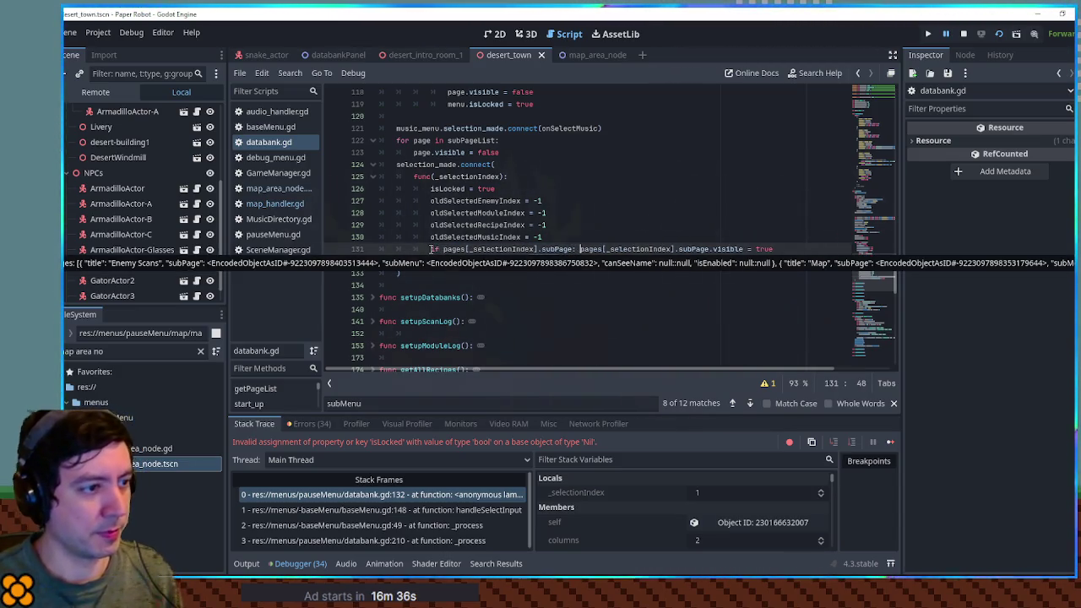
Step: Guard line 132 with 'if pages[_selectionIndex].subMenu:' and save databank.gd
drag(431, 261, 560, 261)
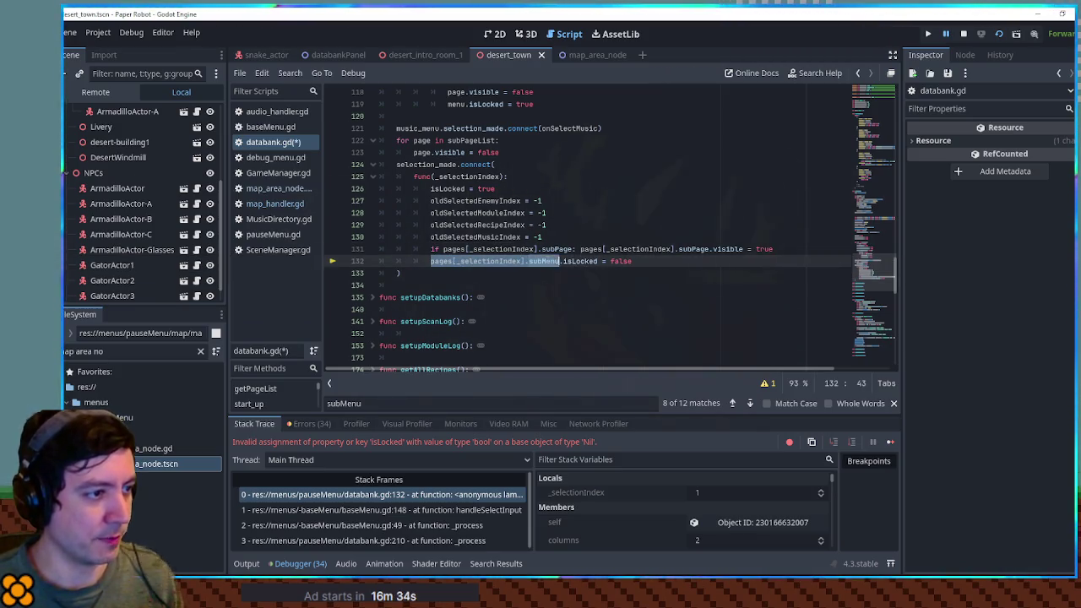
key(ctrl+c)
key(Left)
text(if)
key(ctrl+v)
text(:)
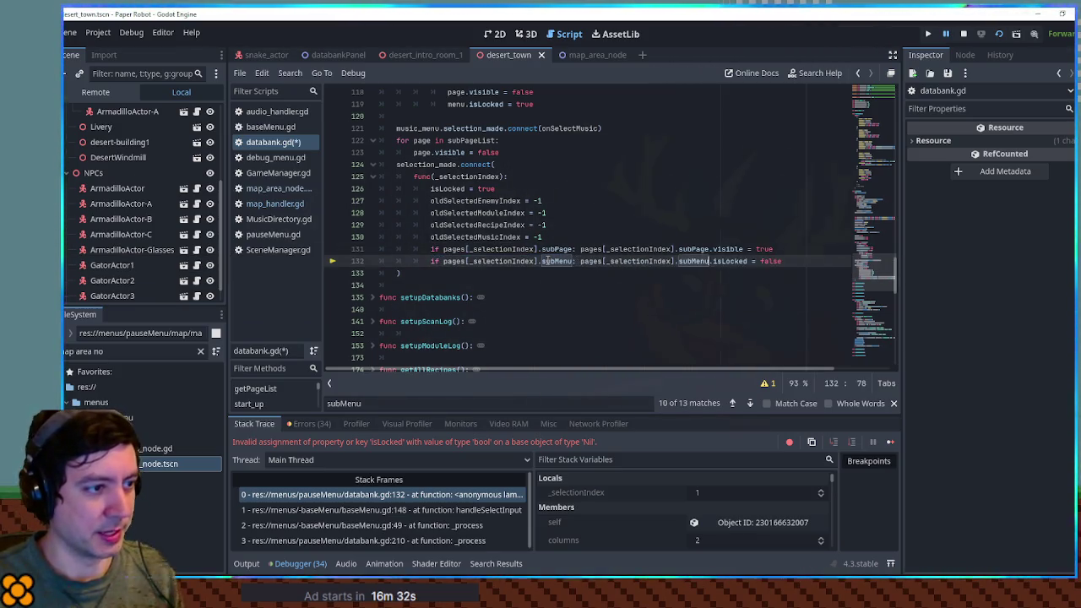
key(ctrl+s)
click(594, 227)
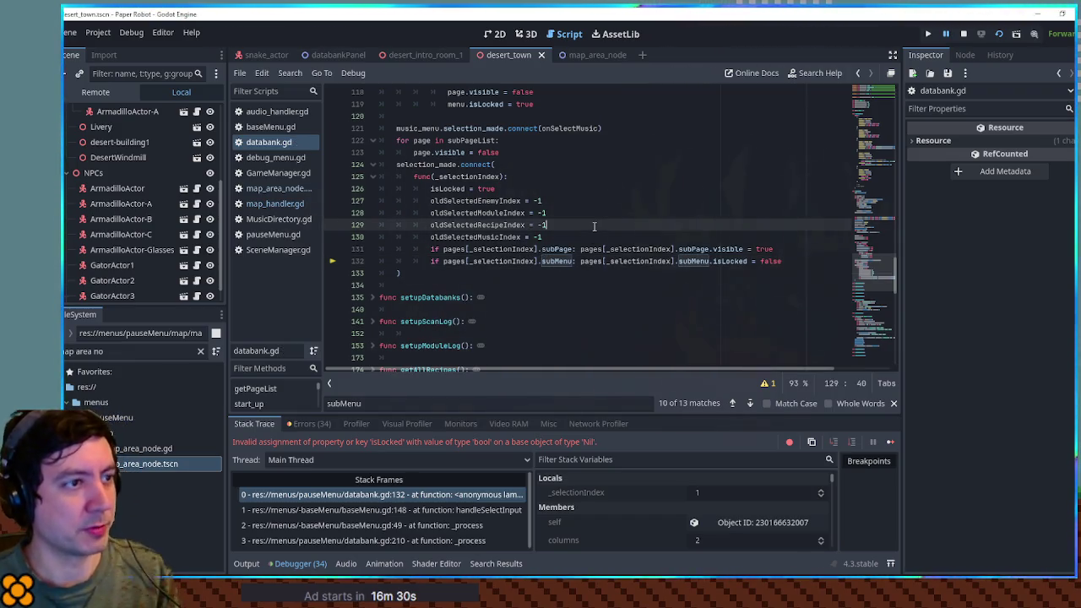
key(F5)
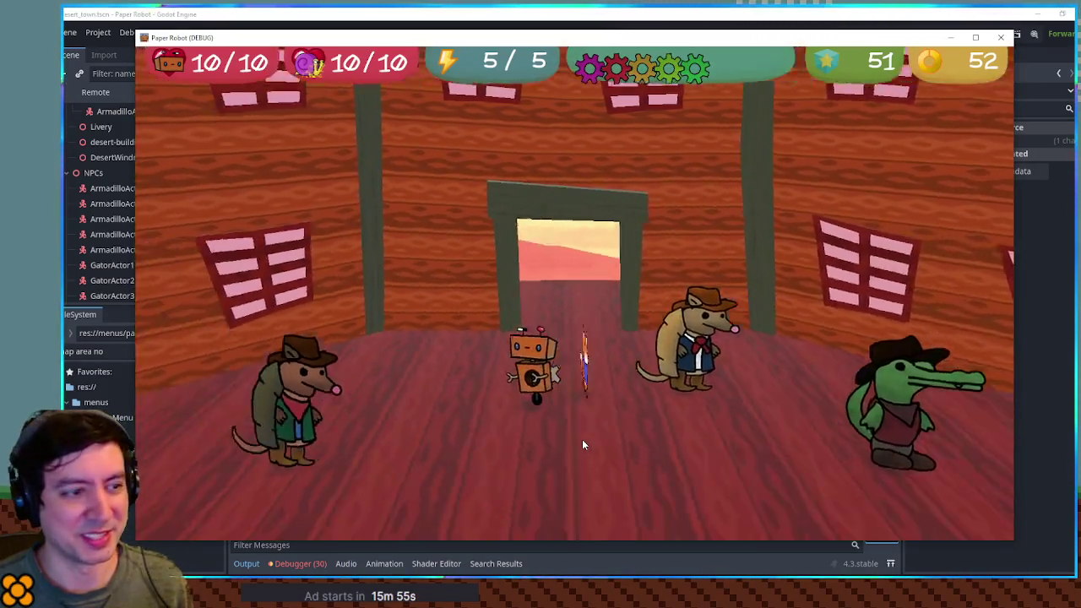
Step: Close the Paper Robot game window after the test run
click(1004, 38)
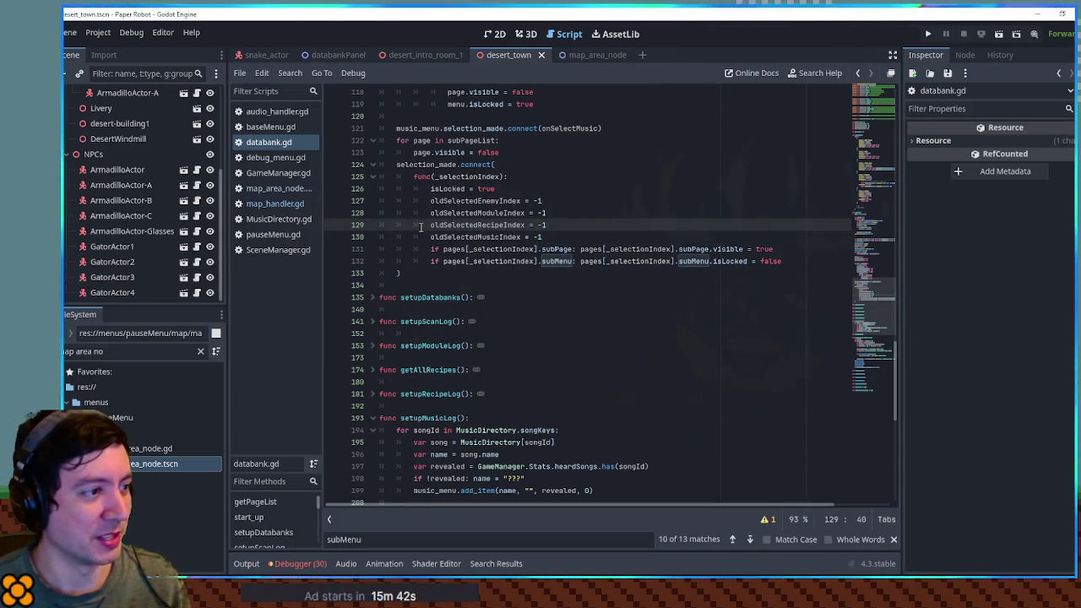
Step: Run the game and open Databank > Map to confirm the map page shows without crashing
click(645, 237)
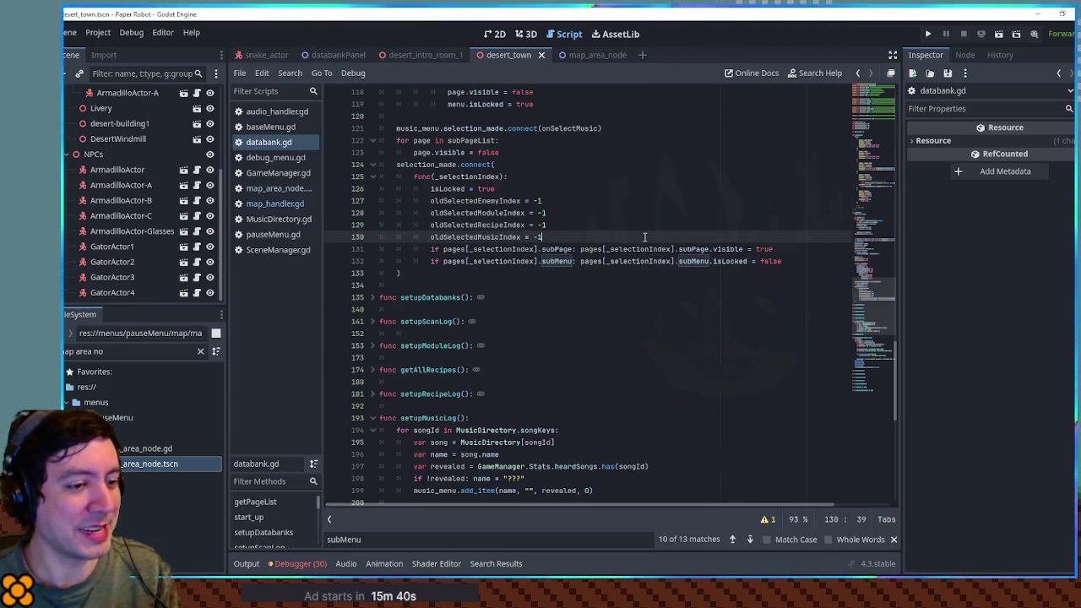
key(F5)
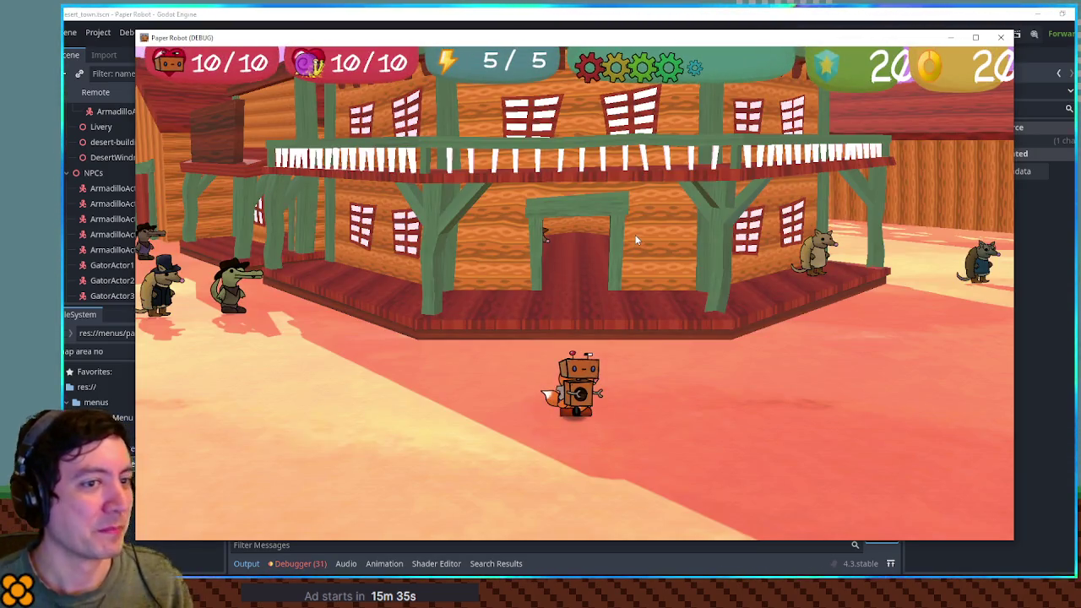
key(Escape)
key(x)
key(x)
click(636, 240)
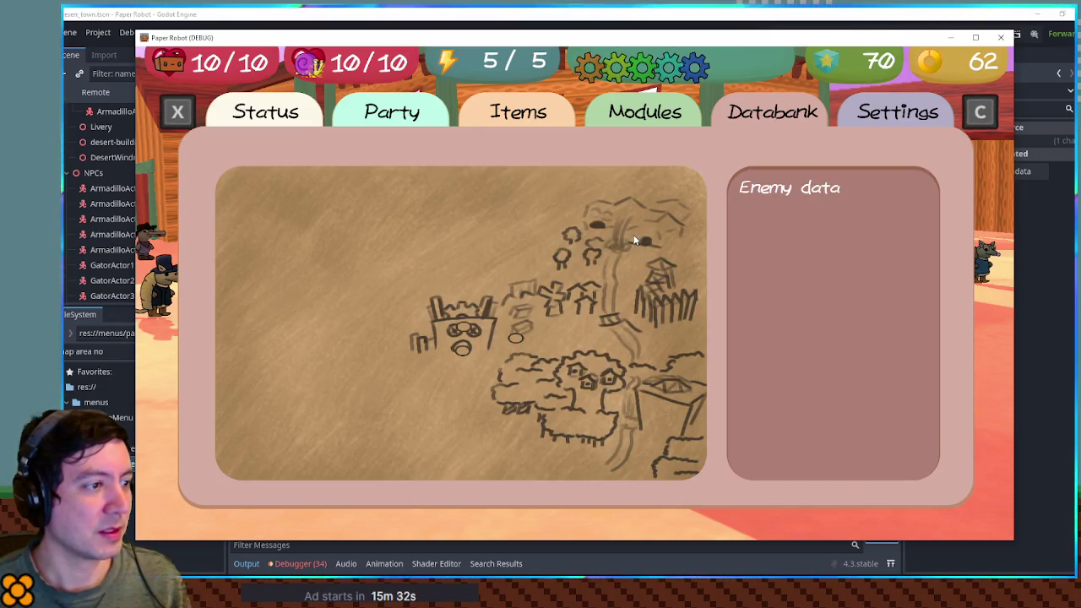
click(581, 545)
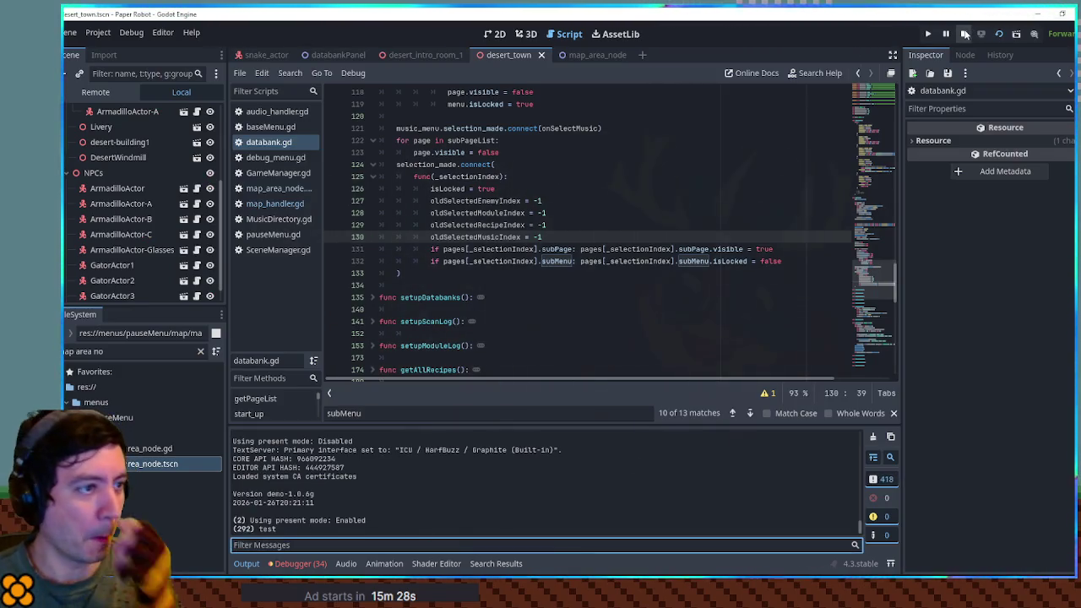
Step: Stop the game and add a func _ready() declaration to map_handler.gd
click(965, 34)
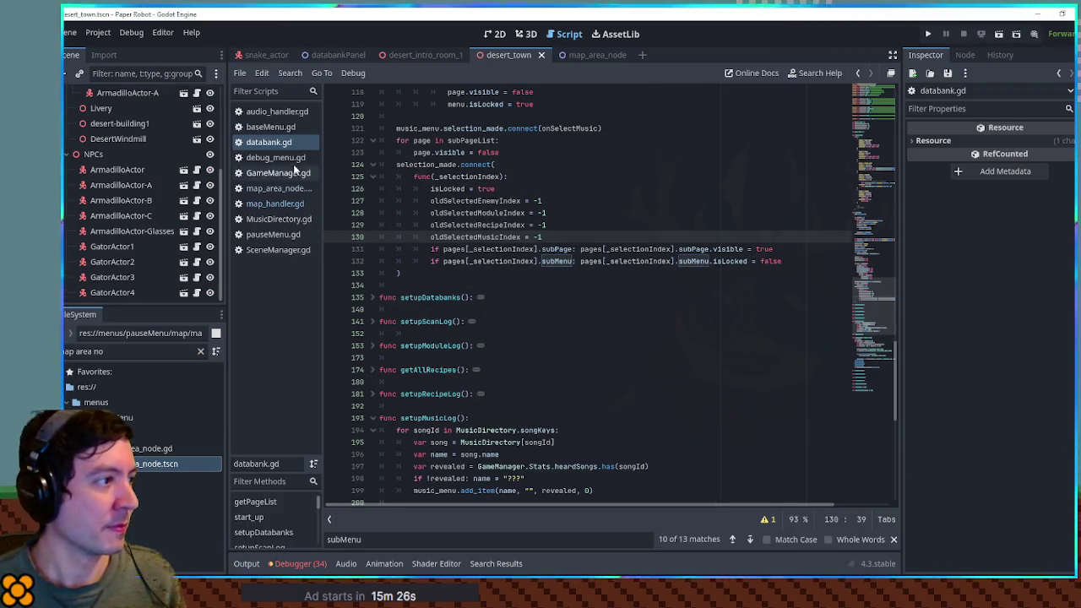
click(274, 203)
click(506, 115)
click(496, 104)
key(Return)
text(func _read)
key(Return)
key(Return)
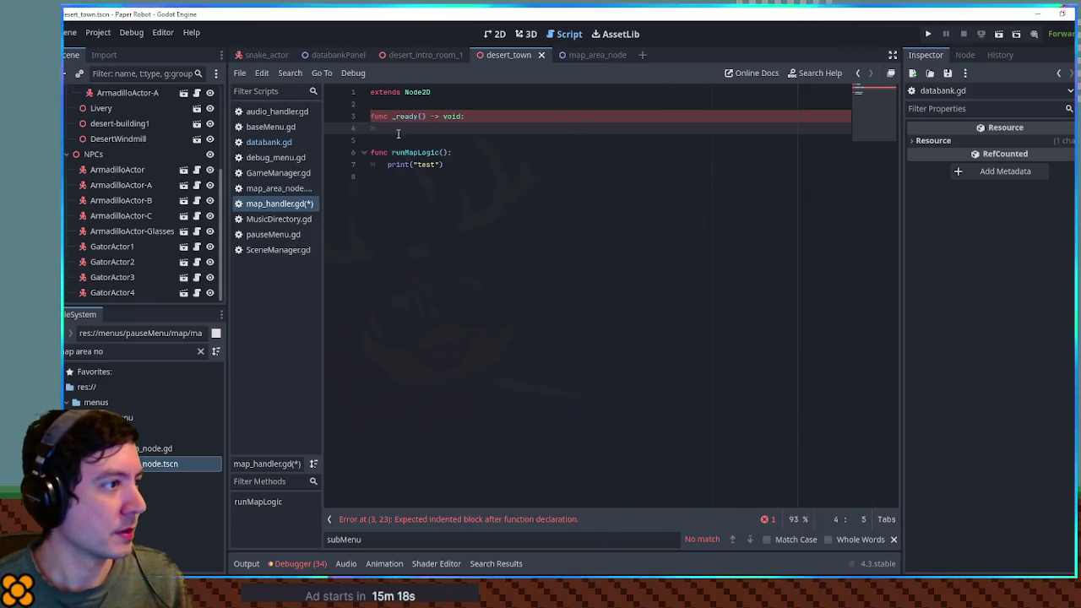
Step: Inspect the linked nodes of the map area nodes in the databankPanel scene
key(ctrl+shift+Tab)
key(ctrl+shift+Tab)
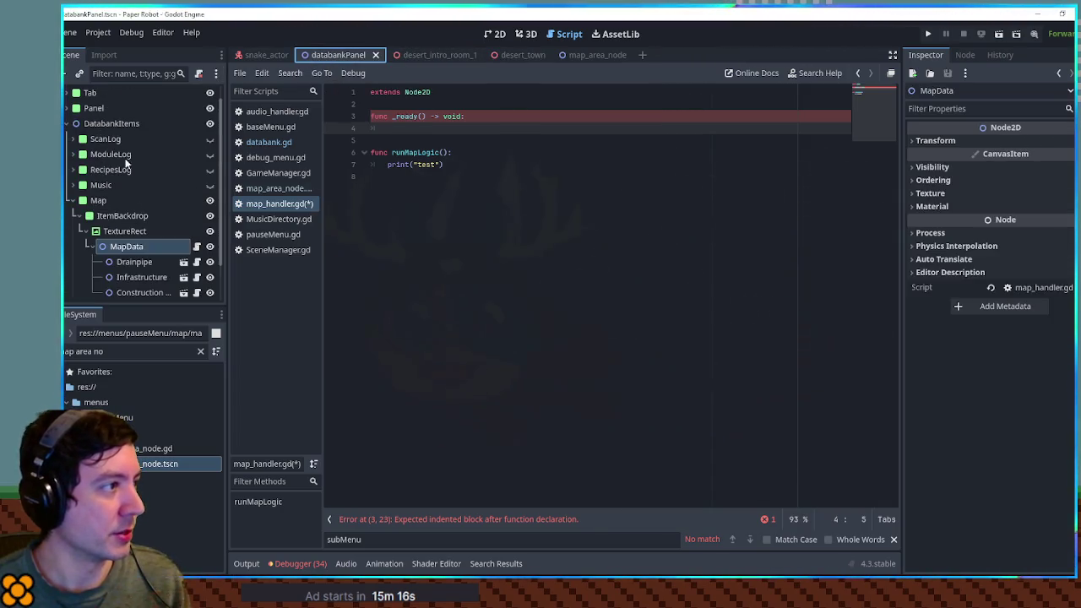
scroll(133, 243, down, 2)
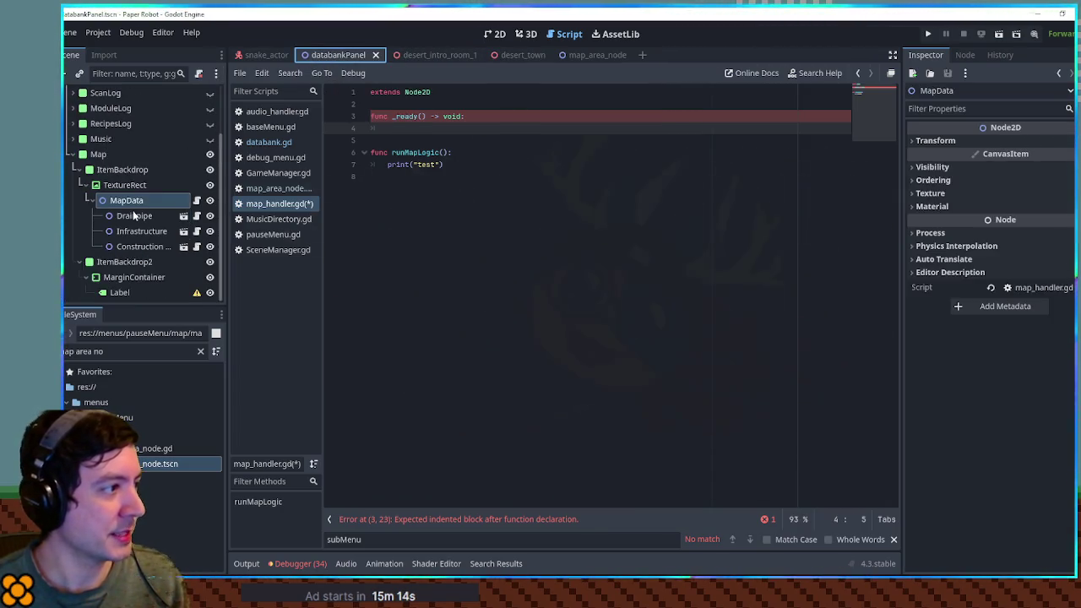
click(132, 215)
click(133, 230)
click(134, 246)
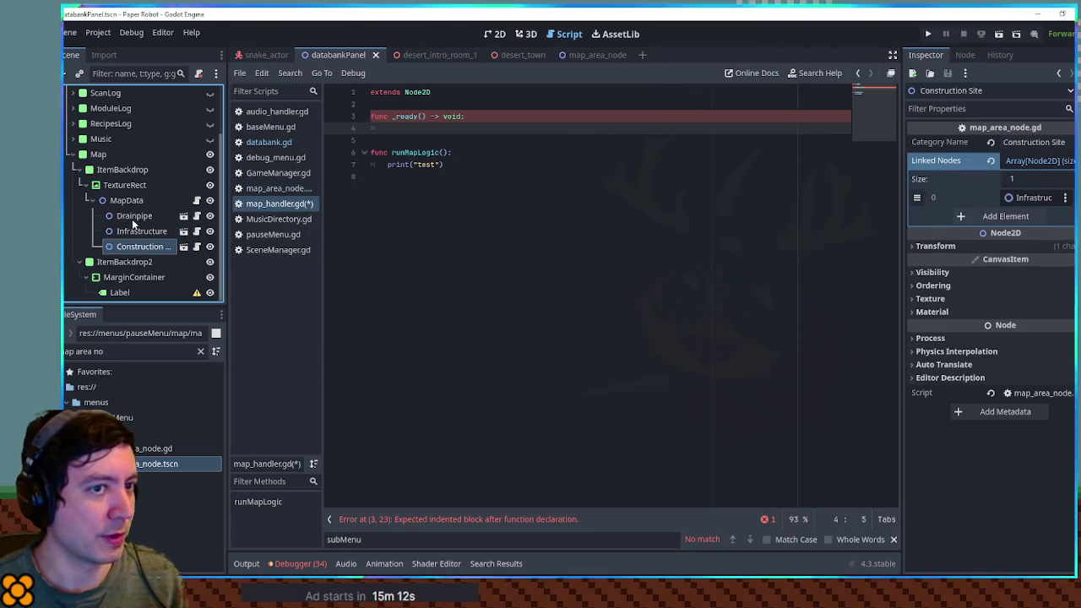
click(131, 216)
click(135, 231)
click(137, 246)
click(132, 216)
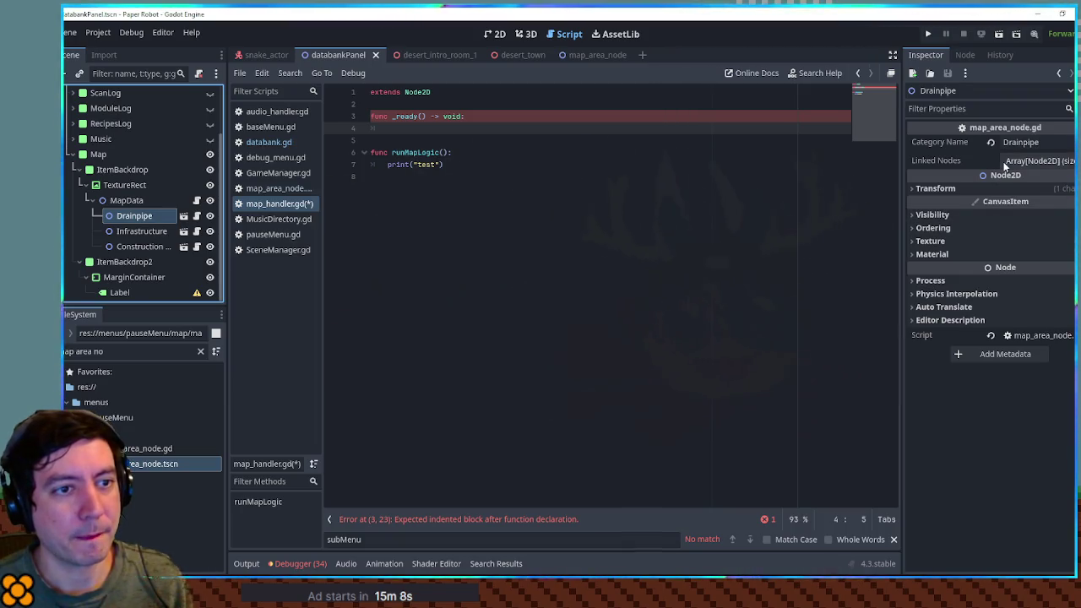
Step: Inside _ready, add 'for child in get_children():' with a placeholder pass body
click(431, 137)
click(432, 130)
text(for child in get_childr)
key(Return)
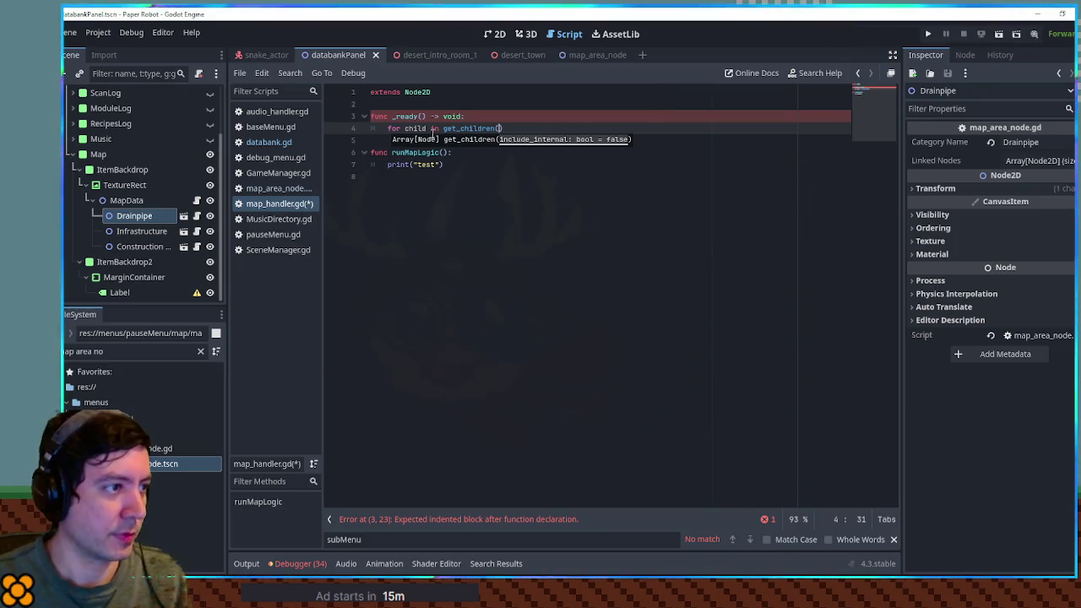
text():)
key(Return)
text(pass)
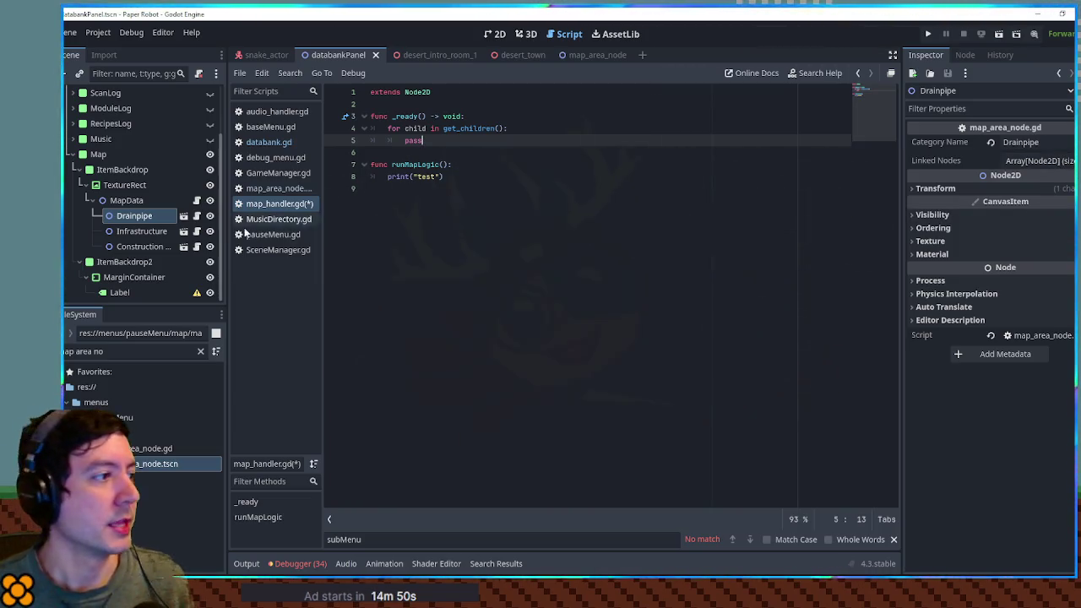
double_click(418, 140)
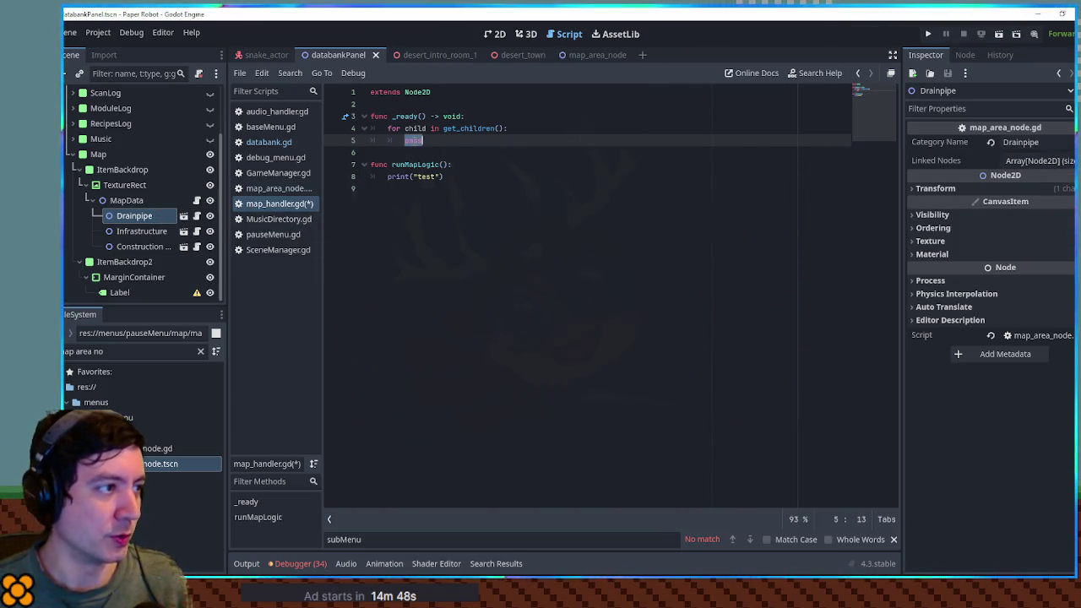
Step: Replace pass with 'var links = child.linkedNodes', checking the property name in map_area_node.gd
click(279, 187)
double_click(446, 128)
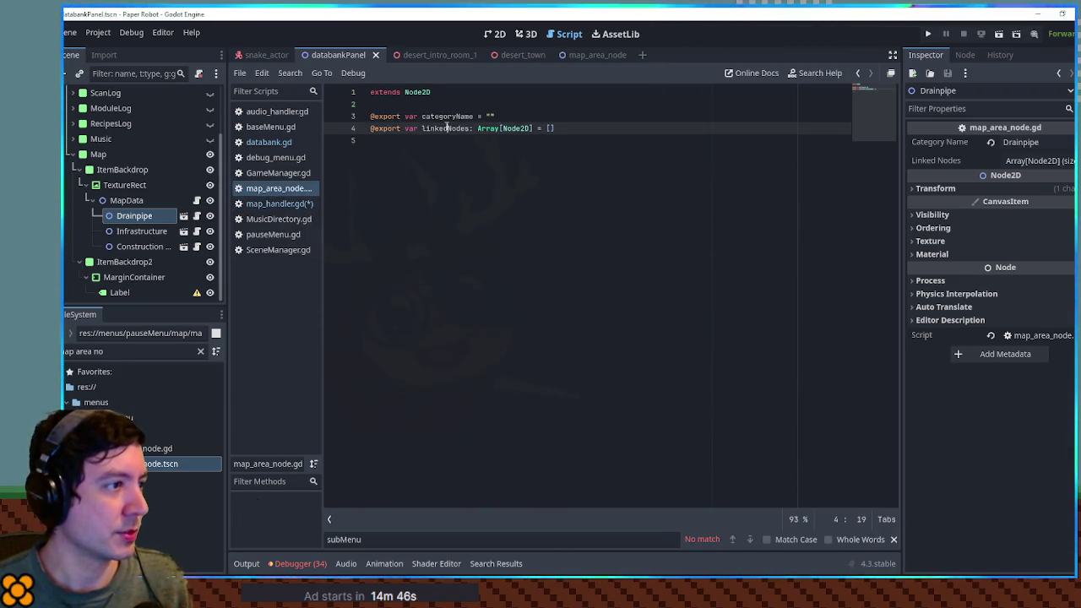
click(279, 204)
click(446, 139)
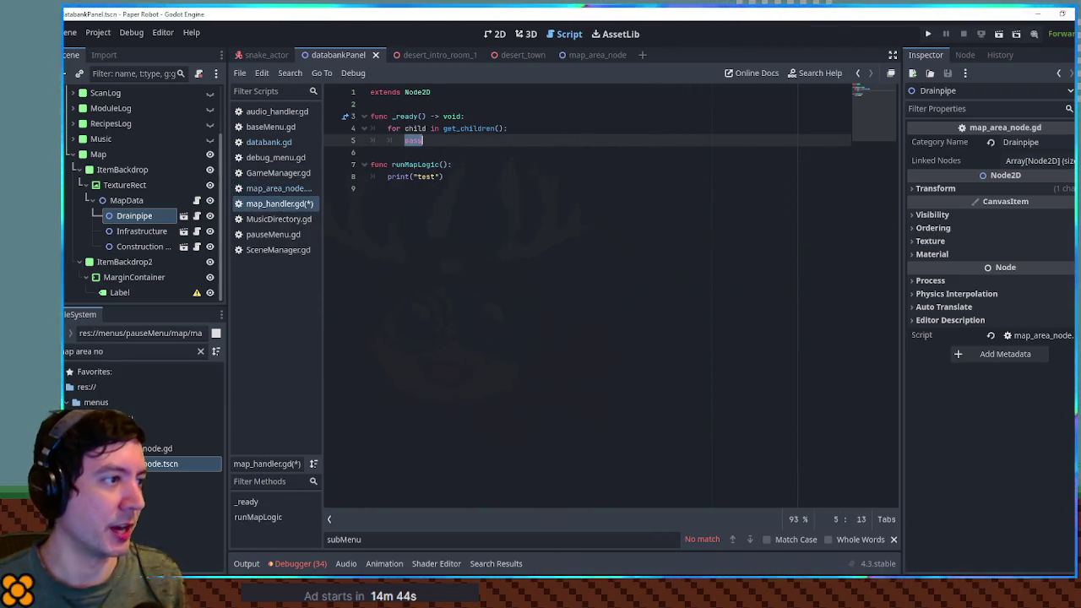
text(va)
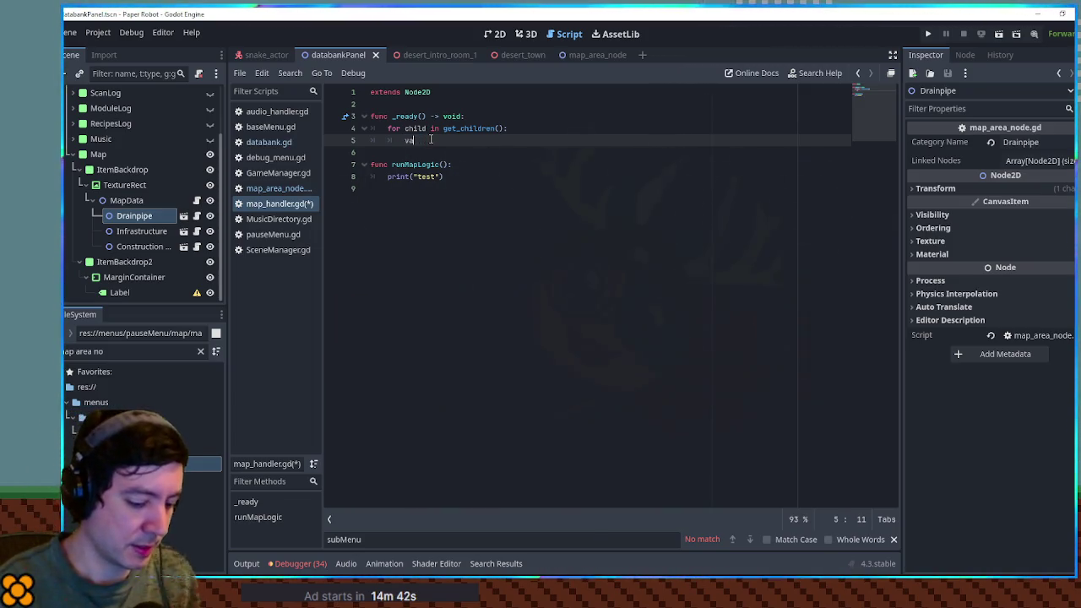
text(r links = linkedNodes)
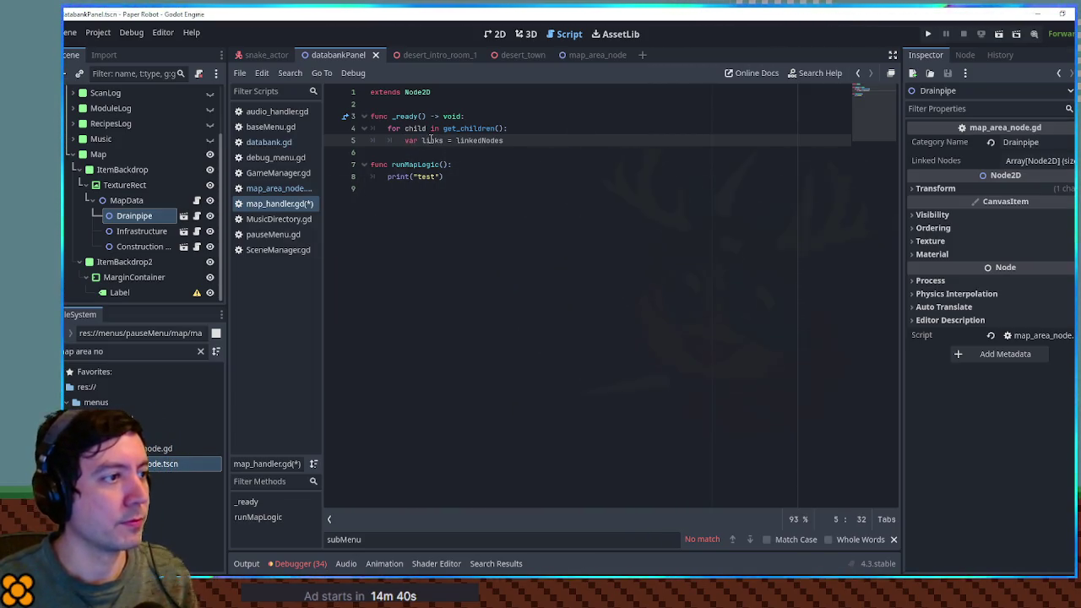
key(BackSpace)
key(BackSpace)
key(BackSpace)
text(child.linkedNodes)
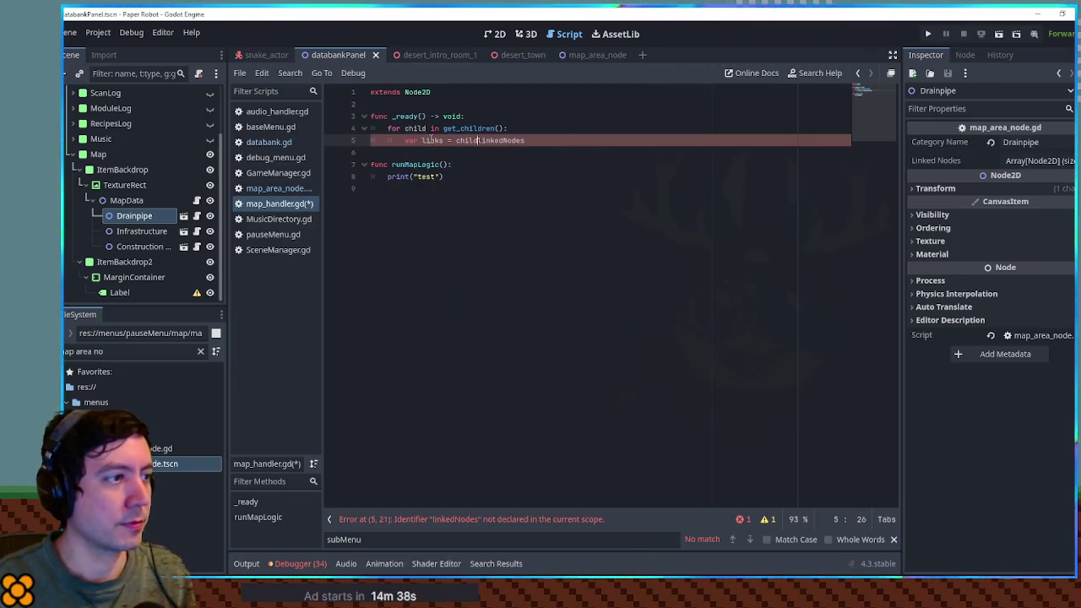
key(Return)
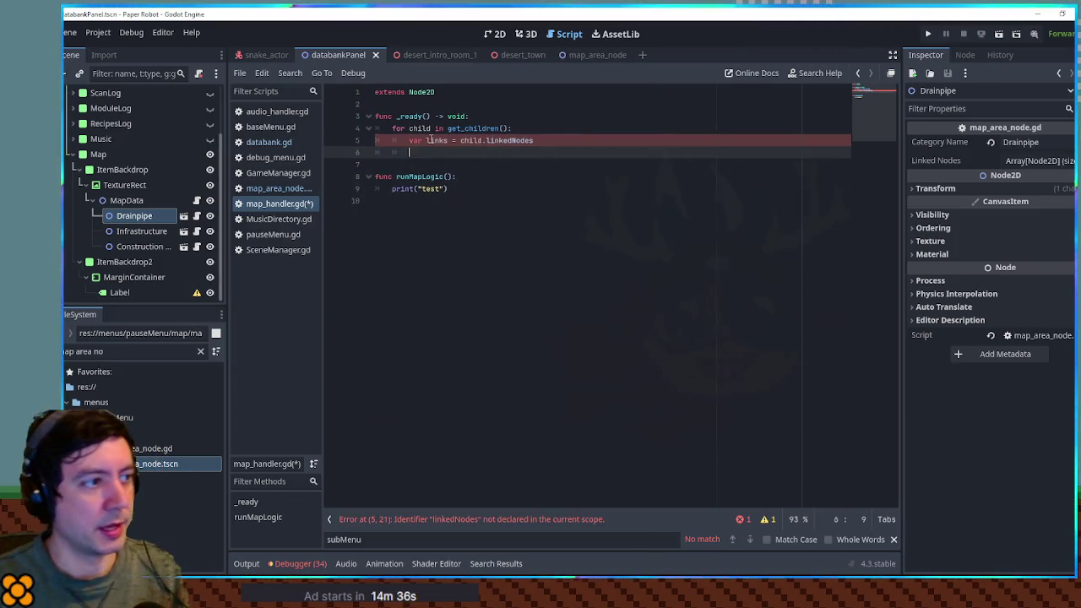
Step: Add an inner loop over links, naming its variable linkedChild
text(for )
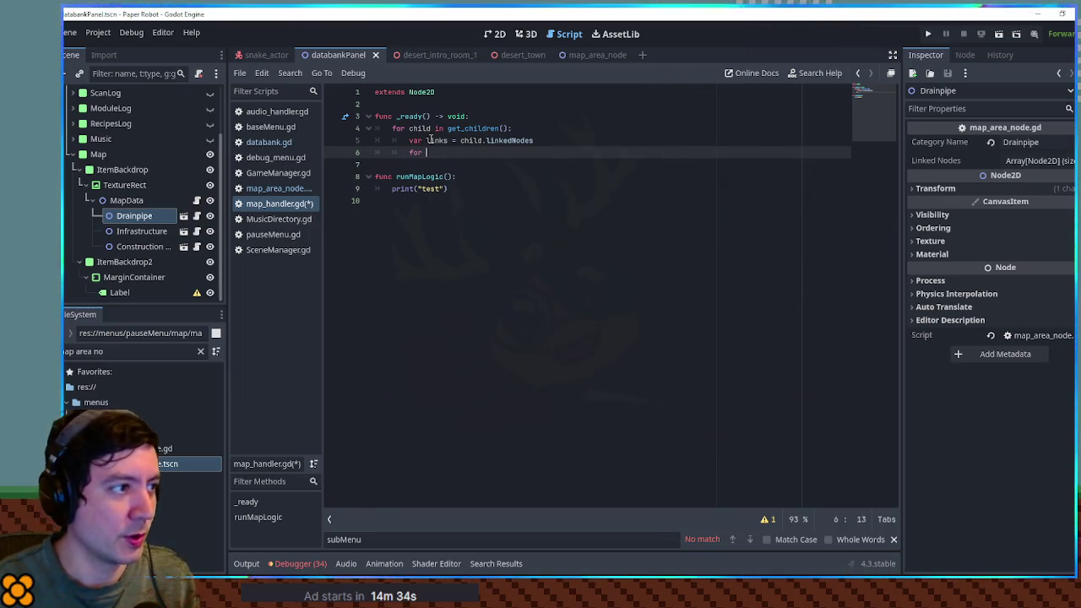
text(link in links:)
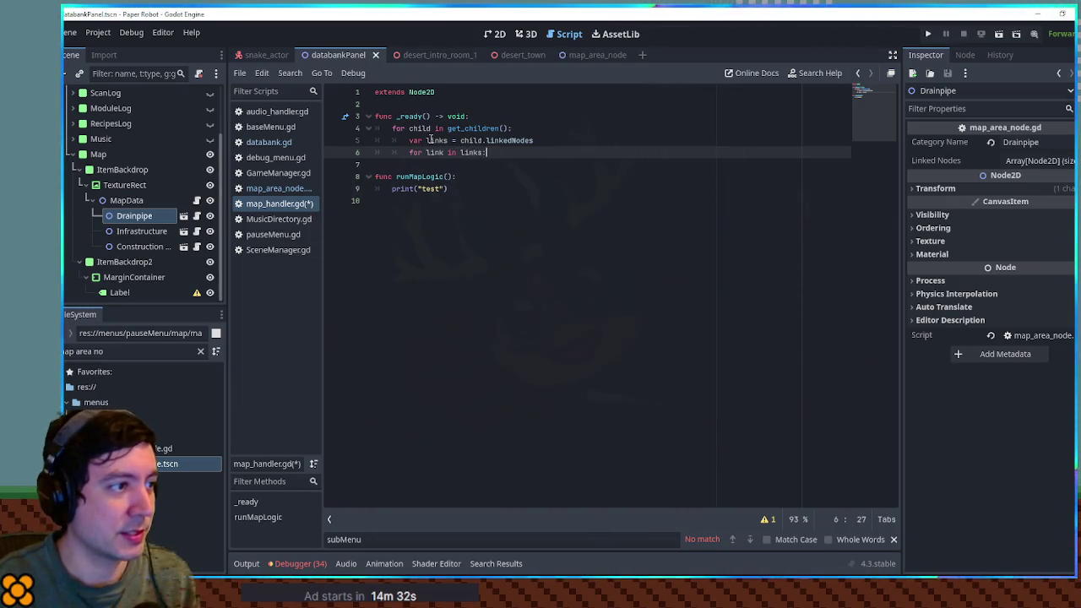
key(Return)
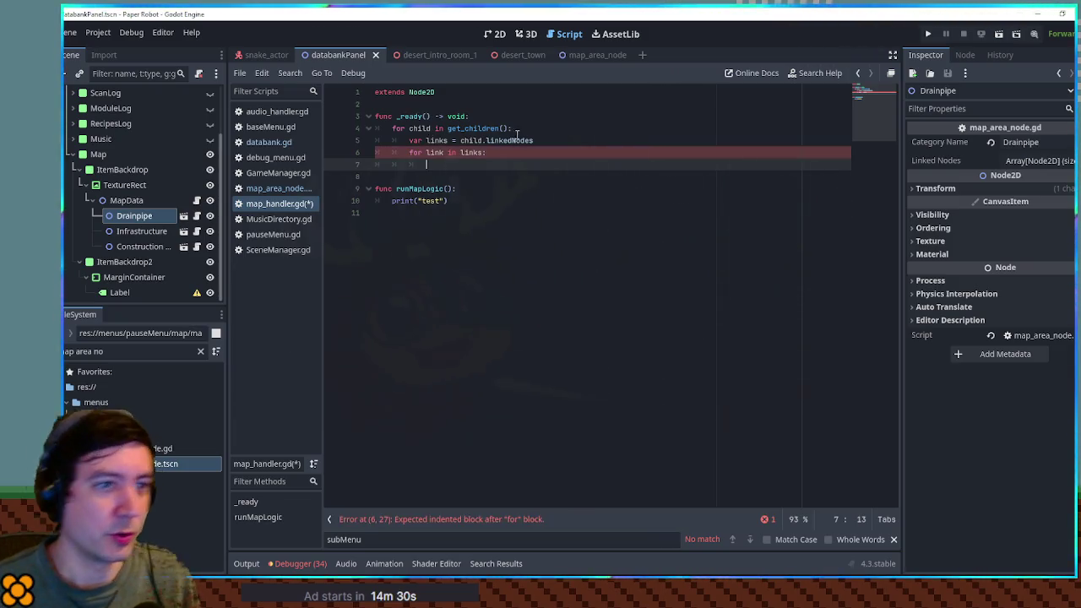
click(1024, 159)
click(1024, 159)
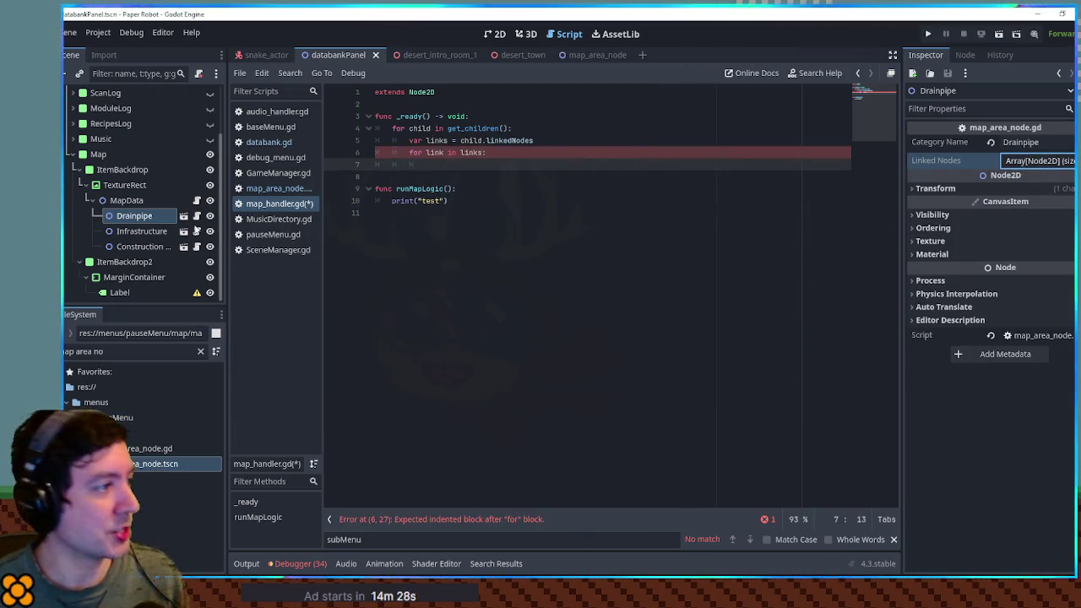
click(123, 236)
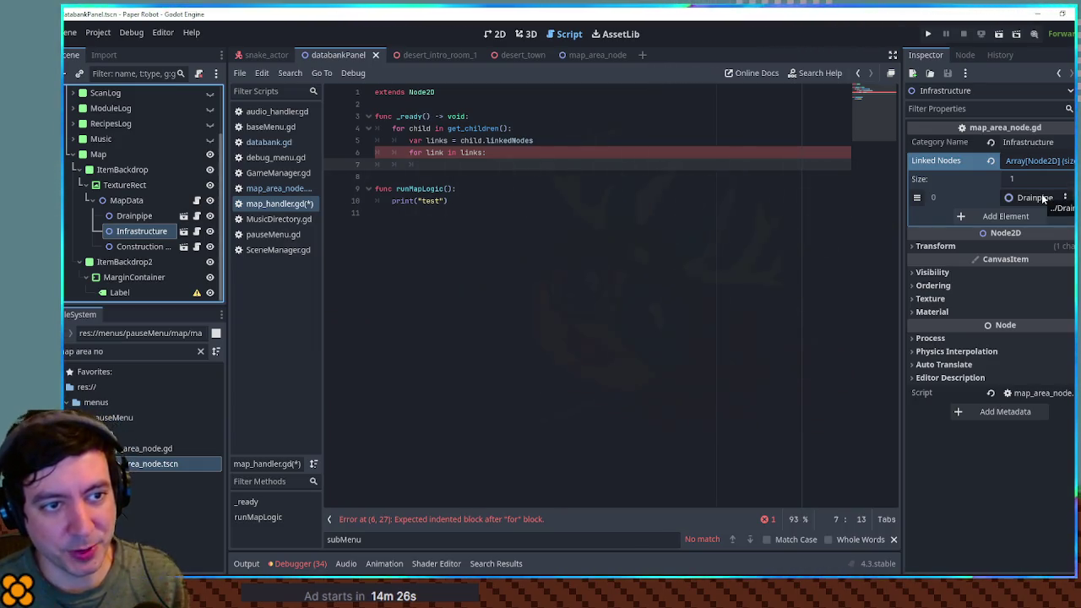
click(464, 163)
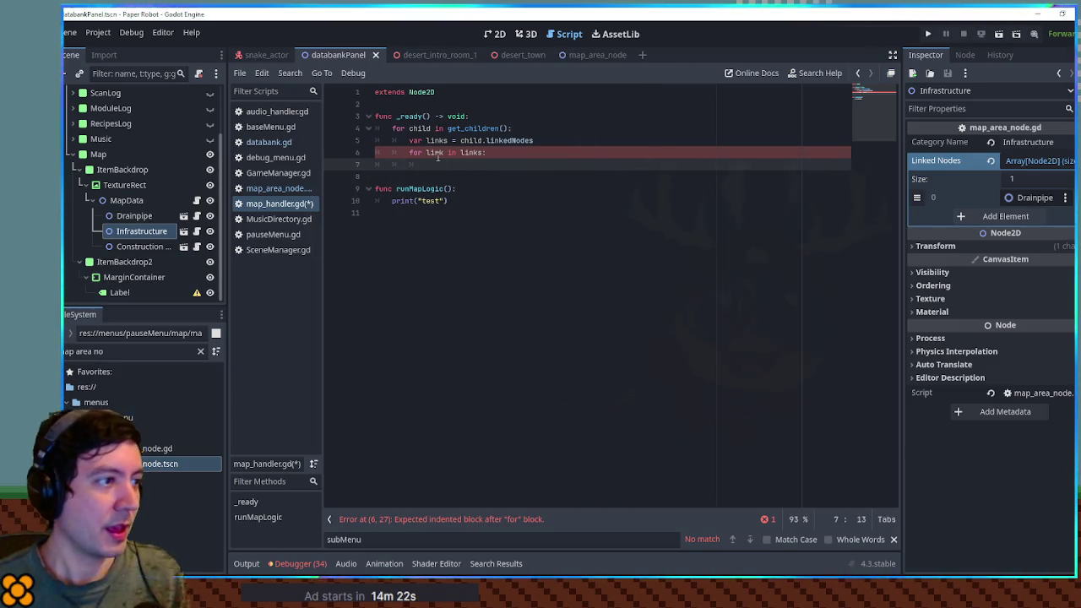
double_click(436, 154)
key(BackSpace)
text(linkedChild)
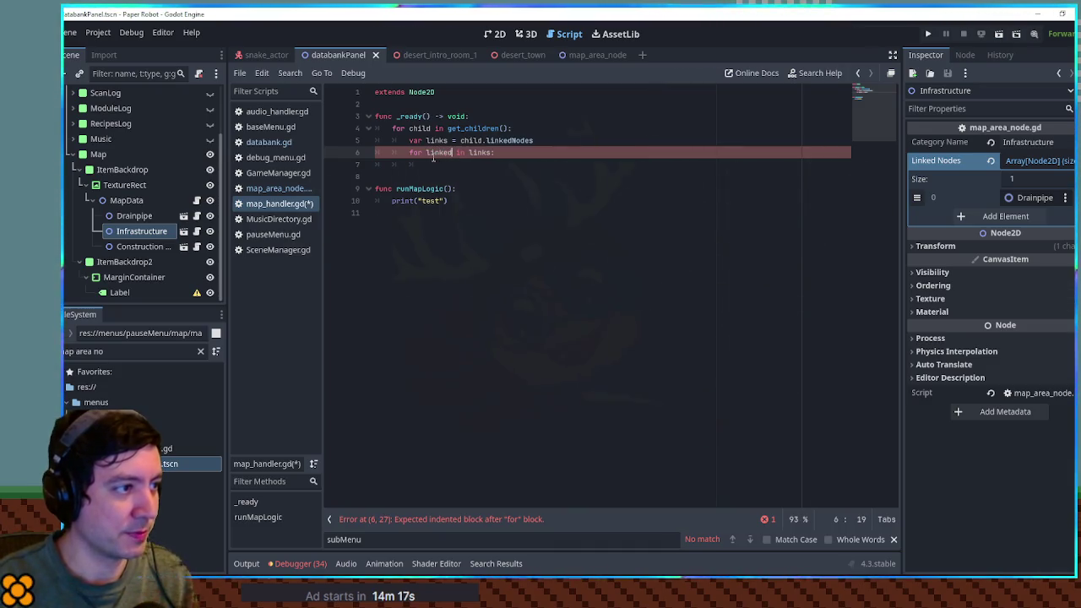
Step: Add 'if !linkedChild.linkedNodes.has(child):' inside the inner loop
key(End)
key(Return)
text(if !linkedChild.has()
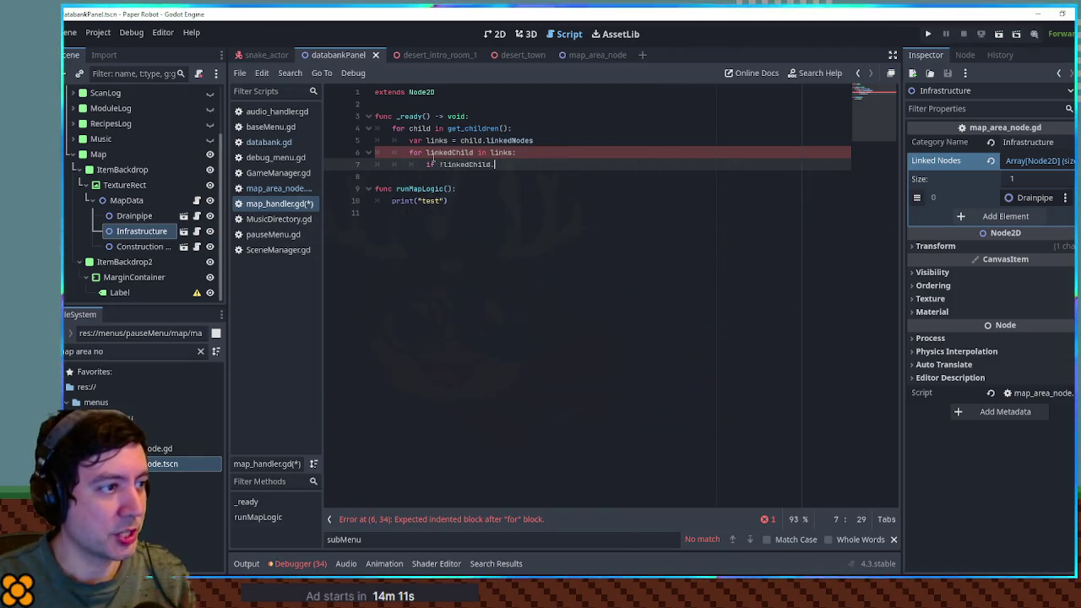
key(BackSpace)
key(BackSpace)
key(BackSpace)
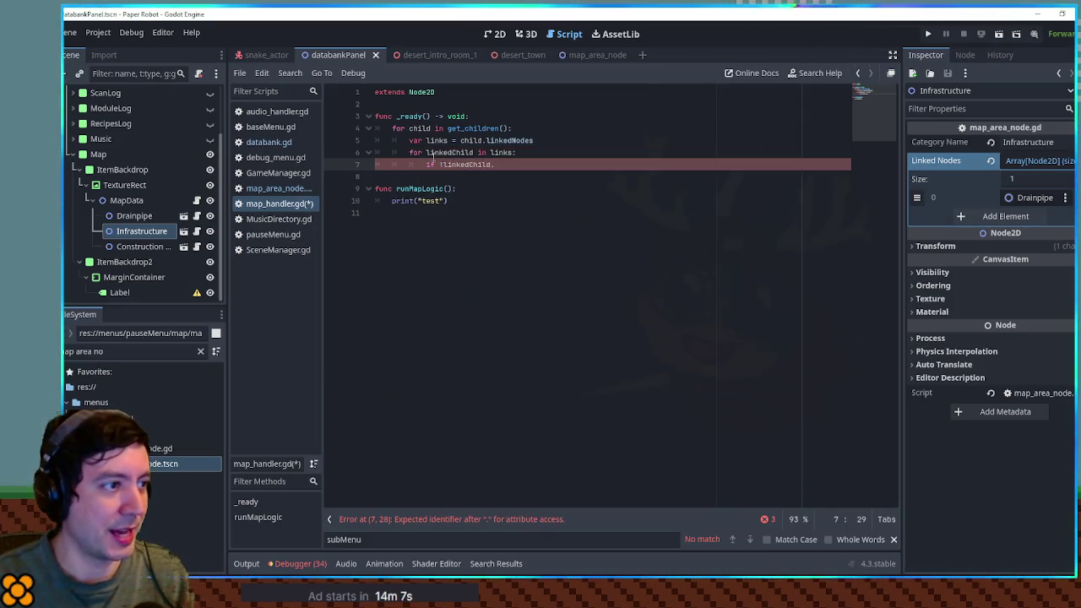
text(linked)
text(Nod)
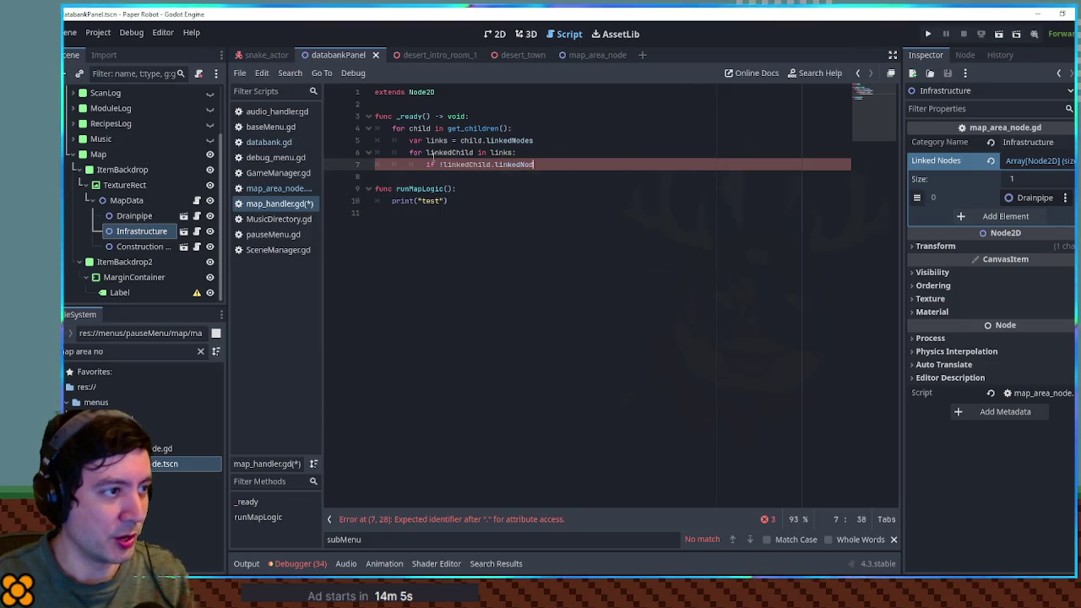
text(es.has()
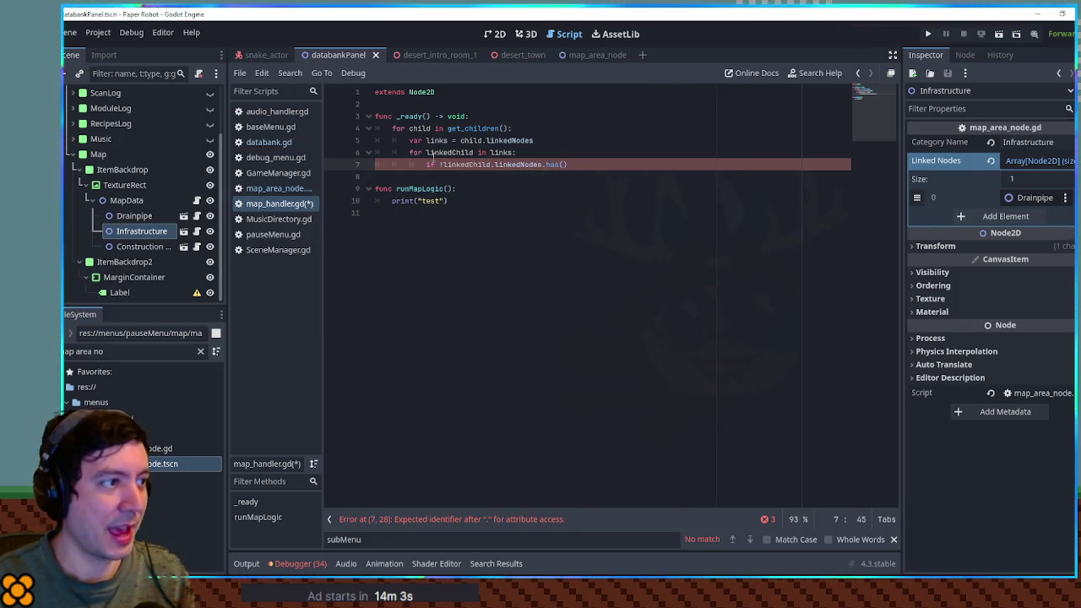
text(child):)
key(Return)
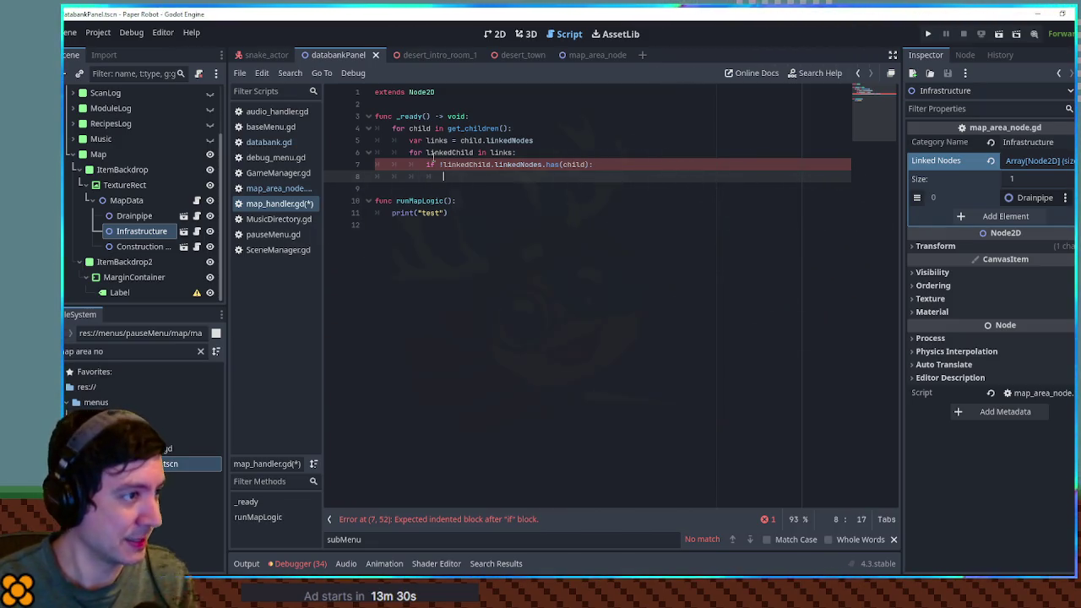
Step: In the if body, add 'linkedChild.linkedNodes.append(child)' by copying the condition and changing has to append
text(linke)
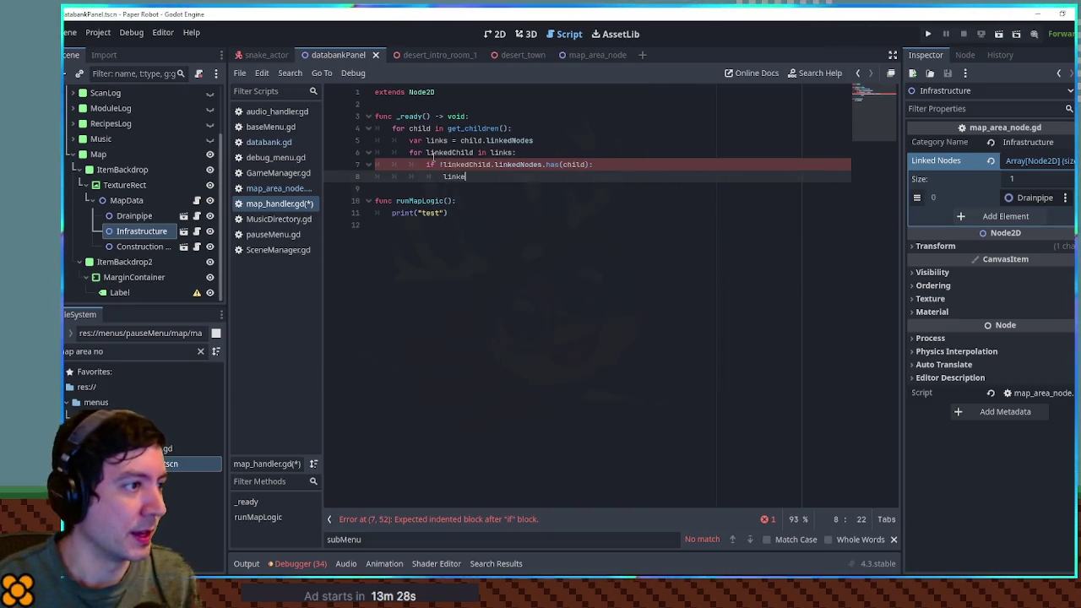
mouse_move(469, 177)
mouse_down()
mouse_move(590, 158)
mouse_move(440, 165)
mouse_up()
key(ctrl+c)
double_click(454, 177)
key(ctrl+v)
double_click(553, 177)
text(append)
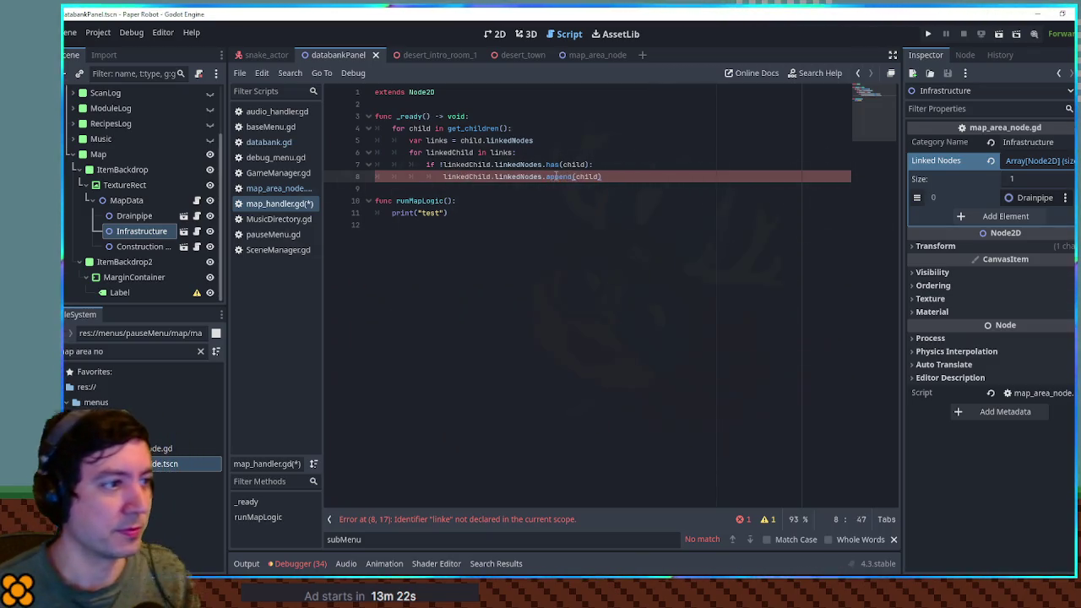
click(637, 176)
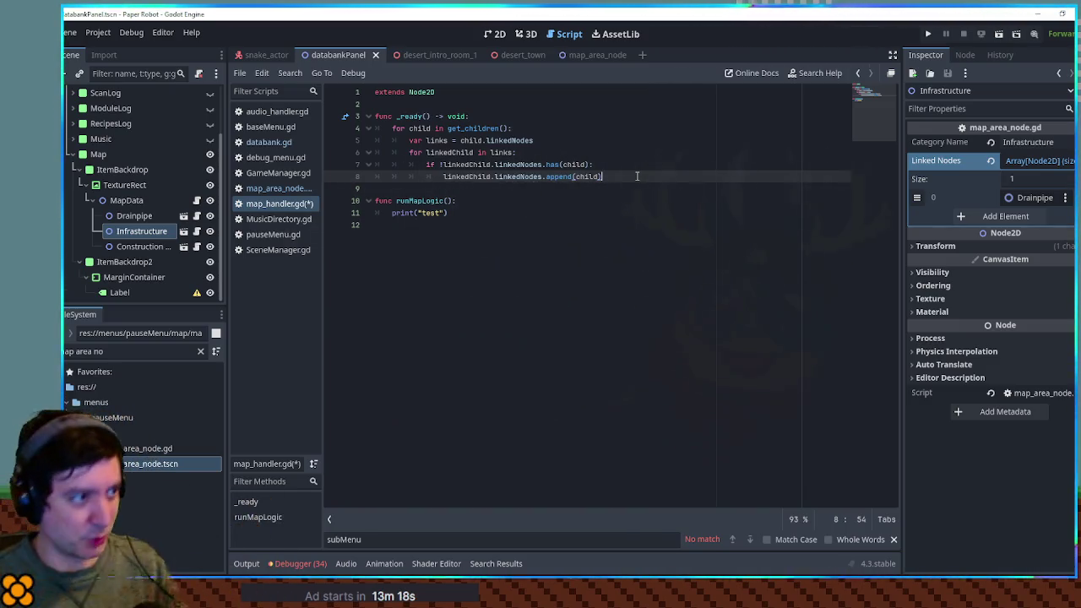
key(Return)
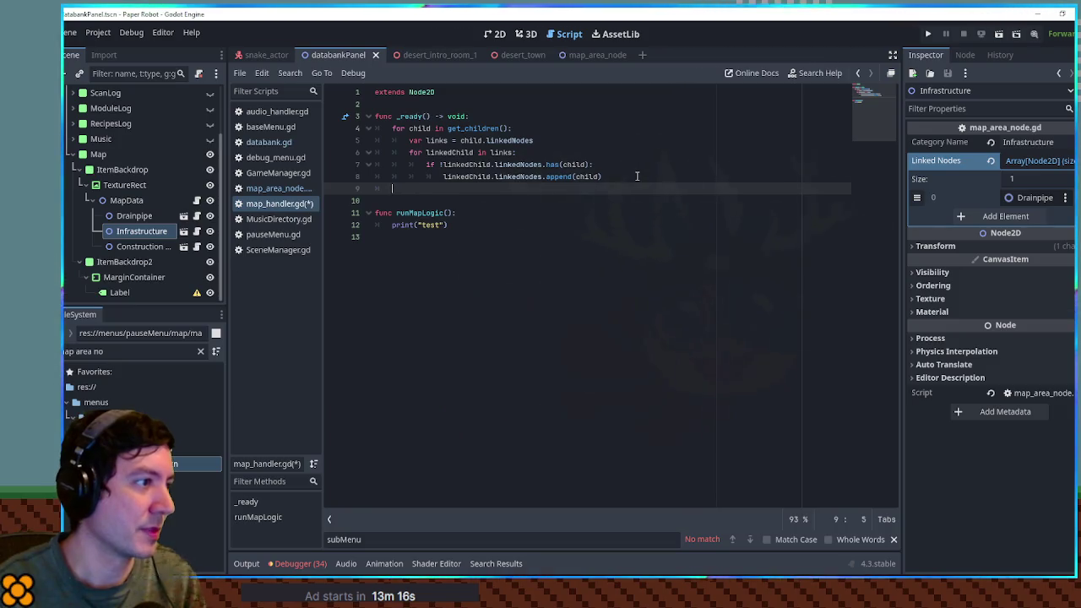
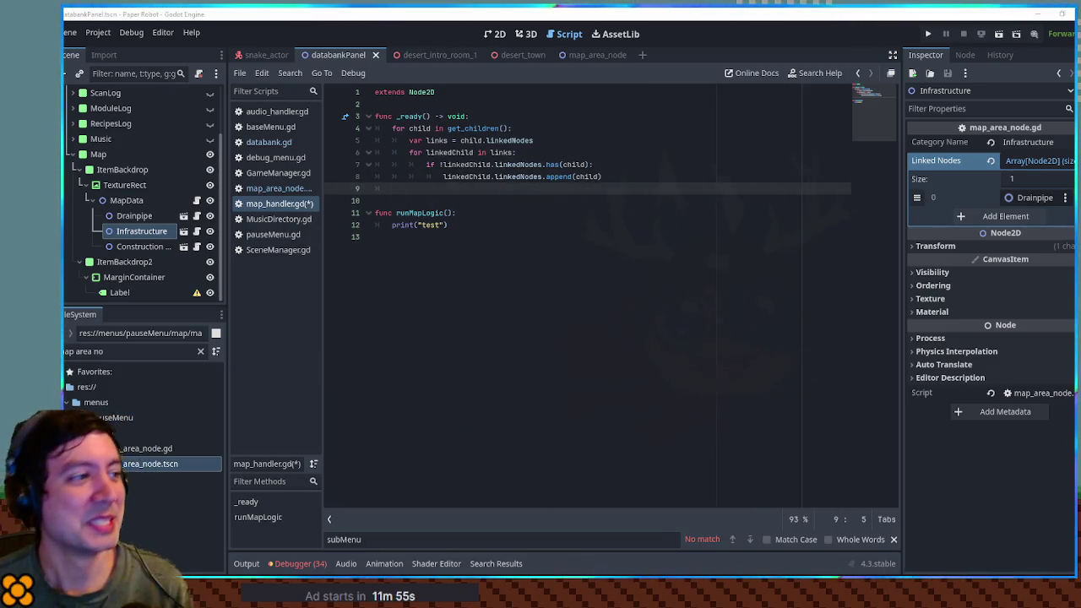
Step: Declare an empty 'var connections = []' array at the top of _ready
click(536, 219)
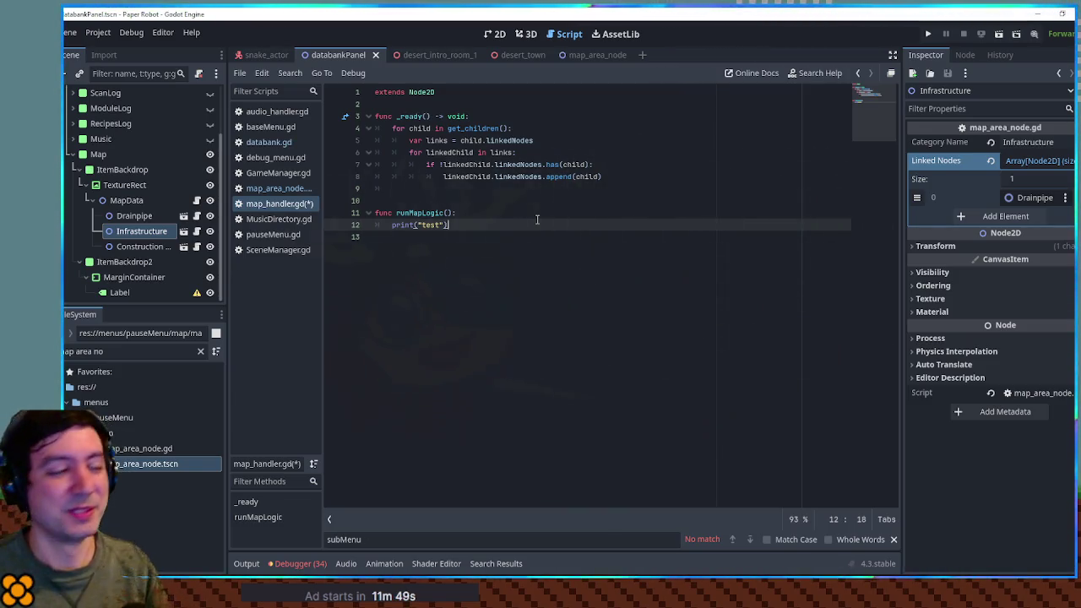
click(518, 188)
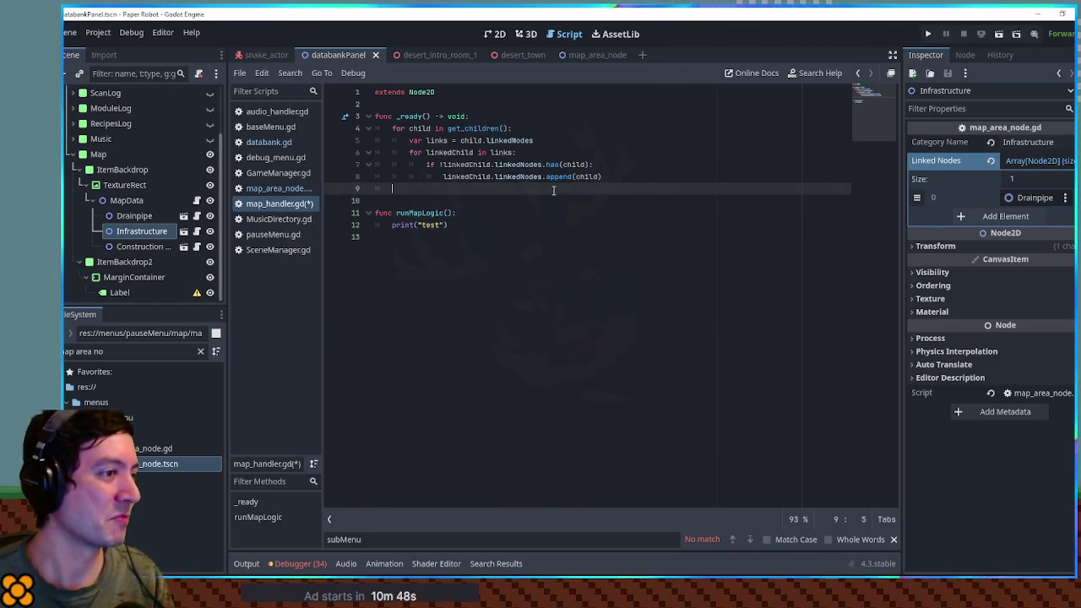
click(501, 127)
click(502, 116)
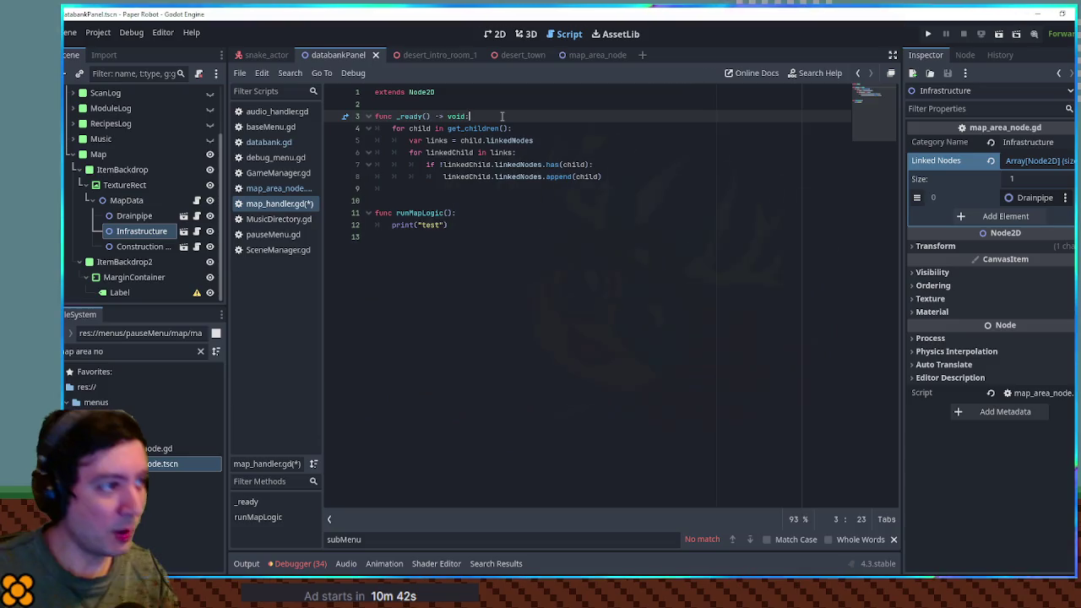
key(Return)
text(var )
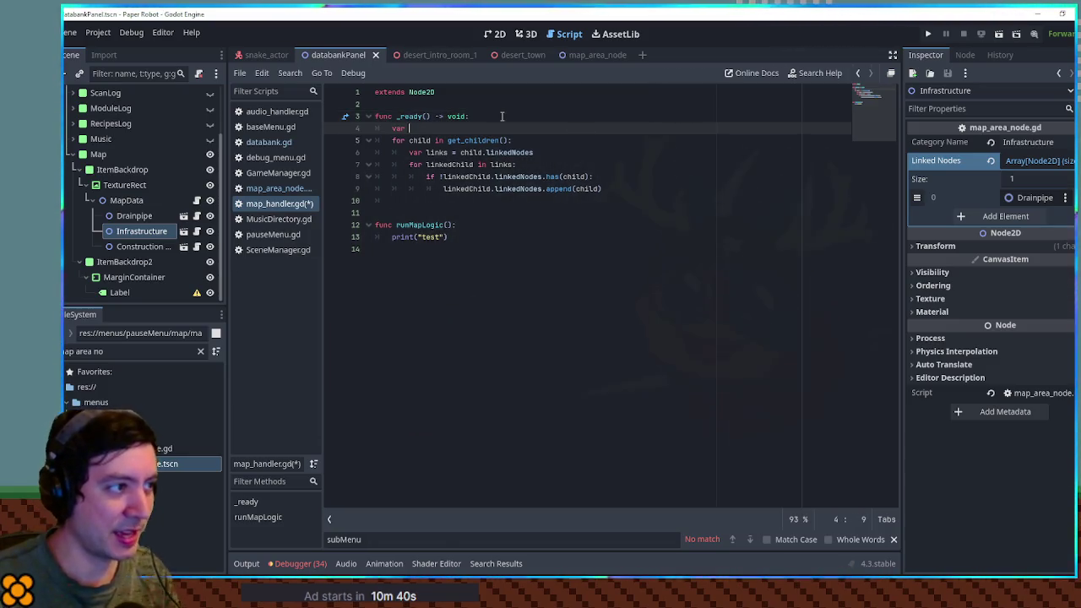
text(c)
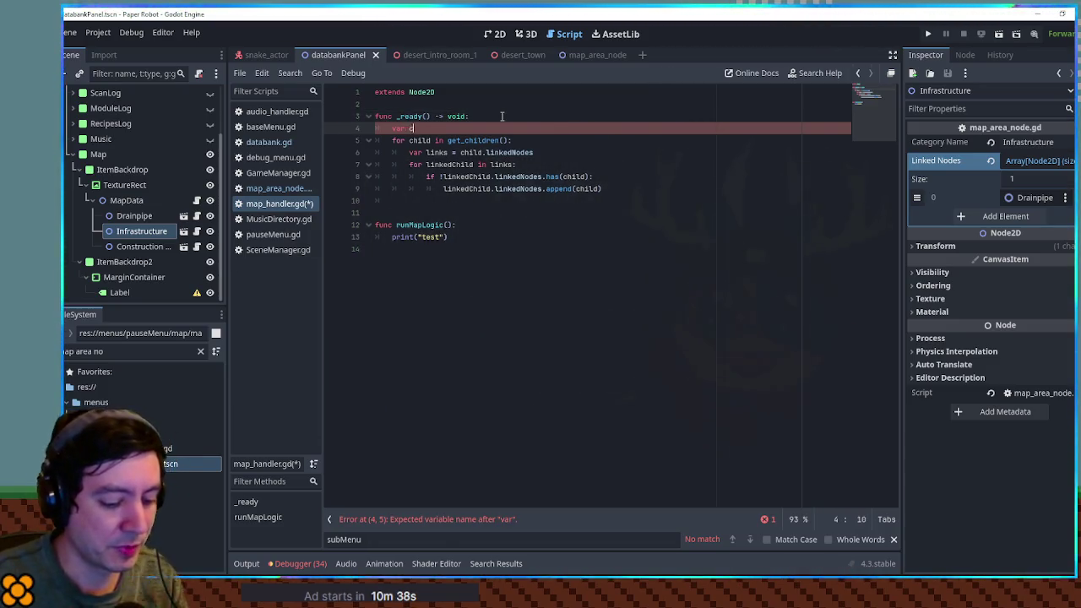
text(onnections = p[)
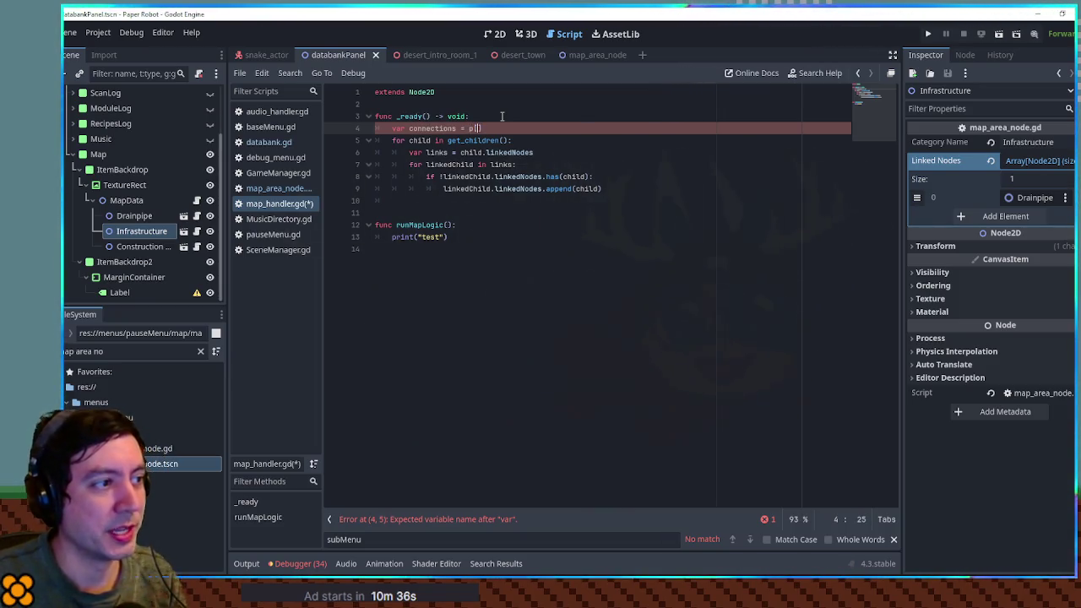
text([)
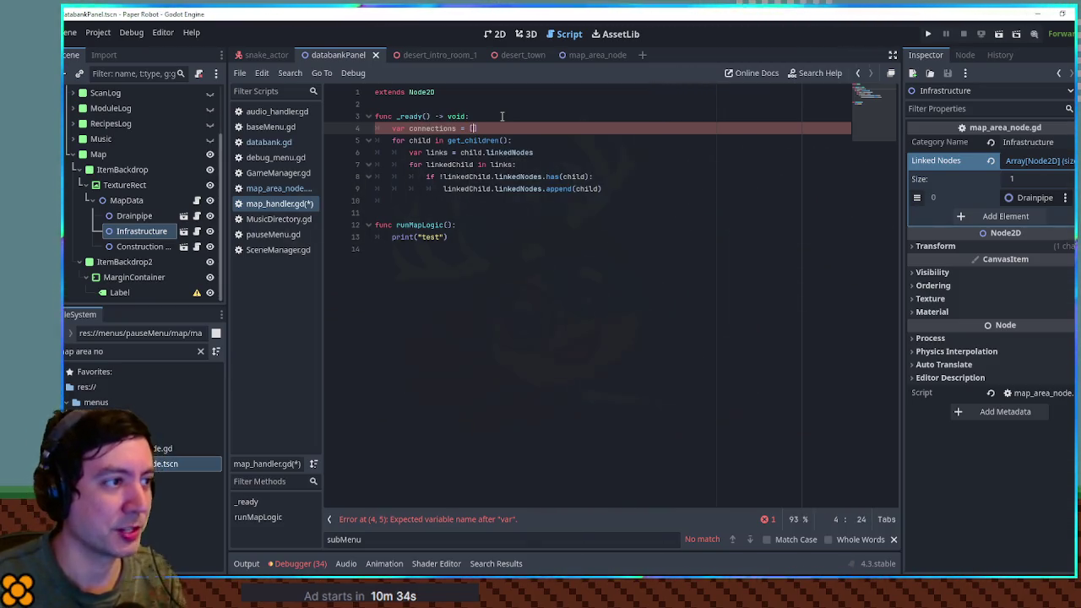
Step: Begin an 'if connections' line at loop level after the append line
key(Down)
key(Down)
key(Down)
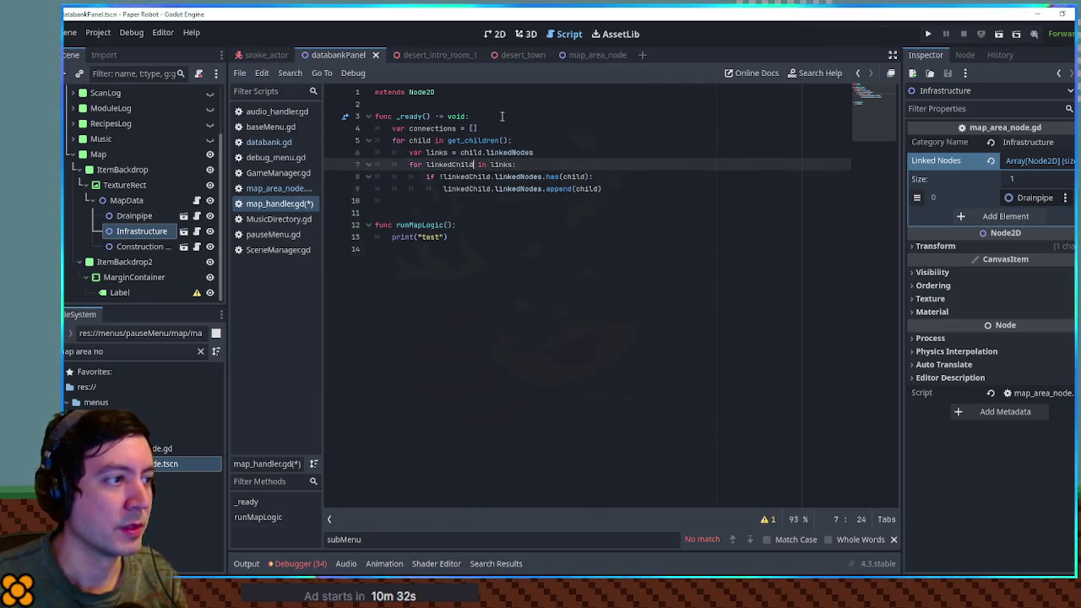
key(Up)
key(Up)
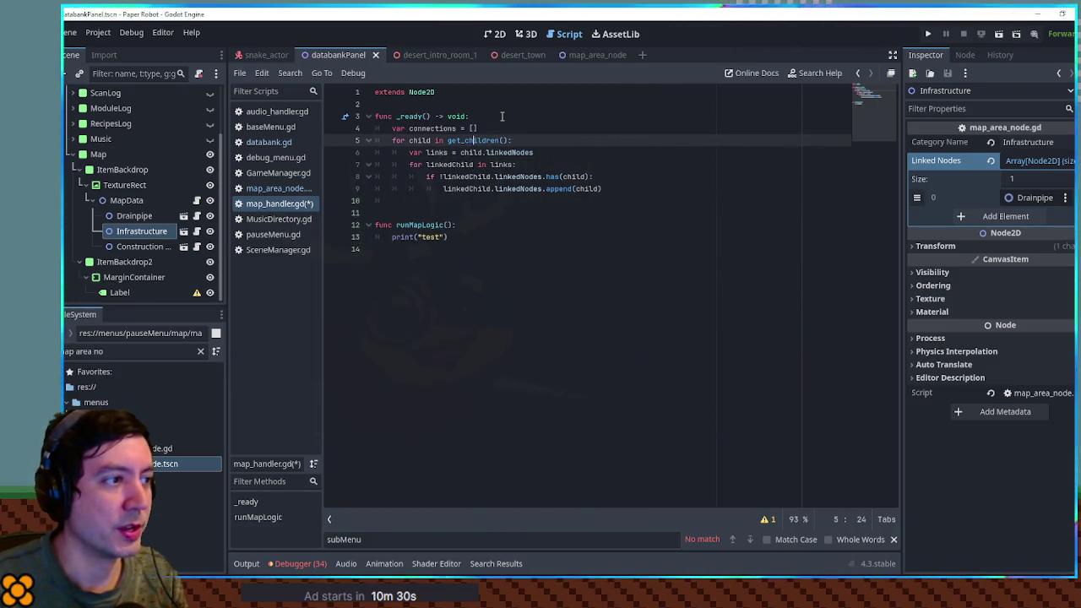
key(Down)
key(Down)
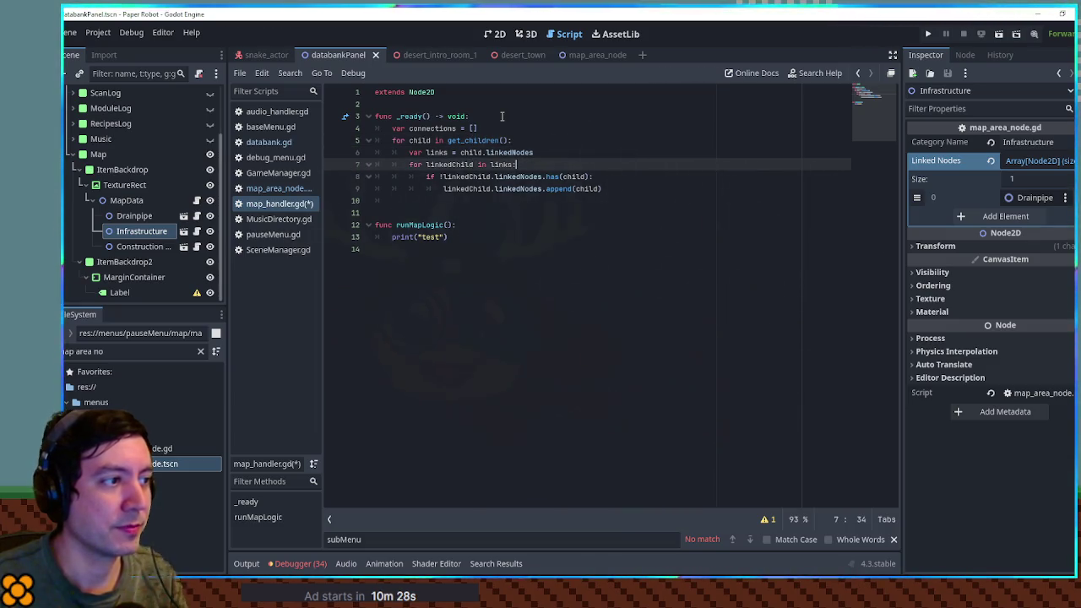
key(Down)
key(Down)
key(End)
key(Return)
key(BackSpace)
text(if )
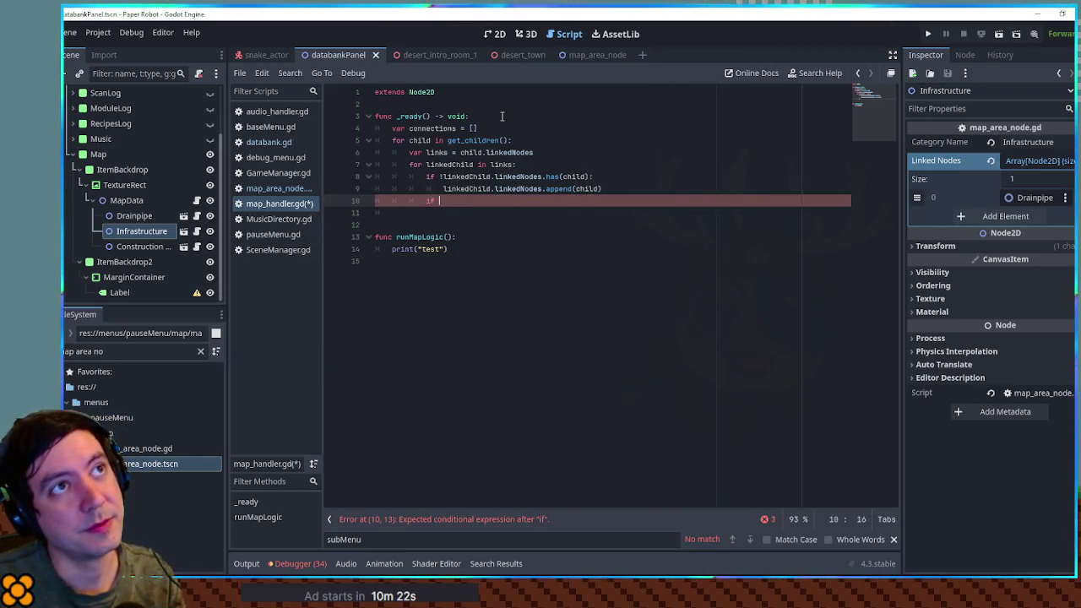
text(connections)
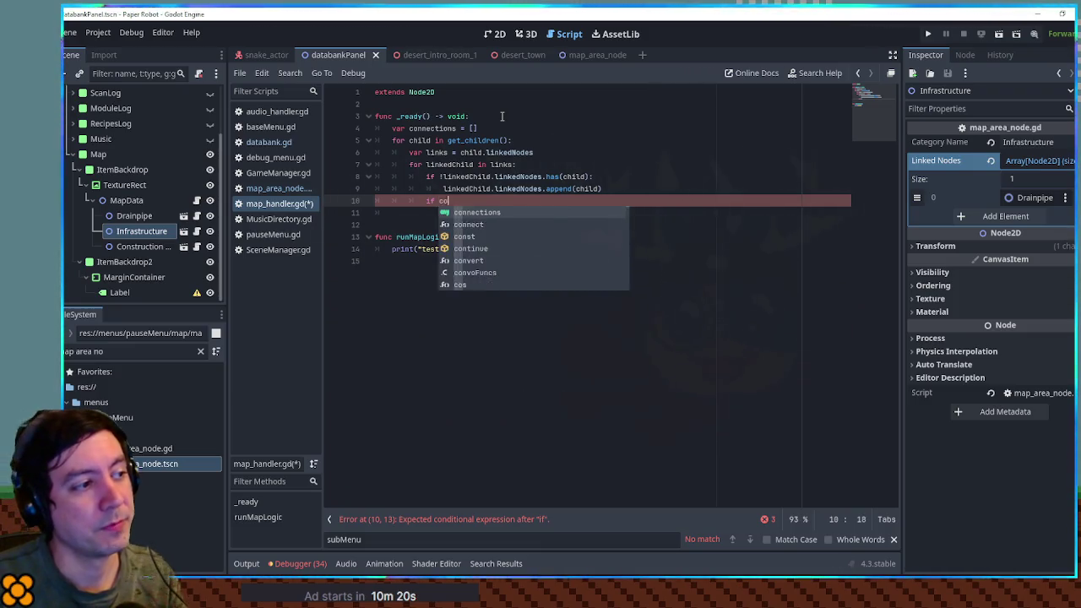
Step: Write 'var connectionExists = connections.filter(func(a): return a[0] == child && a[1] == linkedChild ||'
key(ctrl+BackSpace)
key(ctrl+BackSpace)
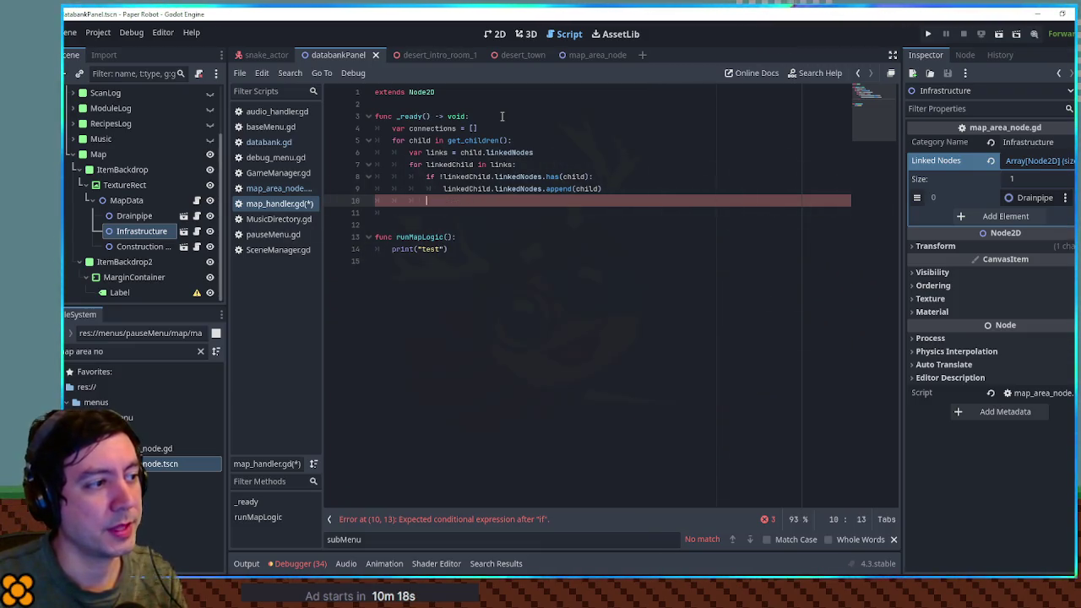
text(var existing)
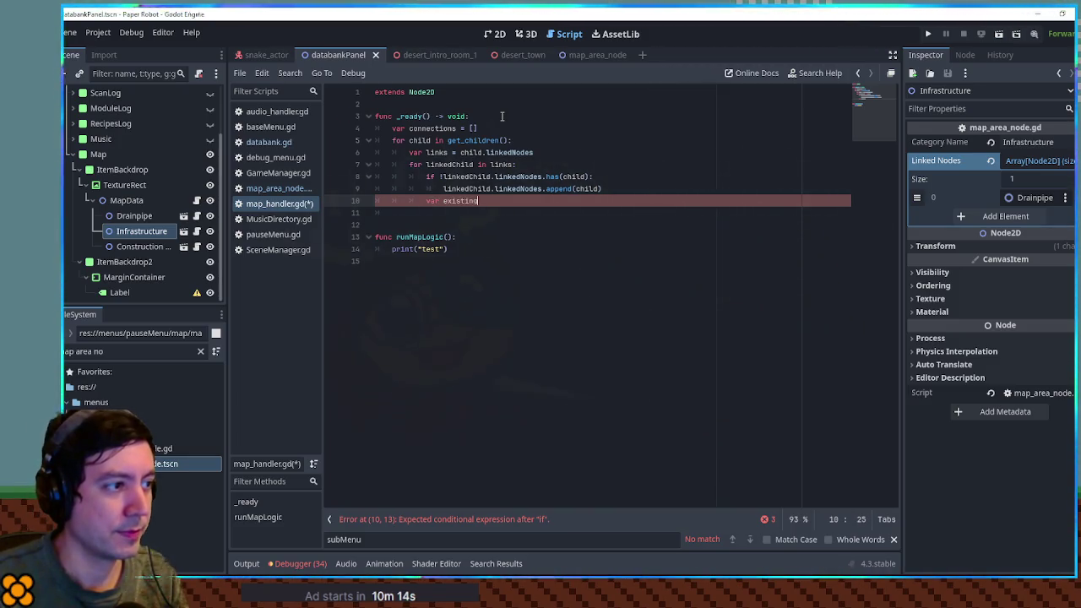
key(ctrl+BackSpace)
text(connectionExists = )
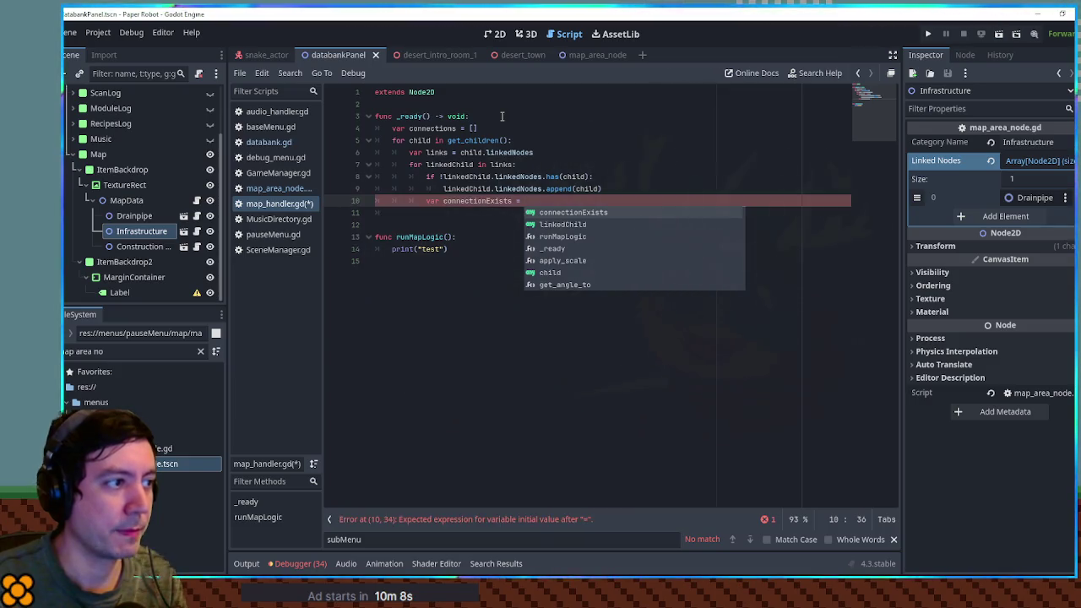
text(connections.fi)
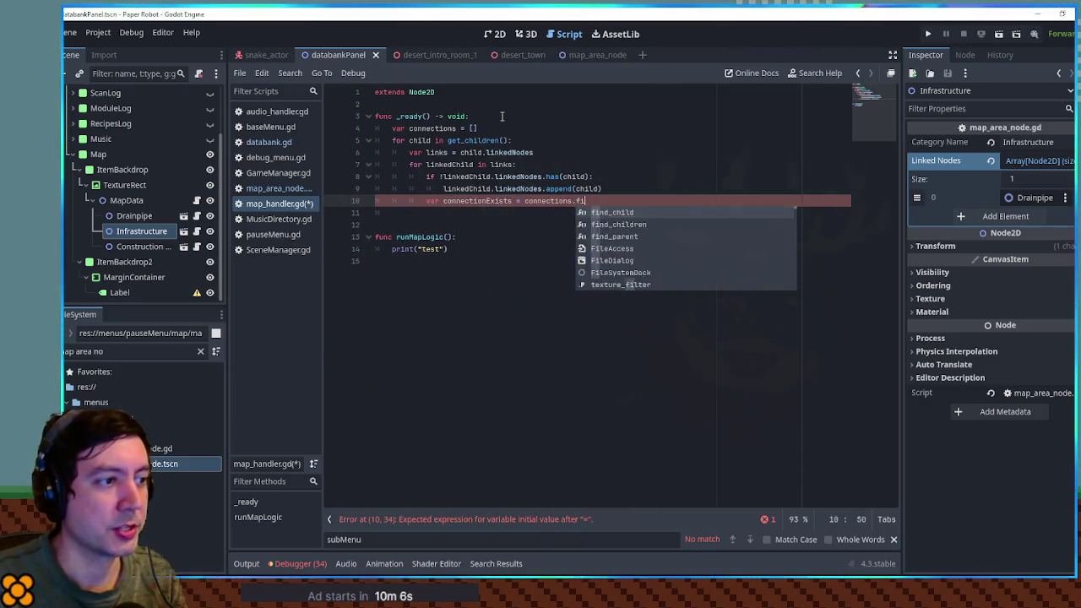
text(lter(func)
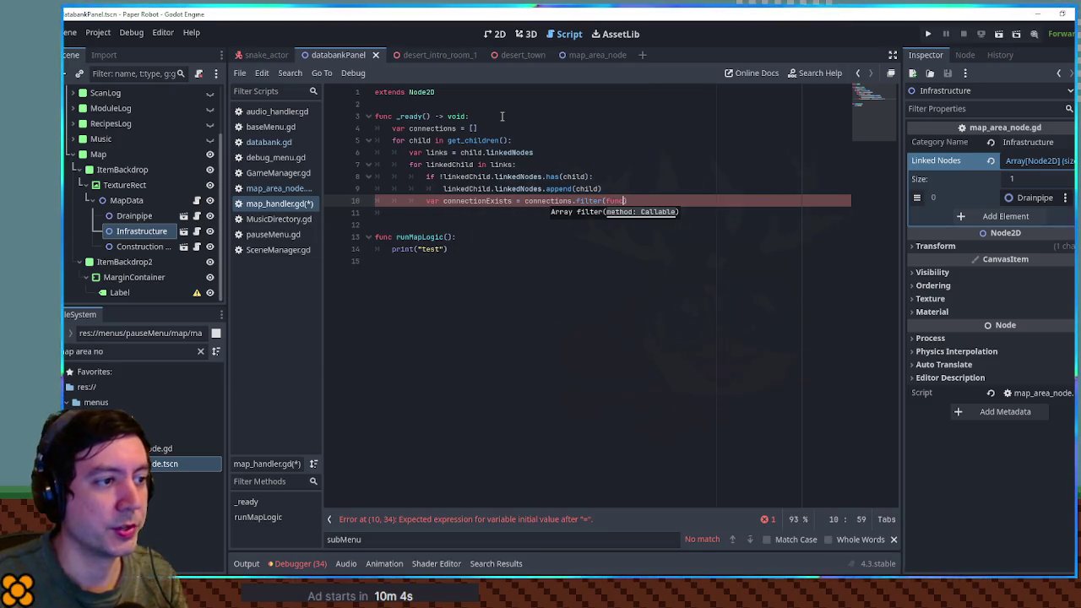
text((a): return a.)
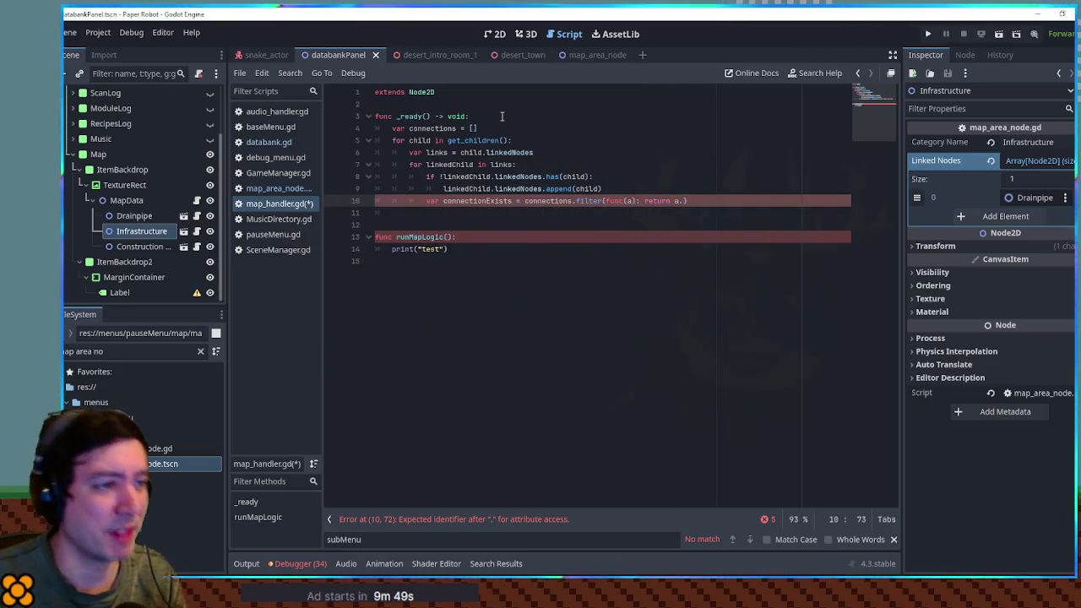
text([0])
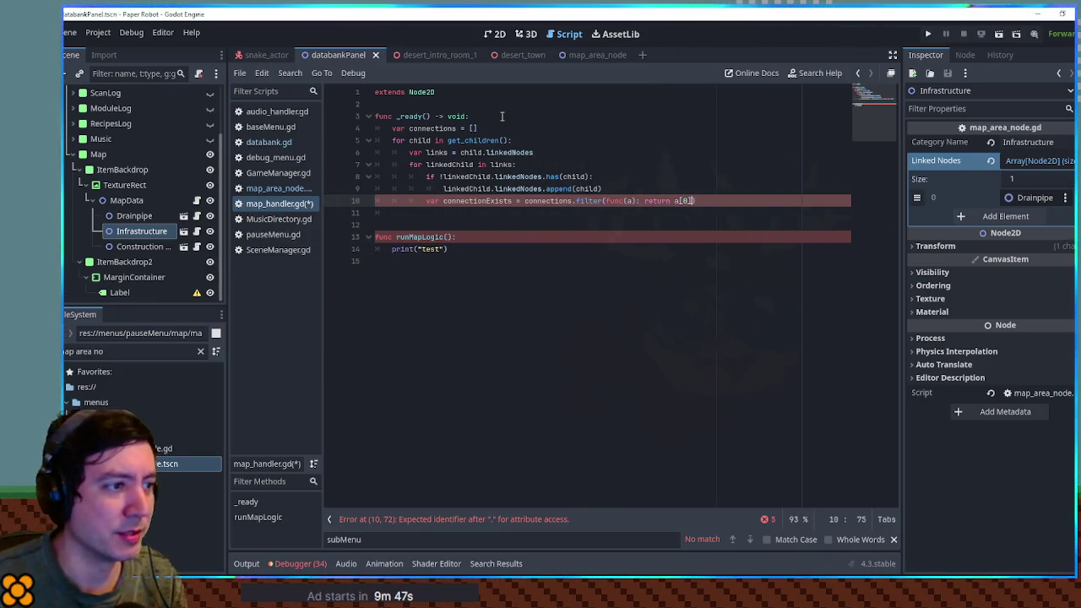
text( == chil)
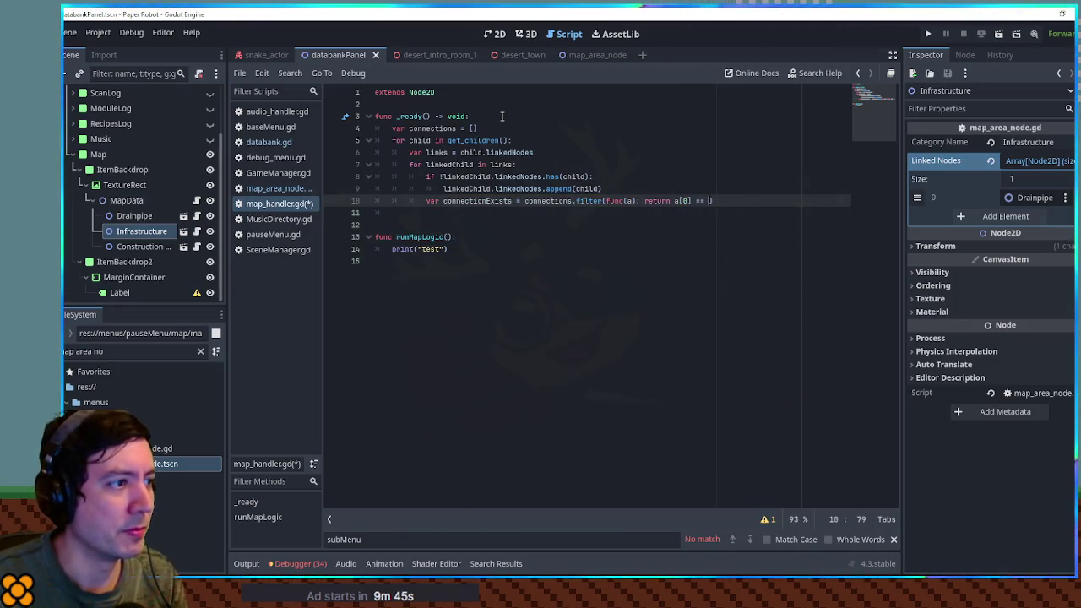
text(d )
text(&& a[1] ==)
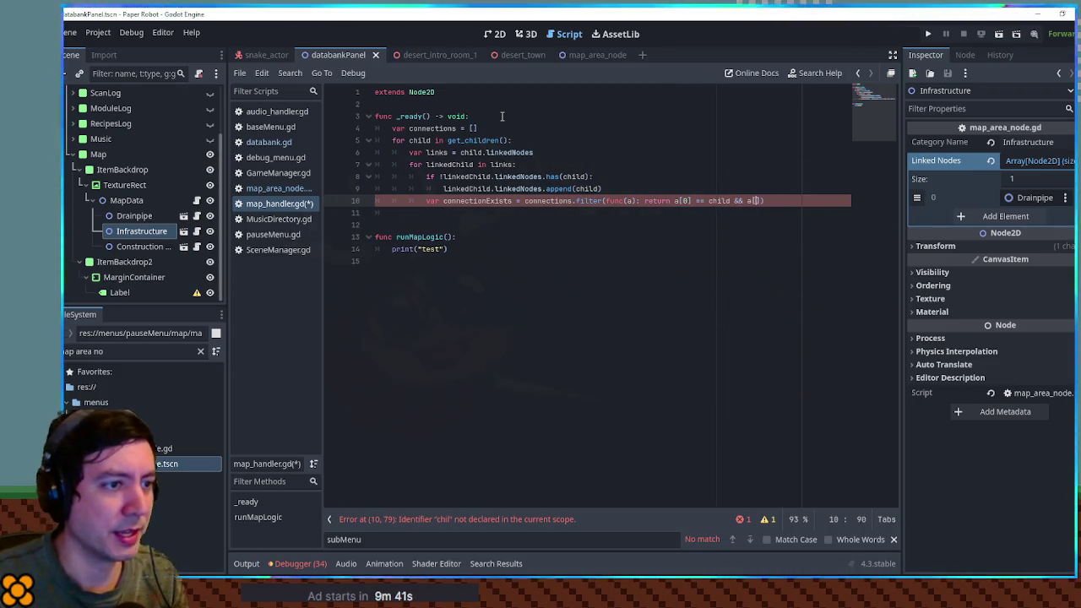
text( link)
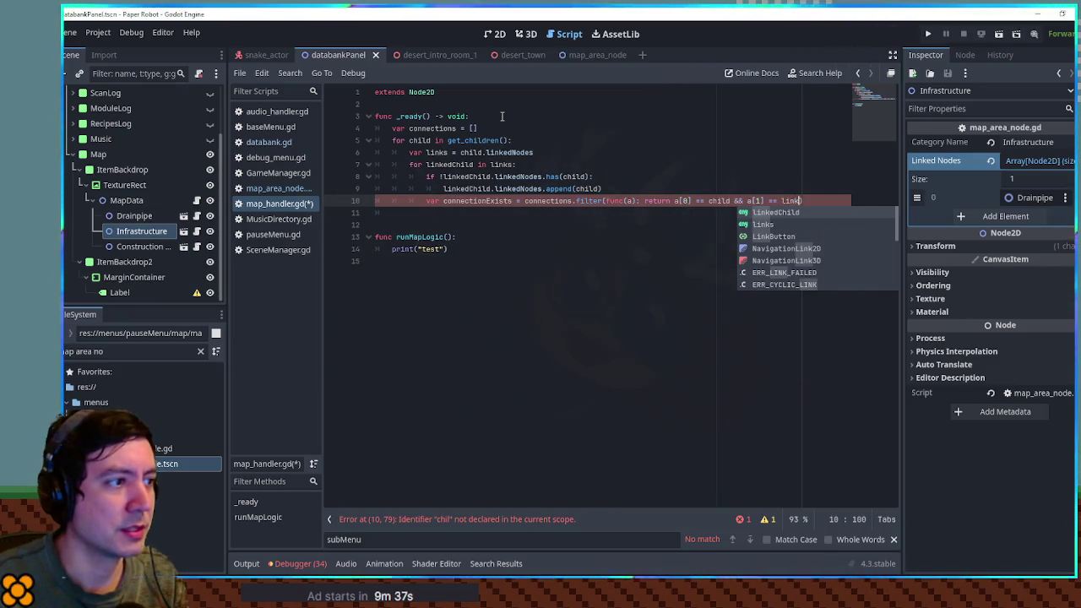
text(edChild)
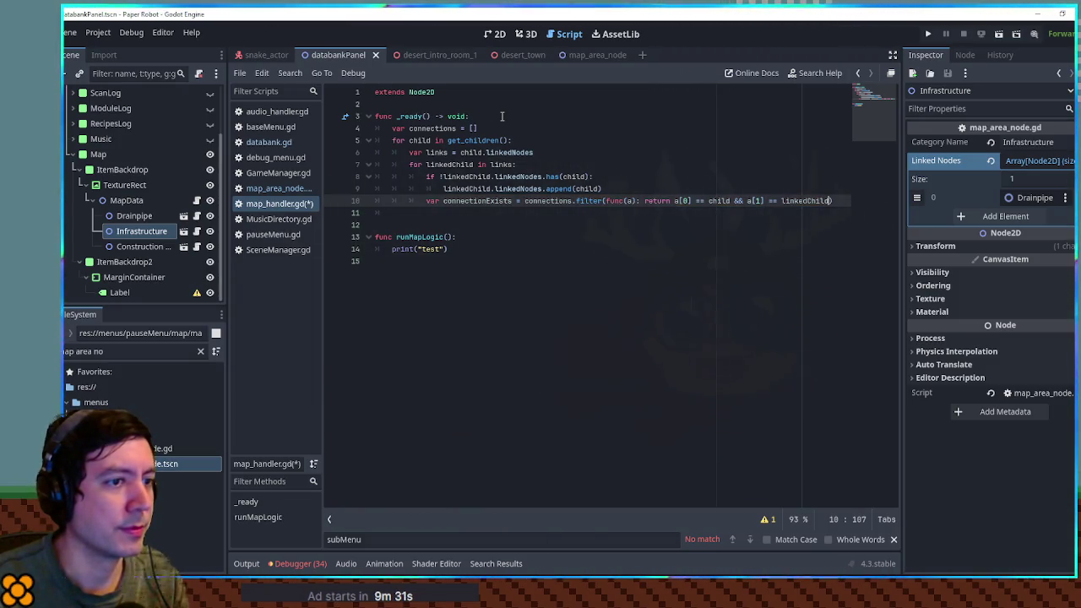
text( ||)
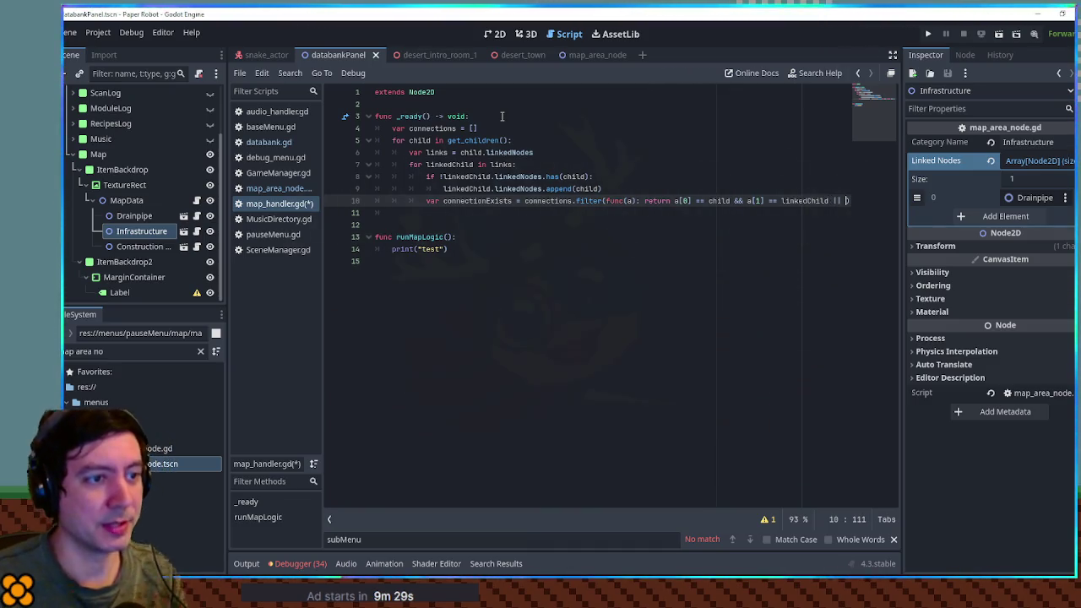
shift+click(645, 200)
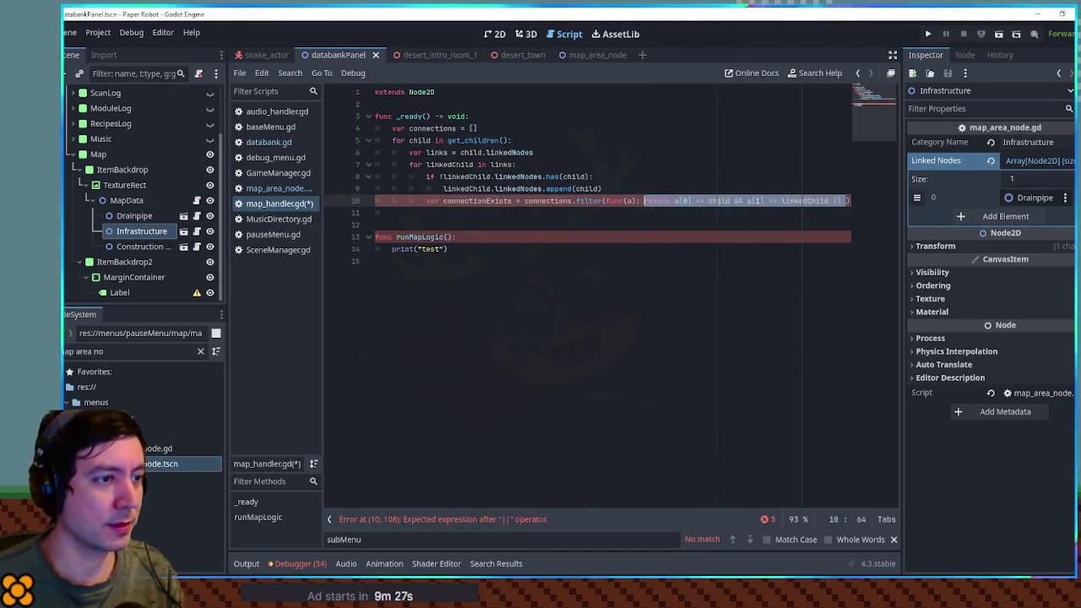
Step: Add the reversed check 'a[1] == child && a[0] == linkedChild' after the || operator
shift+click(676, 201)
key(ctrl+c)
key(Right)
key(ctrl+v)
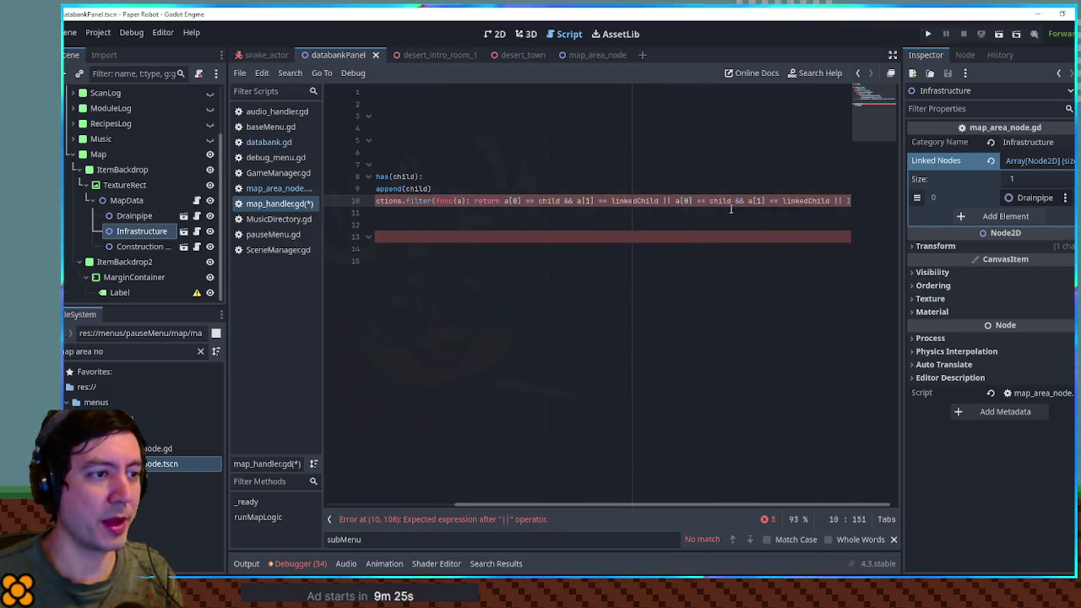
key(BackSpace)
key(BackSpace)
key(BackSpace)
double_click(776, 200)
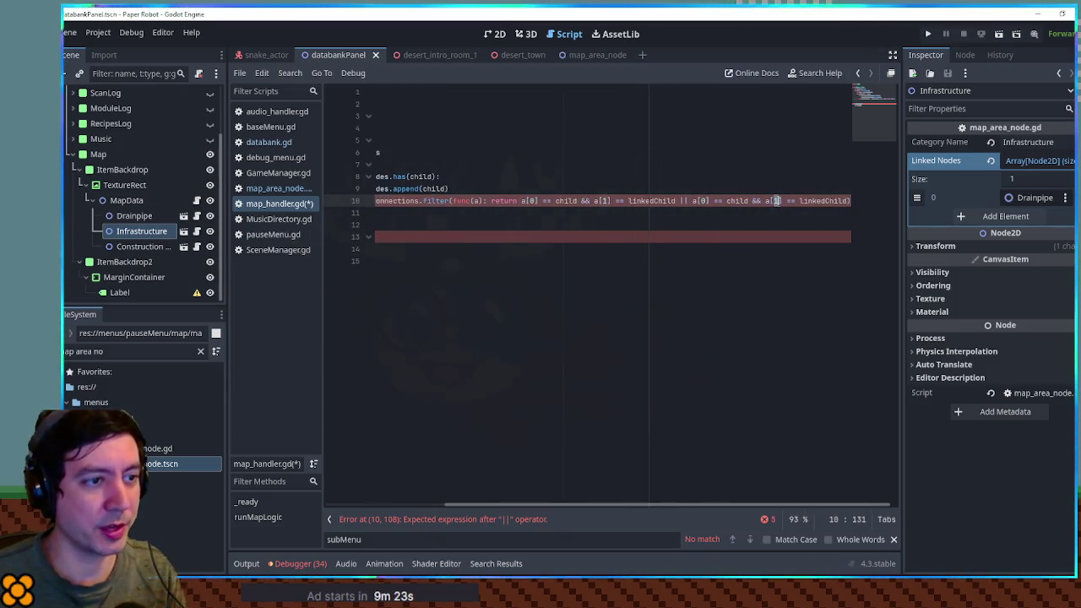
text(0)
double_click(704, 200)
text(1)
key(Escape)
key(End)
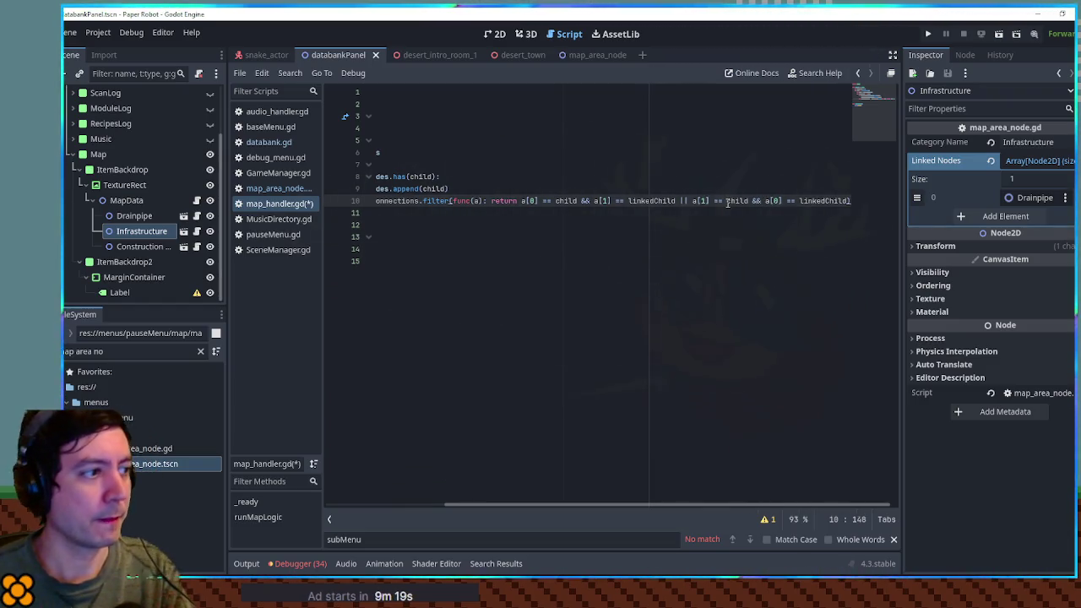
key(Home)
key(End)
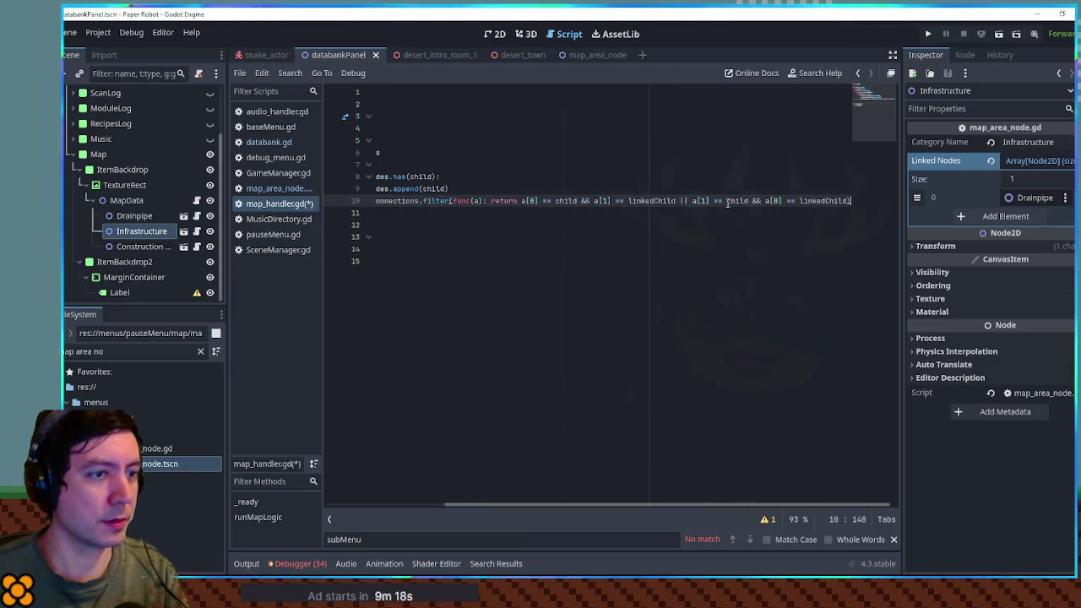
Step: Change connections.filter to connections.any and open a new line below
double_click(434, 200)
text(any)
key(Return)
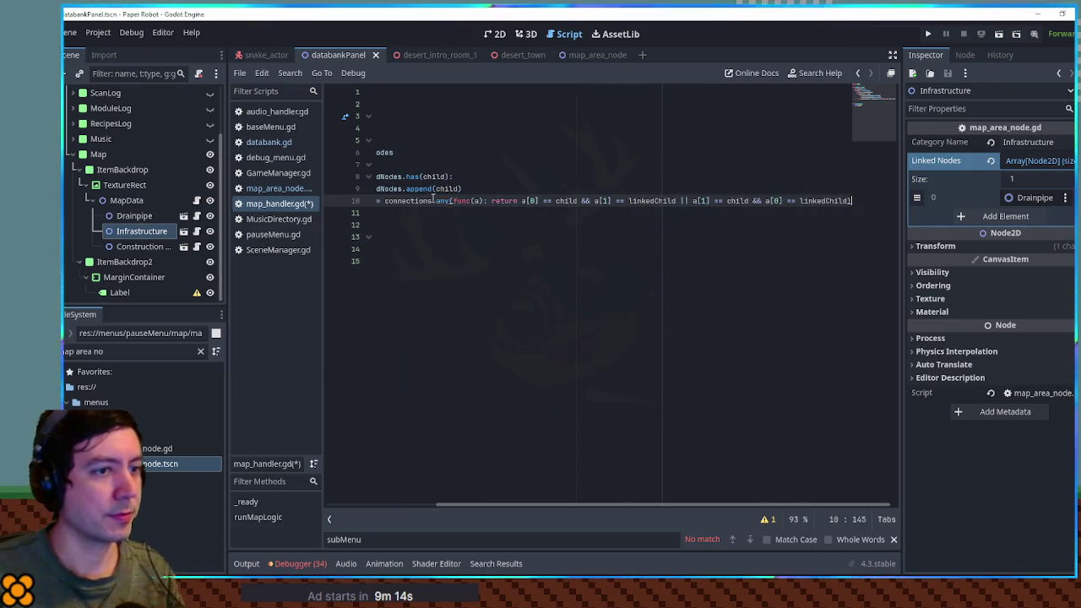
key(End)
key(Return)
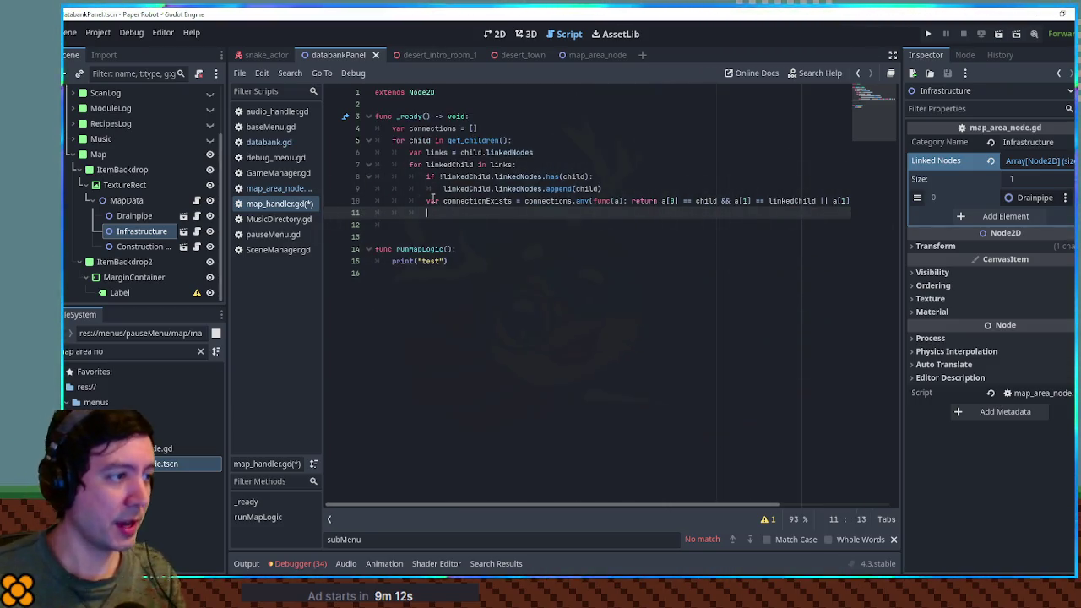
Step: Write 'if !connectionExists: connections.append([child, linkedChild])' on line 11
double_click(450, 201)
click(448, 212)
text(if !connectionExists: connections.append)
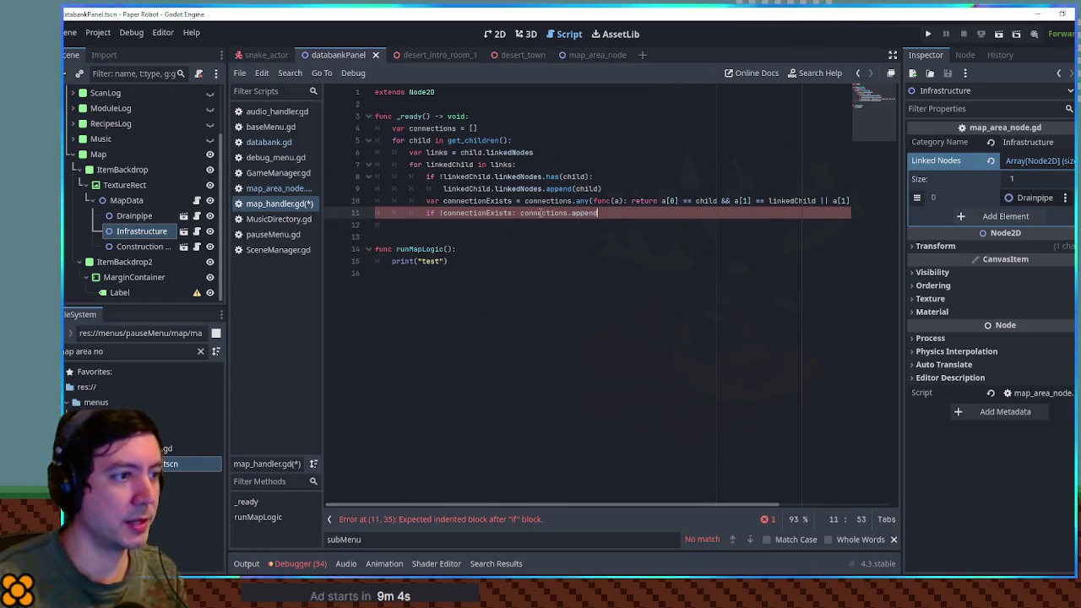
text(([)
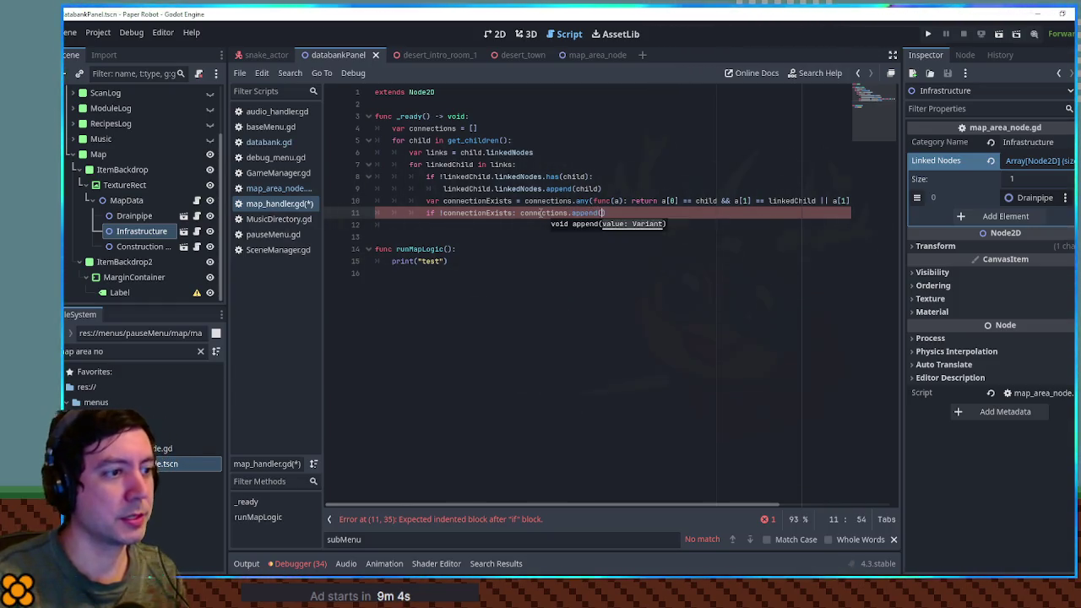
double_click(783, 203)
click(604, 214)
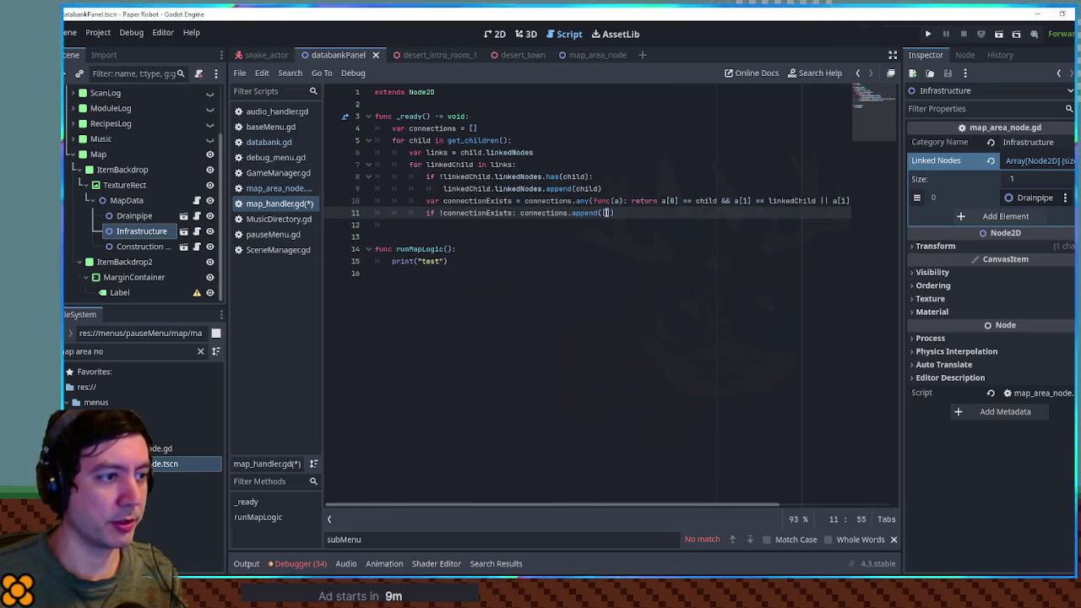
text(child, linkedChild)
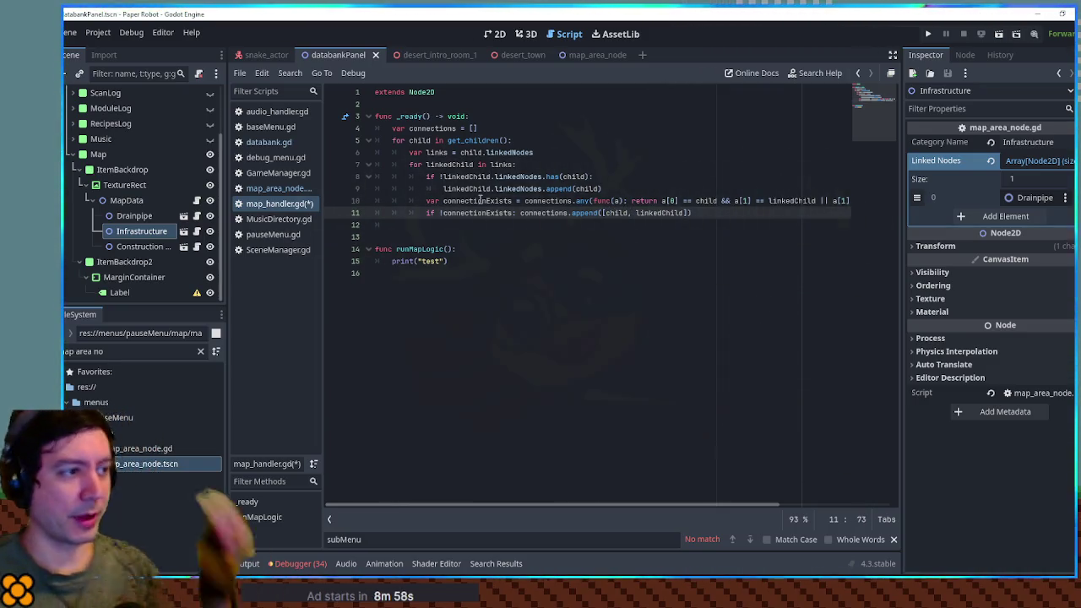
double_click(420, 129)
click(688, 224)
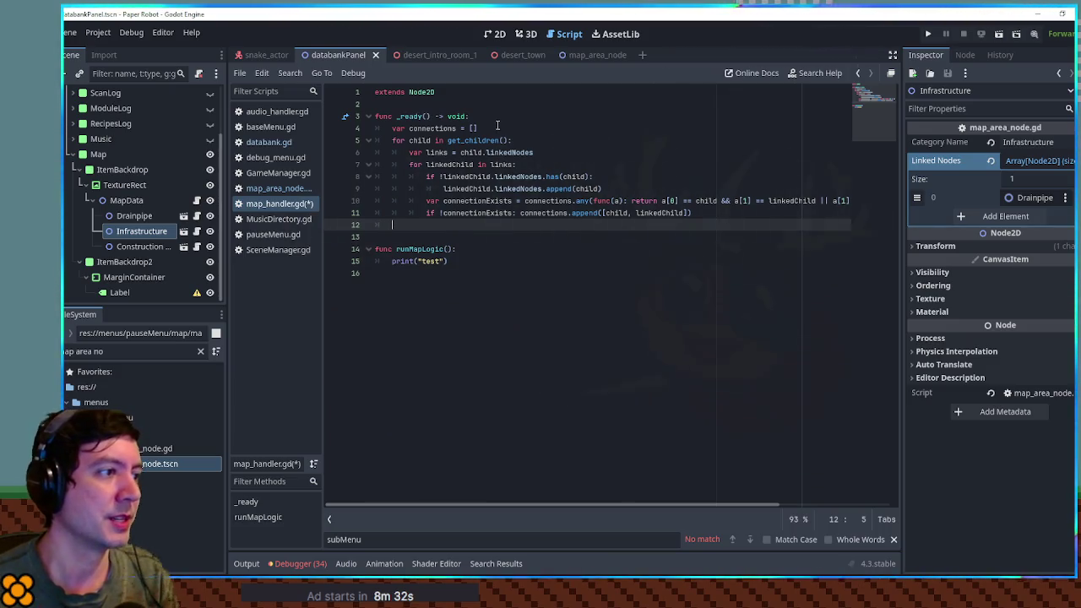
double_click(422, 141)
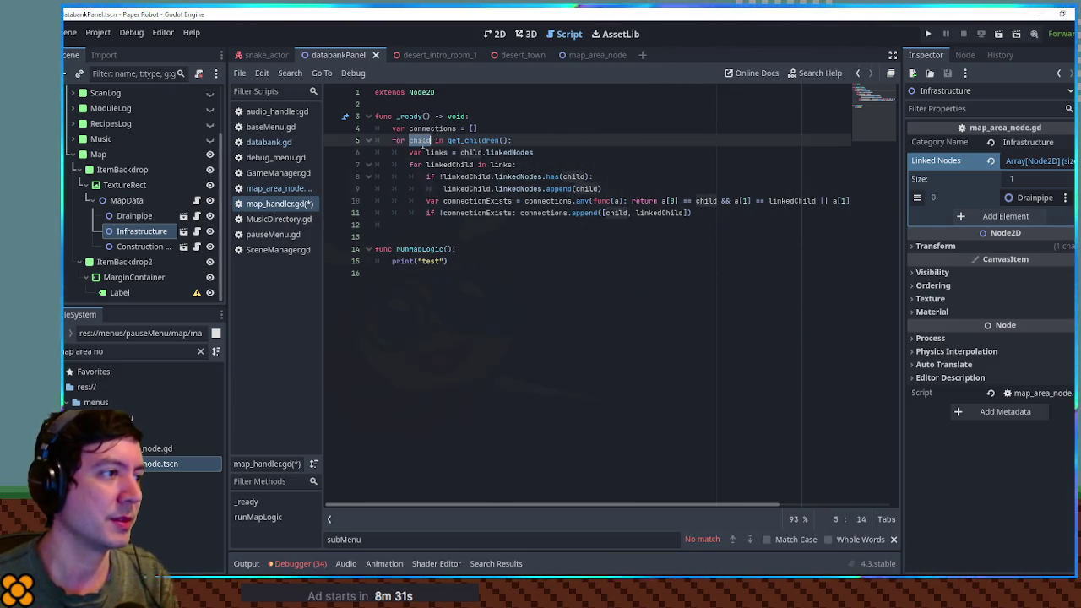
Step: Declare a script-level 'var mapNodes = []' and append each child to it in the child loop
click(449, 99)
key(Return)
key(Up)
text(var )
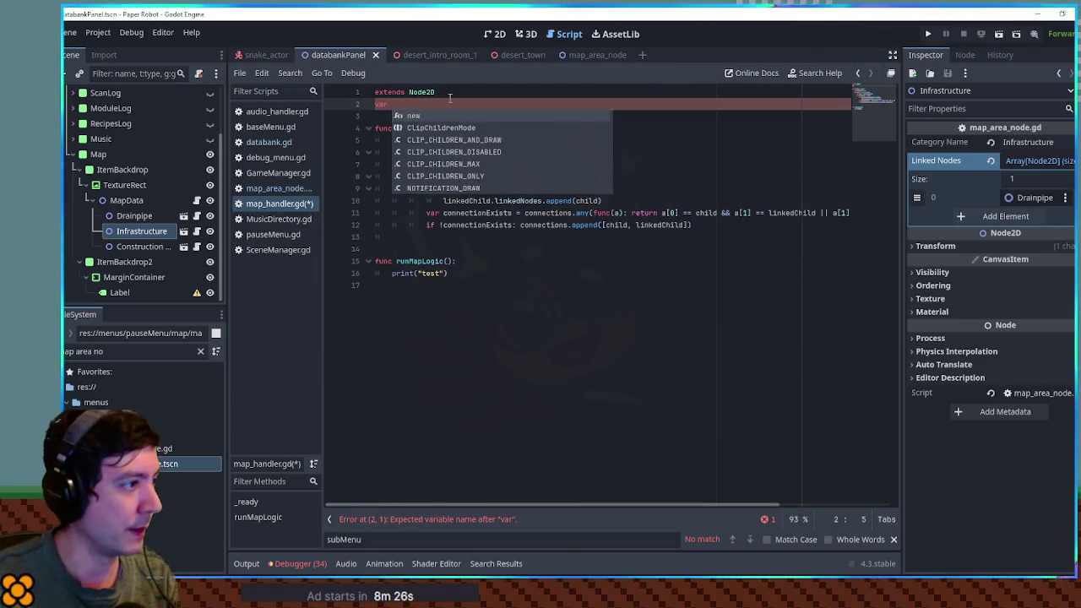
text(mapNodes = [)
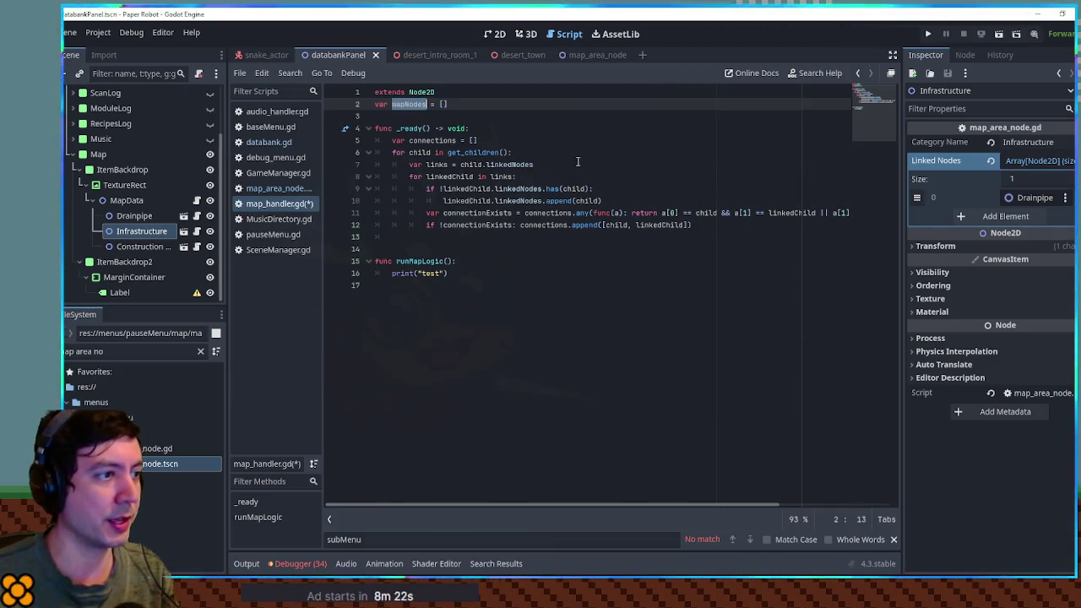
click(573, 154)
key(Return)
text(mapNodes.append)
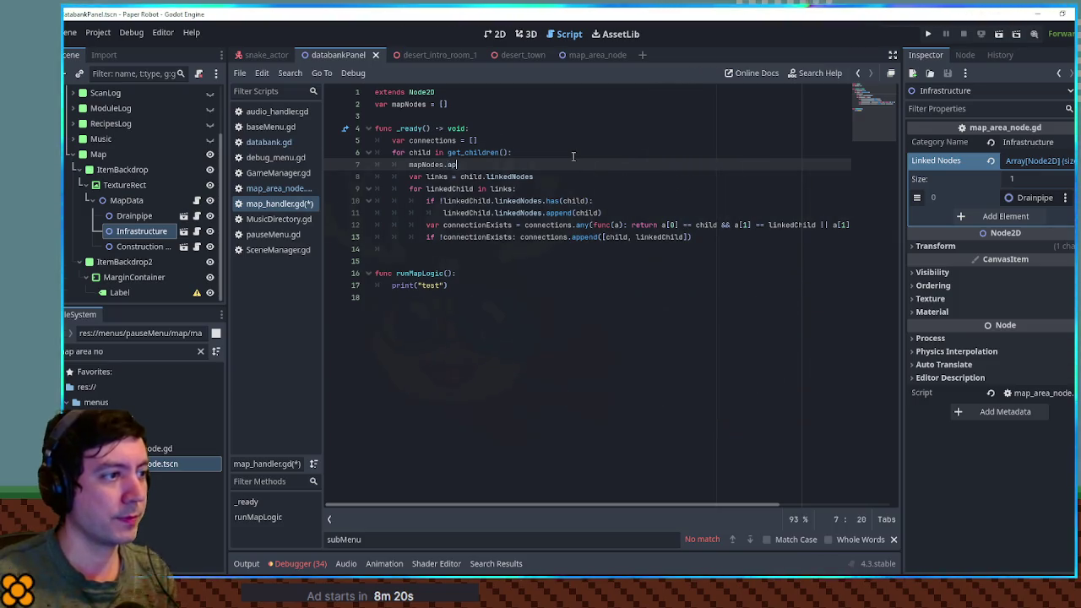
text((child)
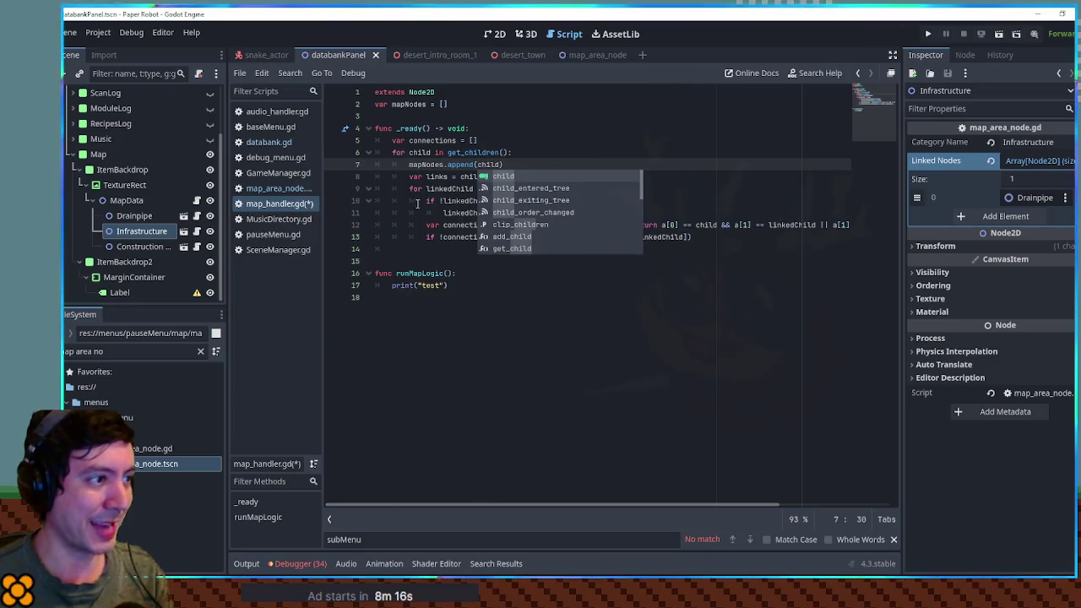
Step: Add a 'for connection in connections:' loop with a placeholder pass body
click(419, 234)
click(423, 246)
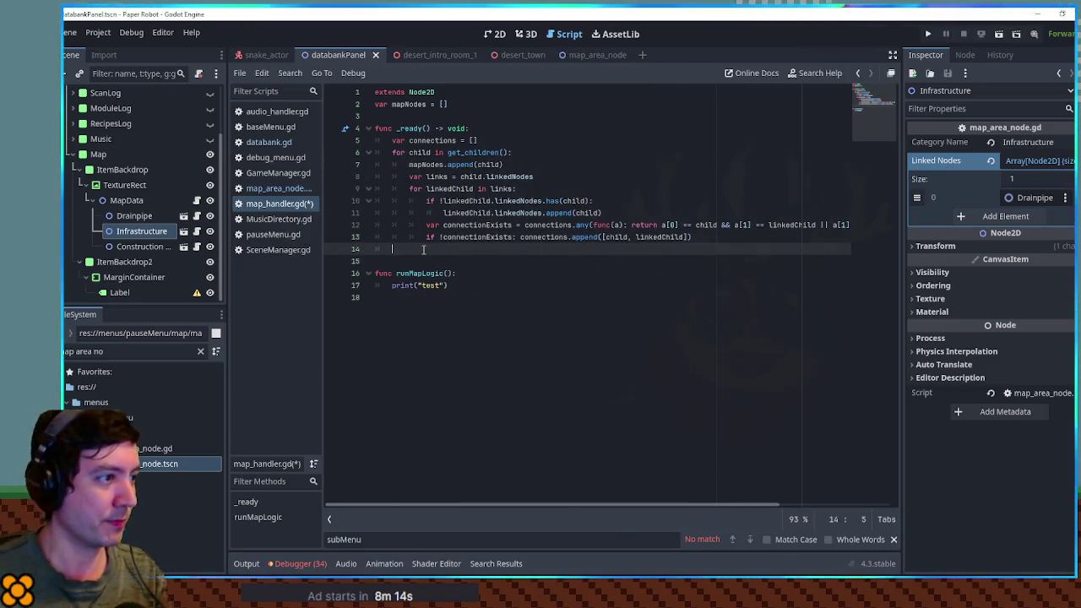
text(for connection in connecti)
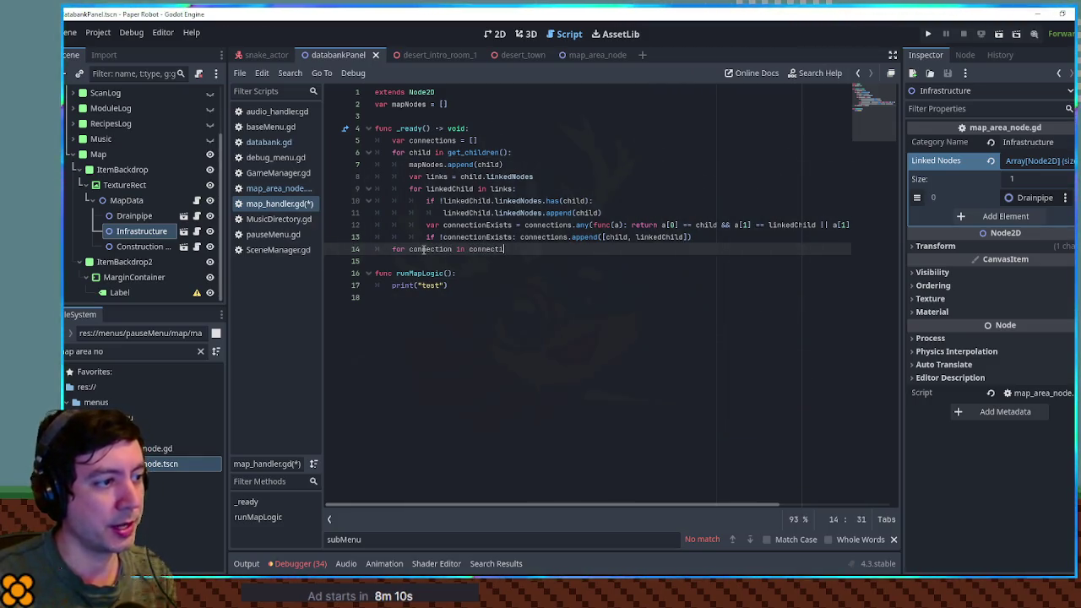
text(ons:)
key(Return)
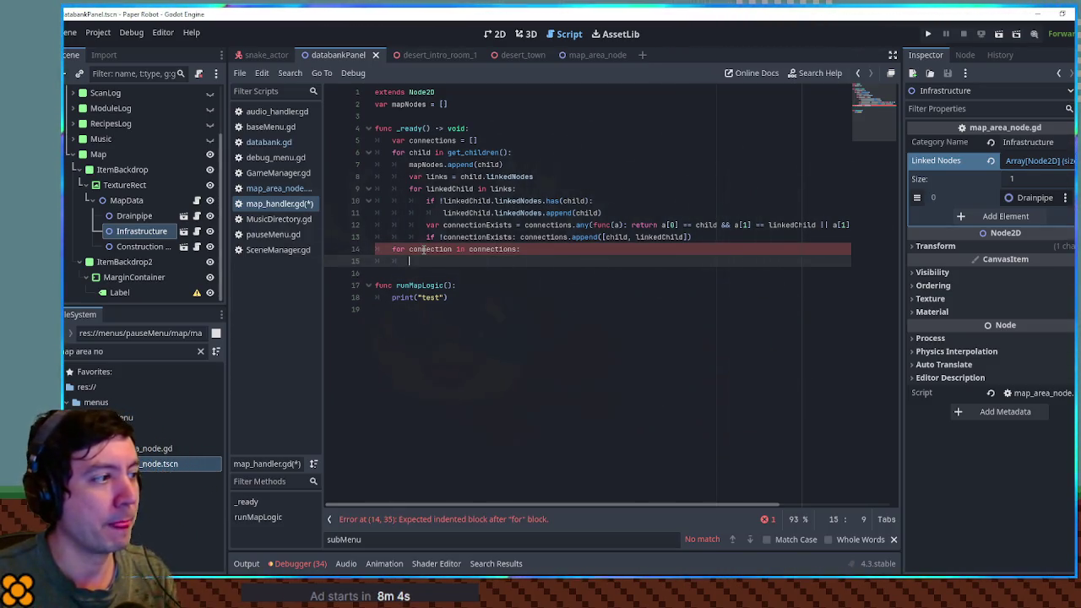
text(pass)
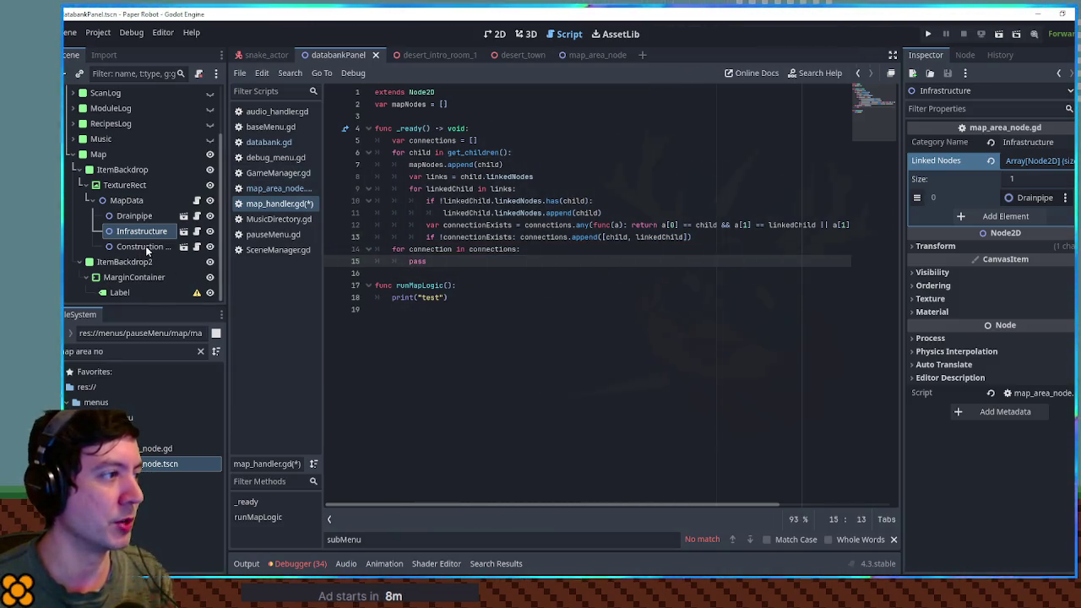
Step: Duplicate map_area_node.tscn in the FileSystem as map_dot.tscn
click(591, 55)
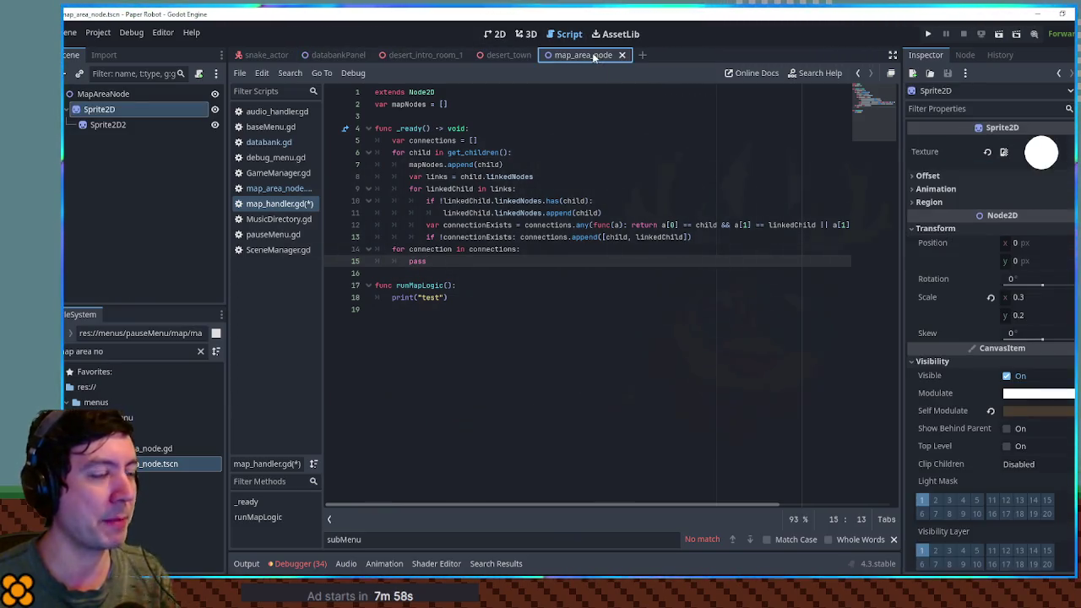
click(136, 95)
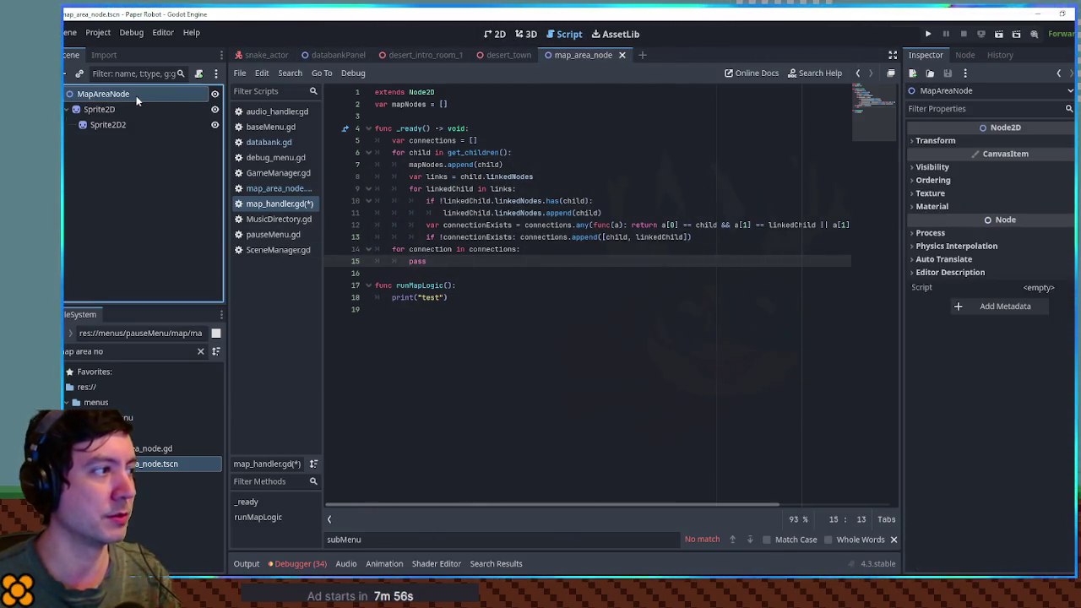
click(155, 467)
key(ctrl+d)
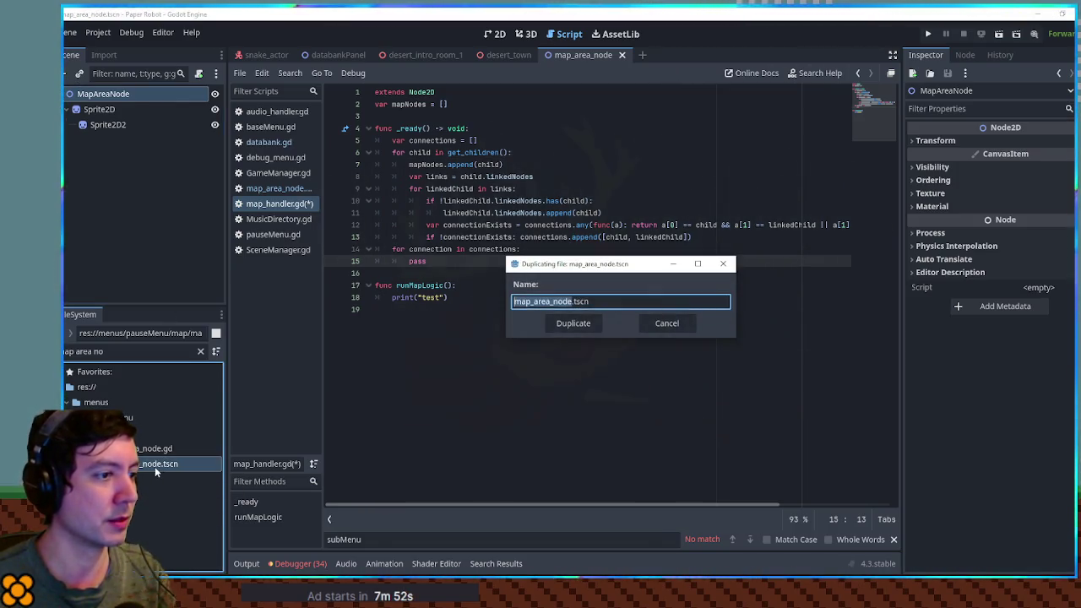
drag(553, 302, 565, 302)
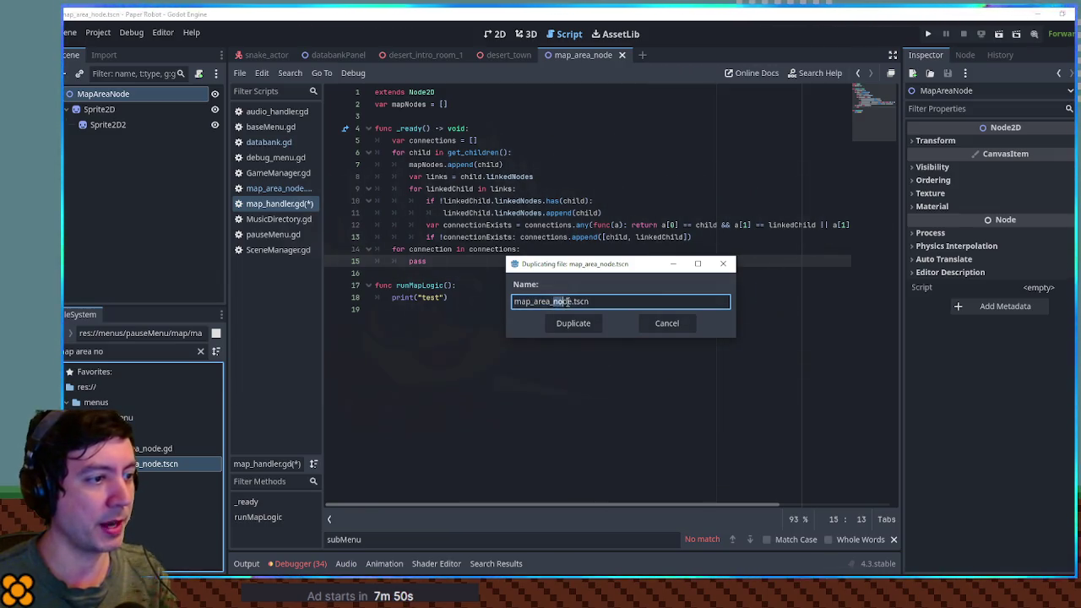
text(dot)
key(Left)
key(Left)
key(Left)
key(BackSpace)
key(BackSpace)
key(BackSpace)
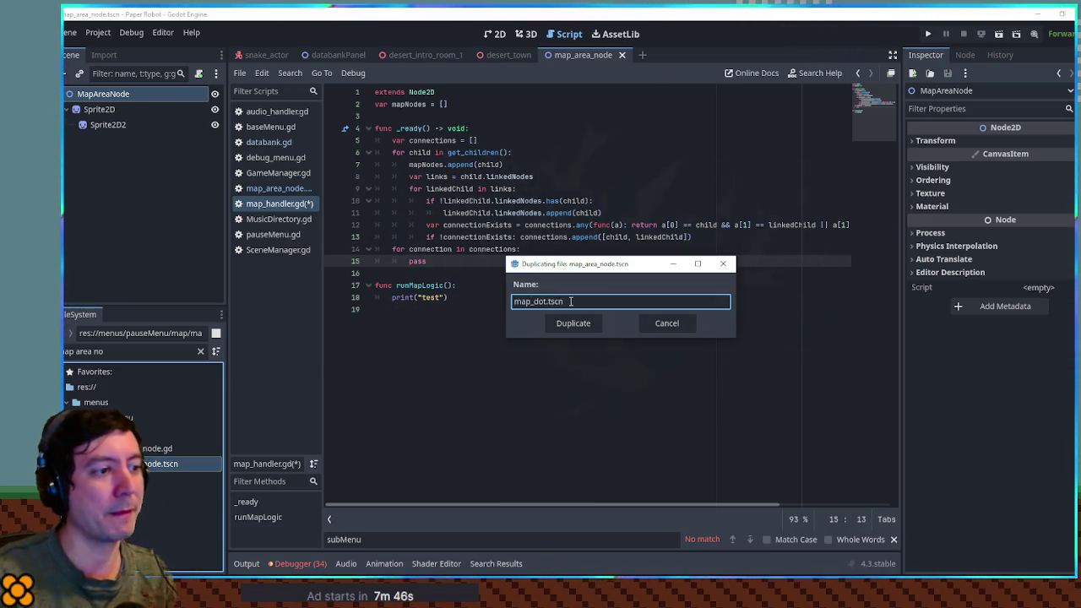
key(Return)
Step: Filter the FileSystem for 'dot' and open map_dot.tscn
drag(105, 351, 77, 354)
key(BackSpace)
key(BackSpace)
key(BackSpace)
text(dot)
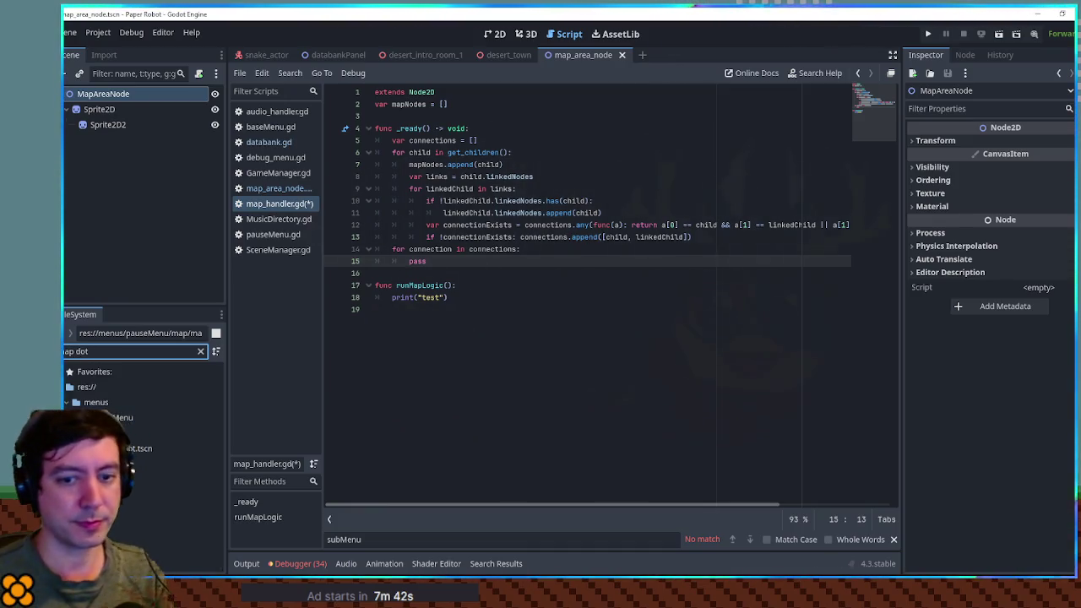
double_click(129, 450)
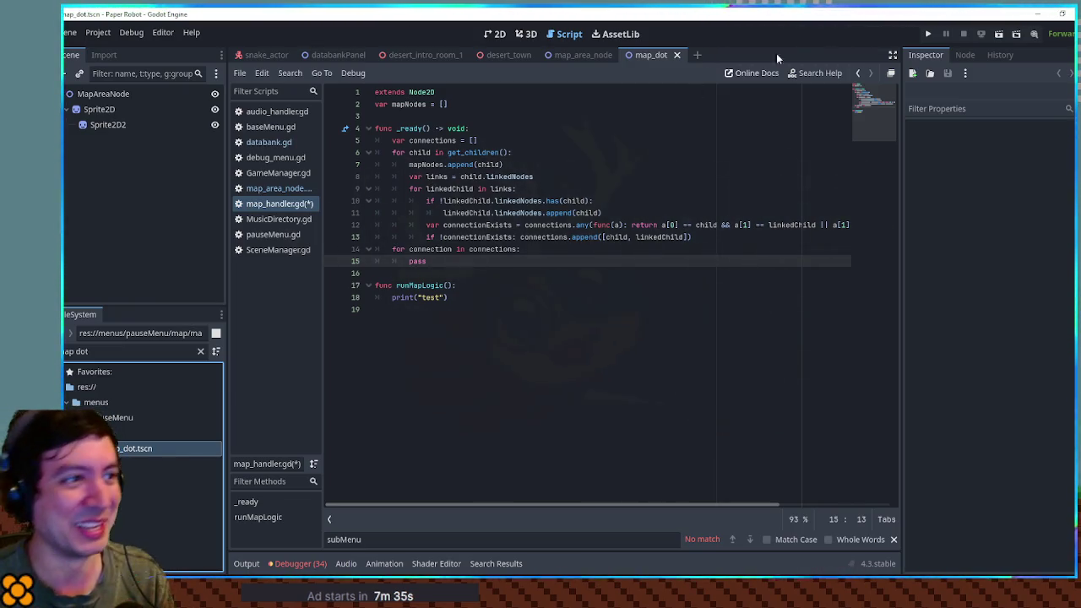
Step: Delete the extra Sprite2D2 node from the map_dot scene
click(500, 34)
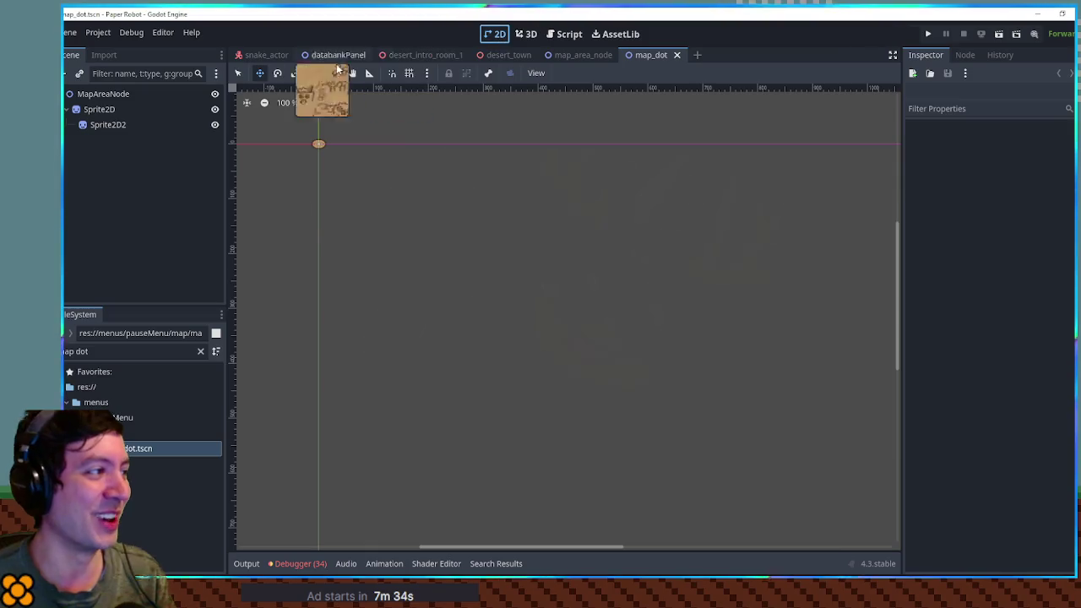
click(108, 125)
key(Delete)
scroll(319, 142, up, 6)
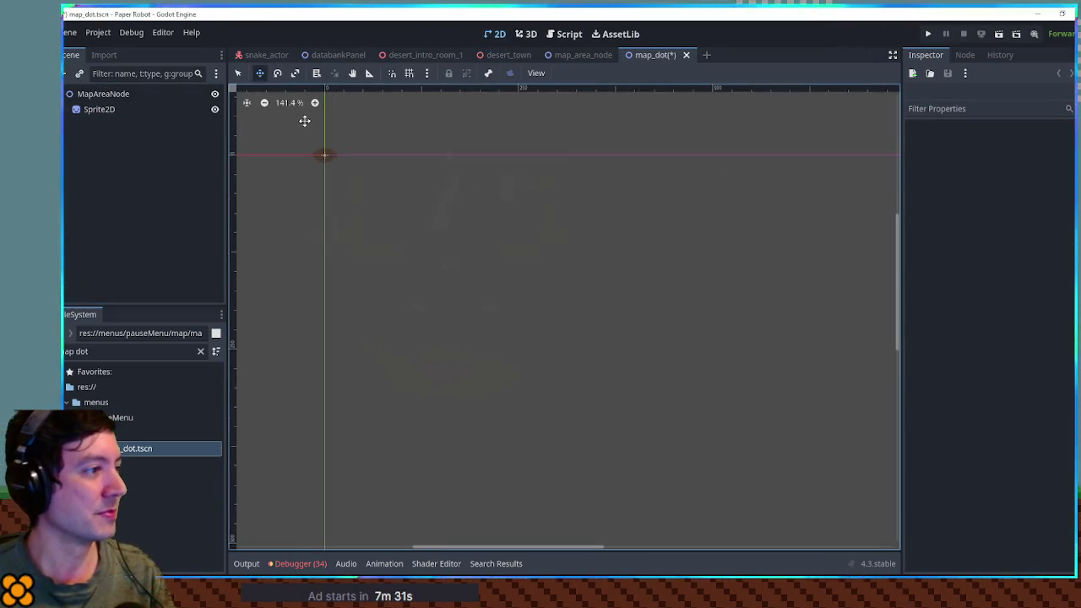
scroll(318, 142, up, 3)
Step: Set the Sprite2D Transform Scale to 0.125, save map_dot, and close the map_area_node tab
click(106, 108)
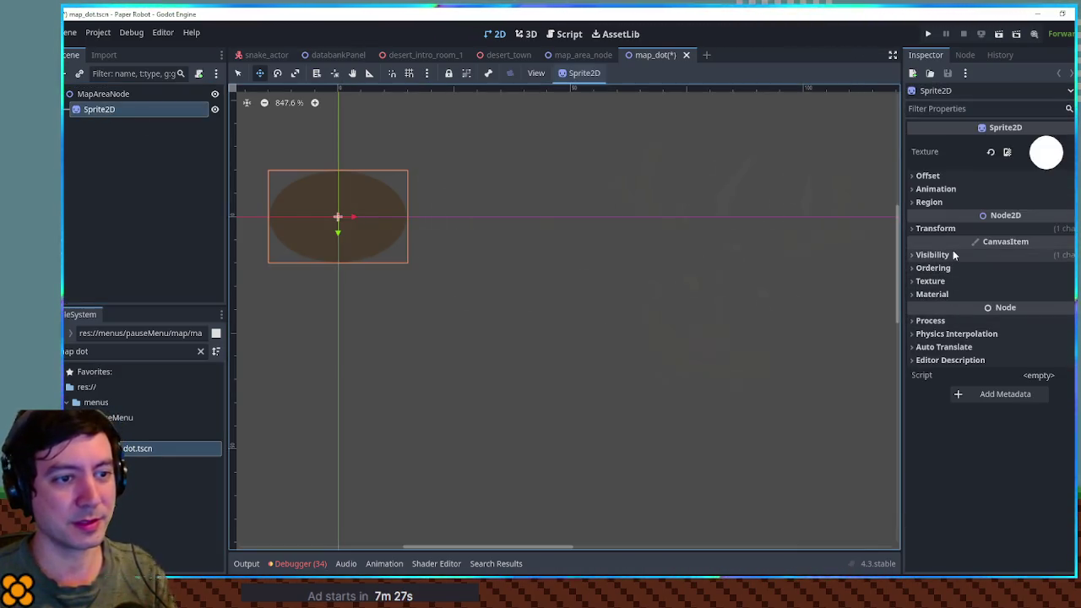
click(935, 228)
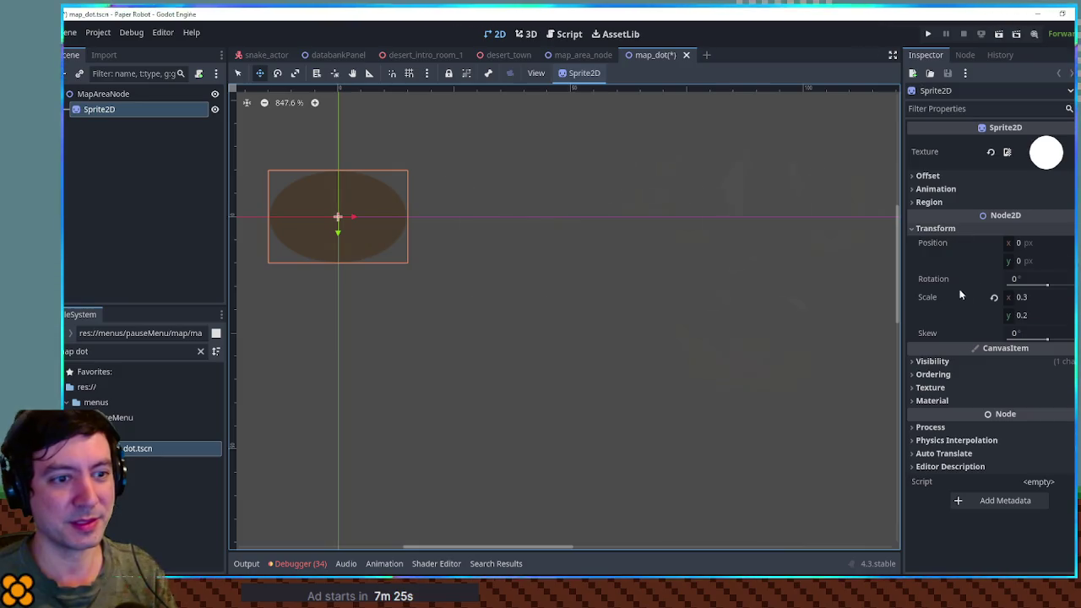
click(1010, 301)
text(0.2)
key(Return)
text(0.125)
key(Return)
key(ctrl+s)
click(584, 55)
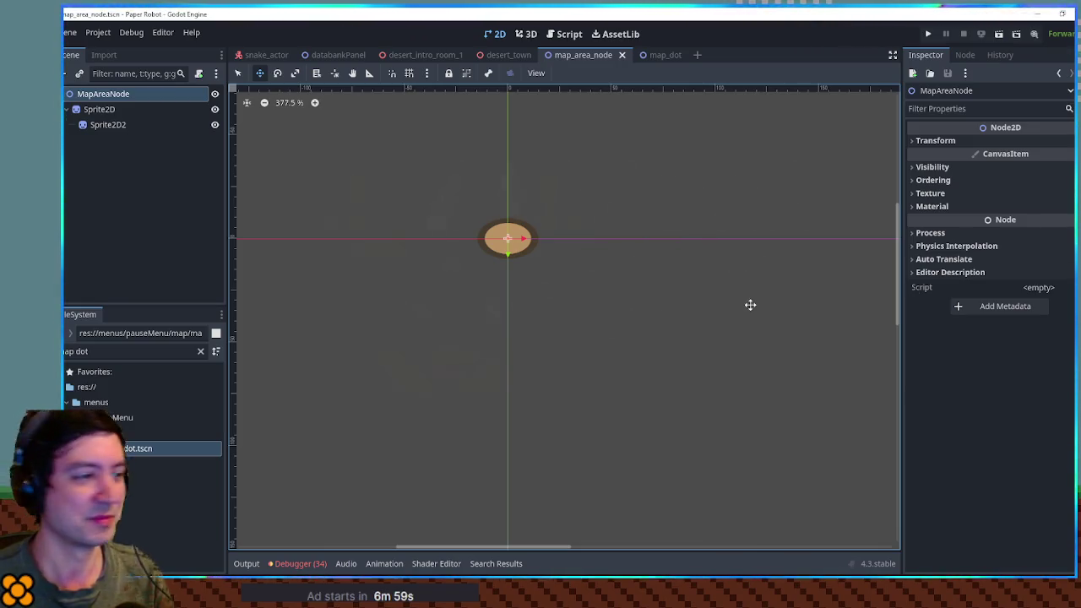
middle_click(592, 55)
Step: Close the map_dot scene and return to map_handler.gd in the Script editor
middle_click(592, 56)
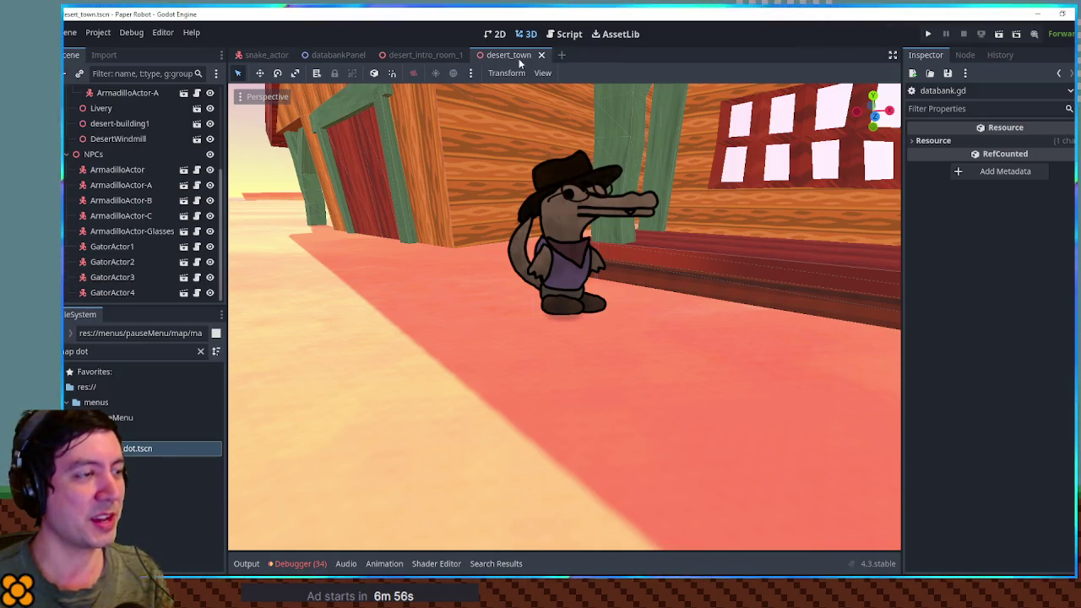
click(334, 55)
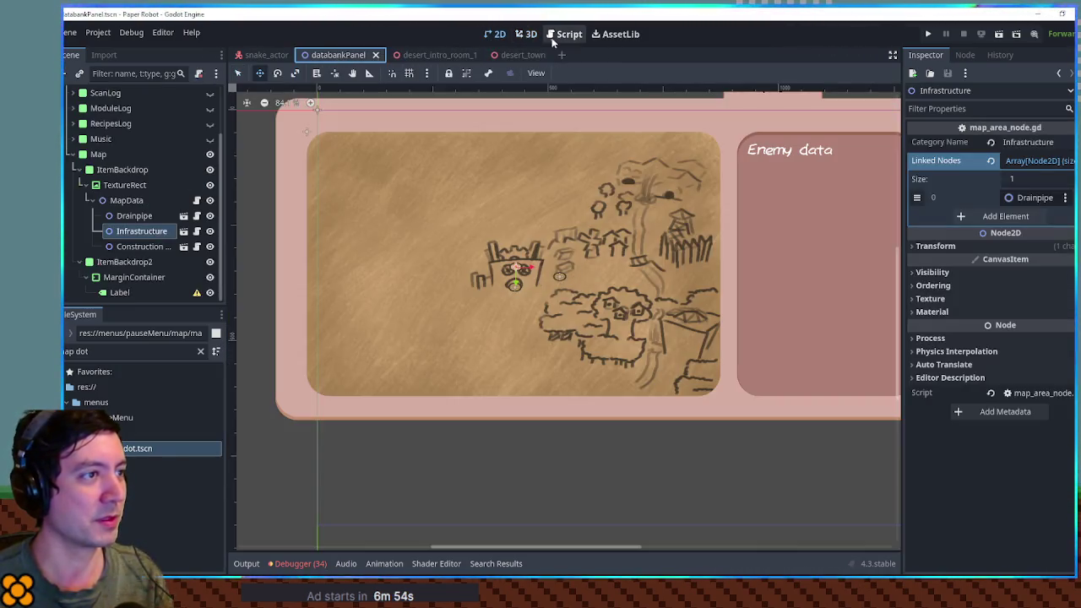
click(562, 34)
double_click(427, 262)
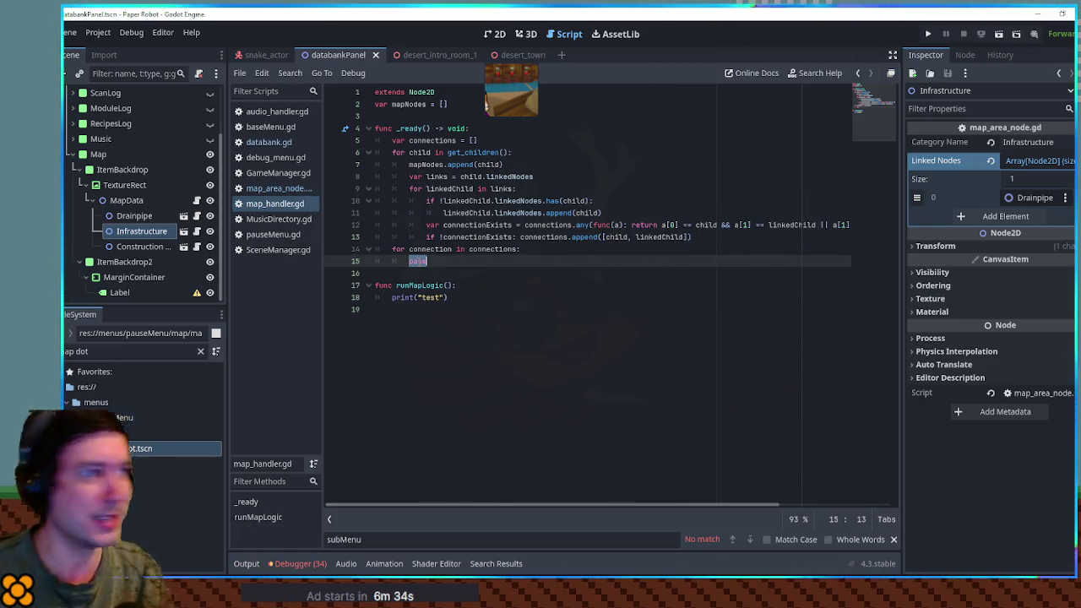
Step: Add a 'const MAP_DOT = preload' of map_dot.tscn with blank lines around it
drag(487, 105, 456, 117)
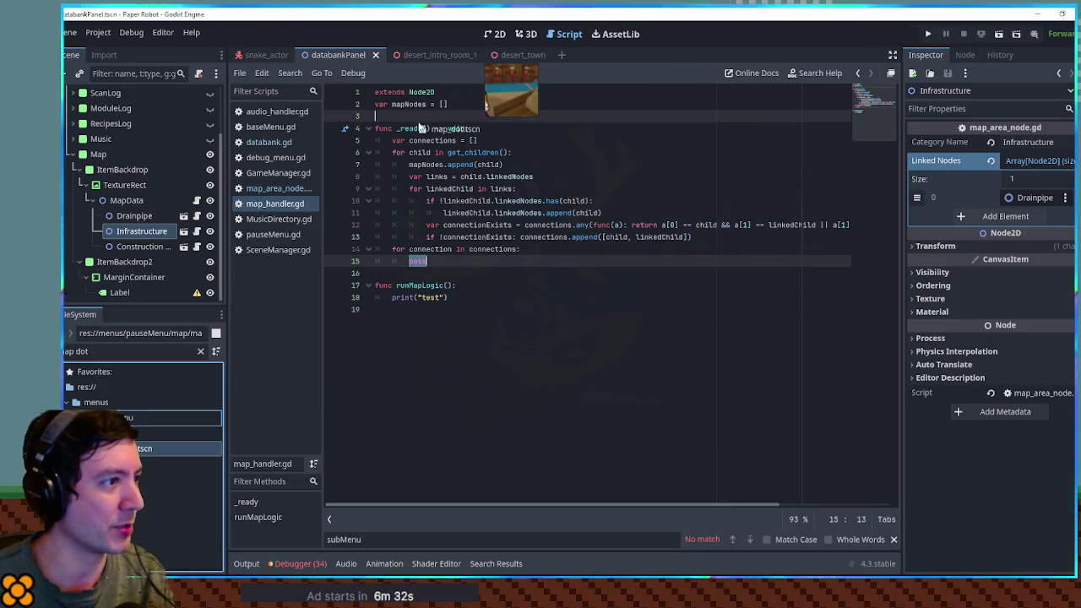
click(444, 261)
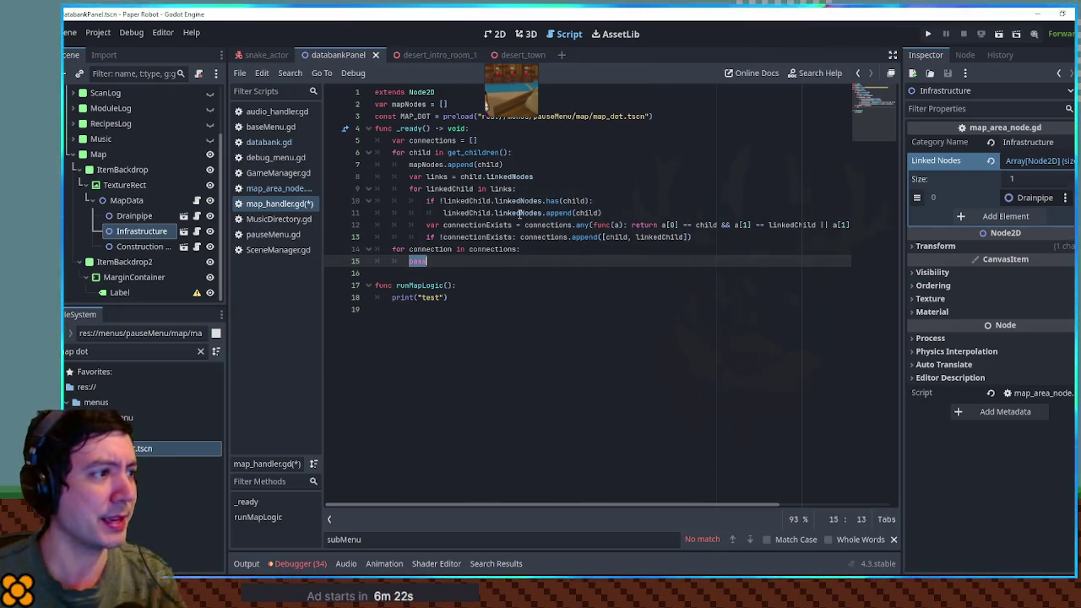
click(639, 105)
key(Return)
click(667, 128)
key(Return)
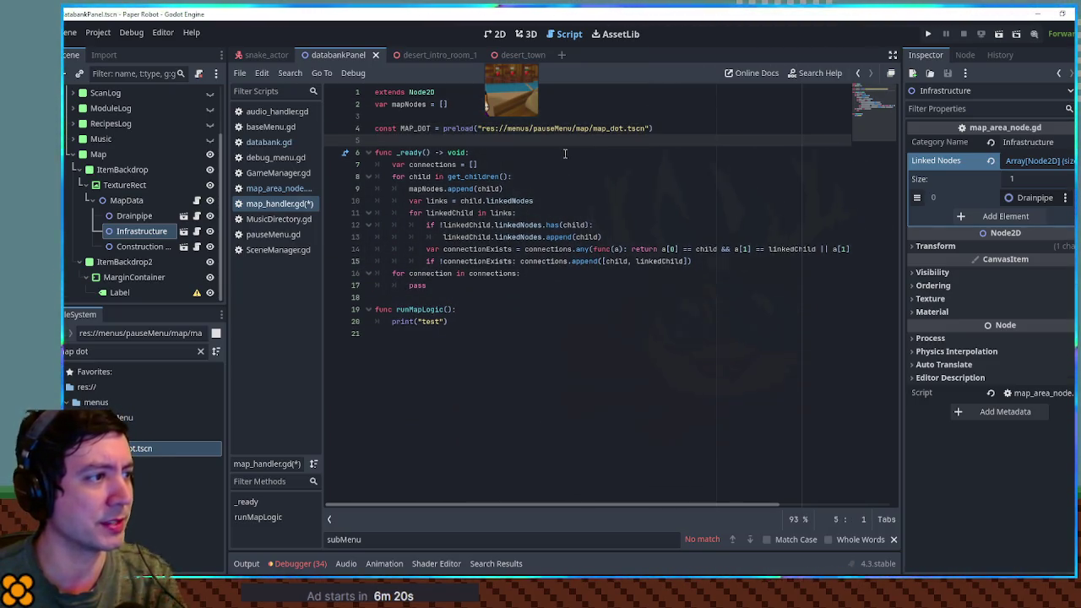
Step: Add 'var targetDotDistance = 30' before the connection loop
click(702, 261)
key(Return)
key(Return)
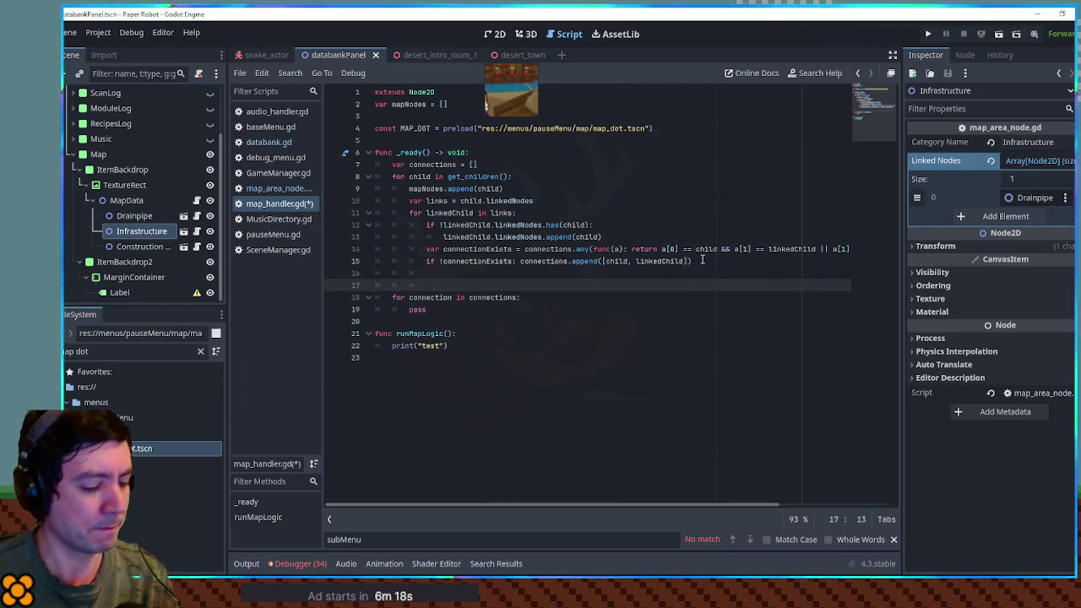
text(var targetDotDistance =)
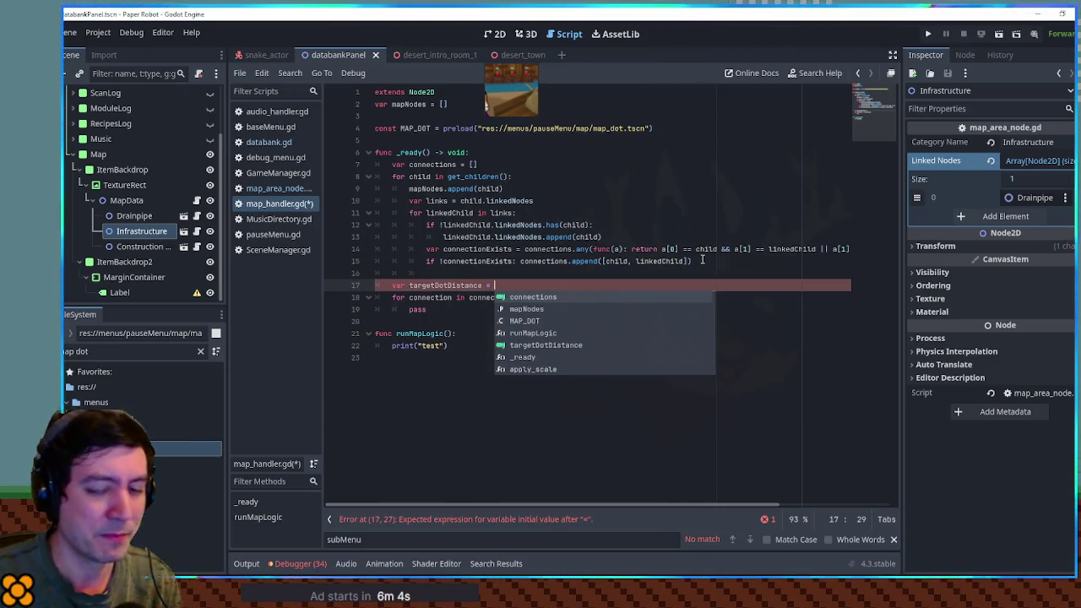
text(30)
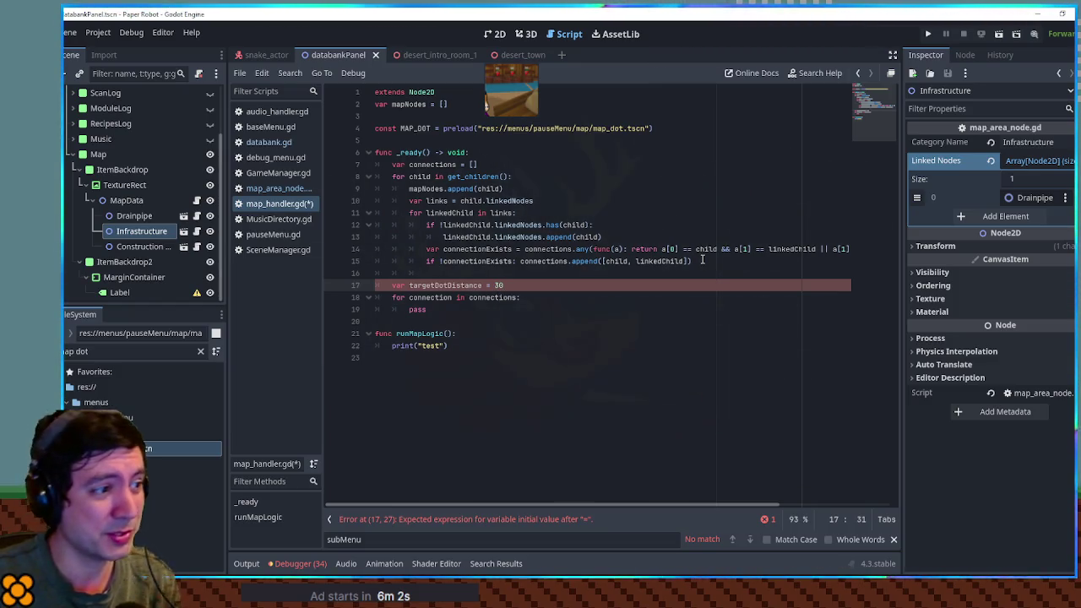
click(496, 35)
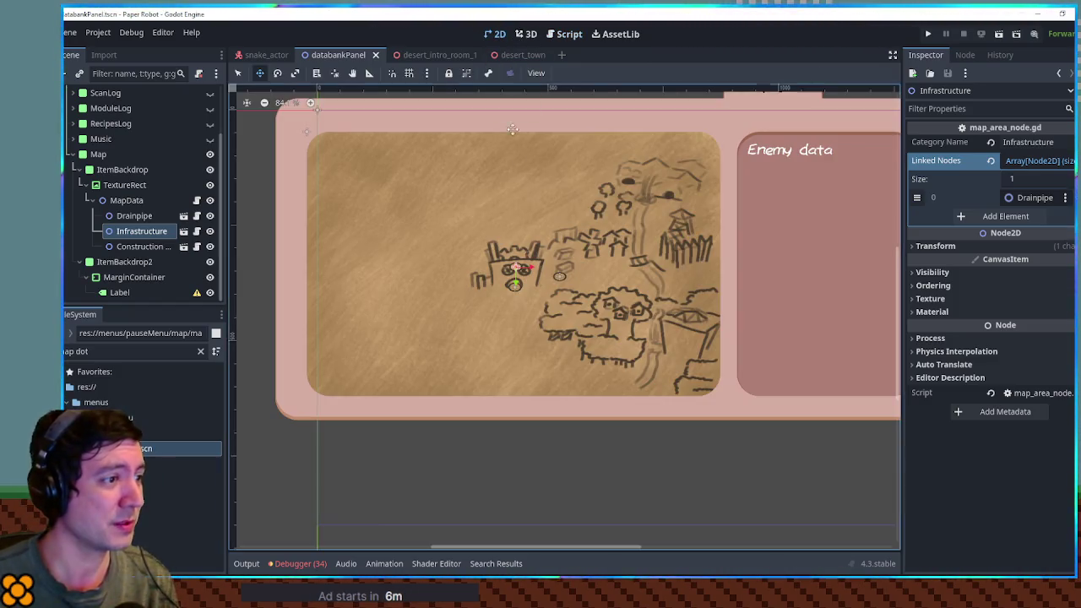
scroll(524, 267, up, 5)
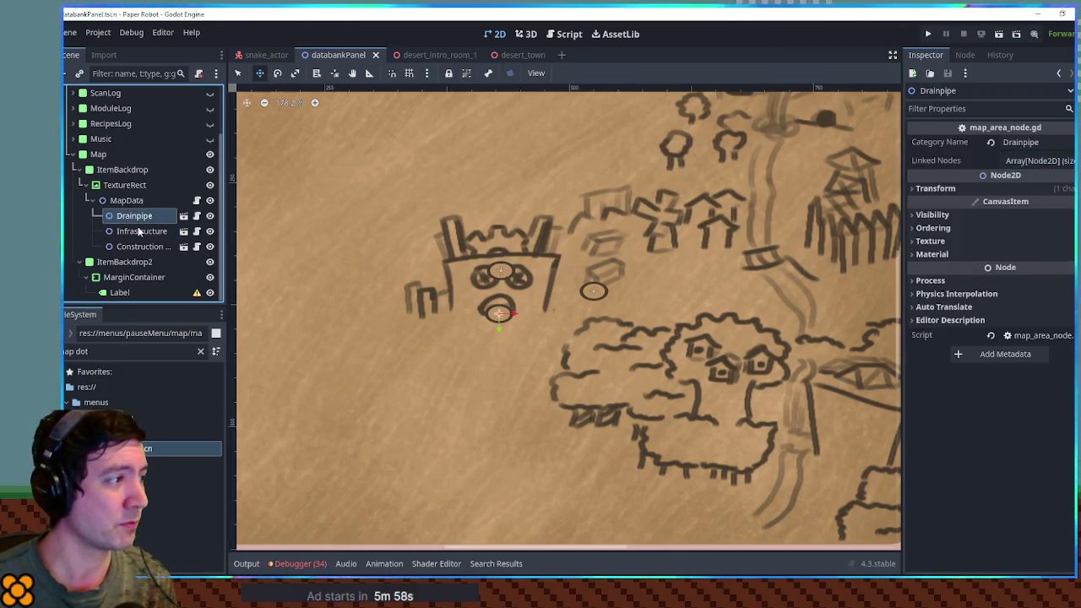
click(140, 230)
click(965, 246)
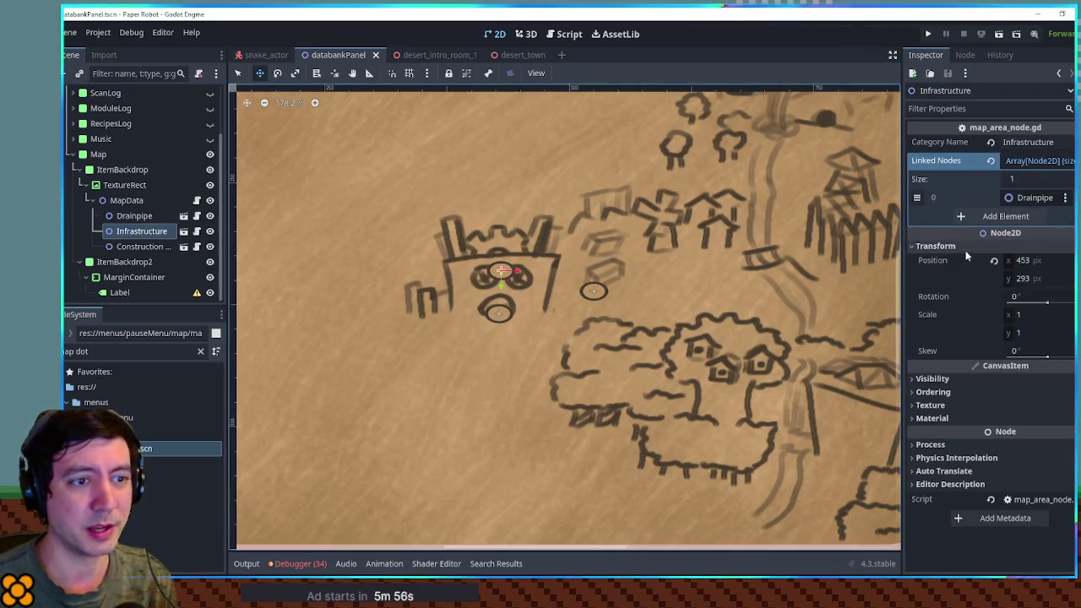
click(1033, 262)
text(483)
key(Return)
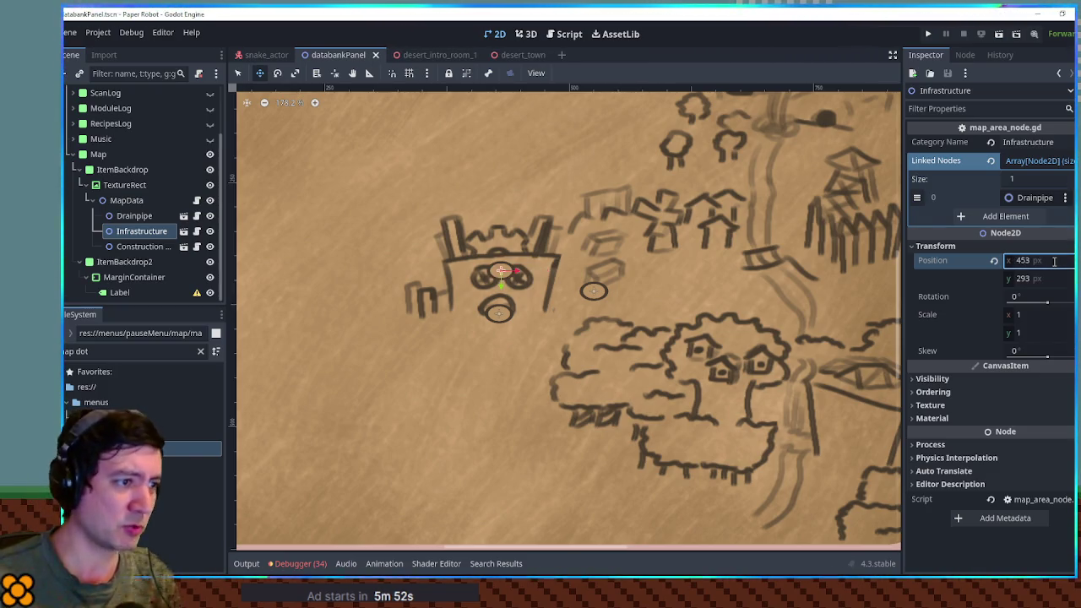
mouse_move(518, 55)
click(566, 38)
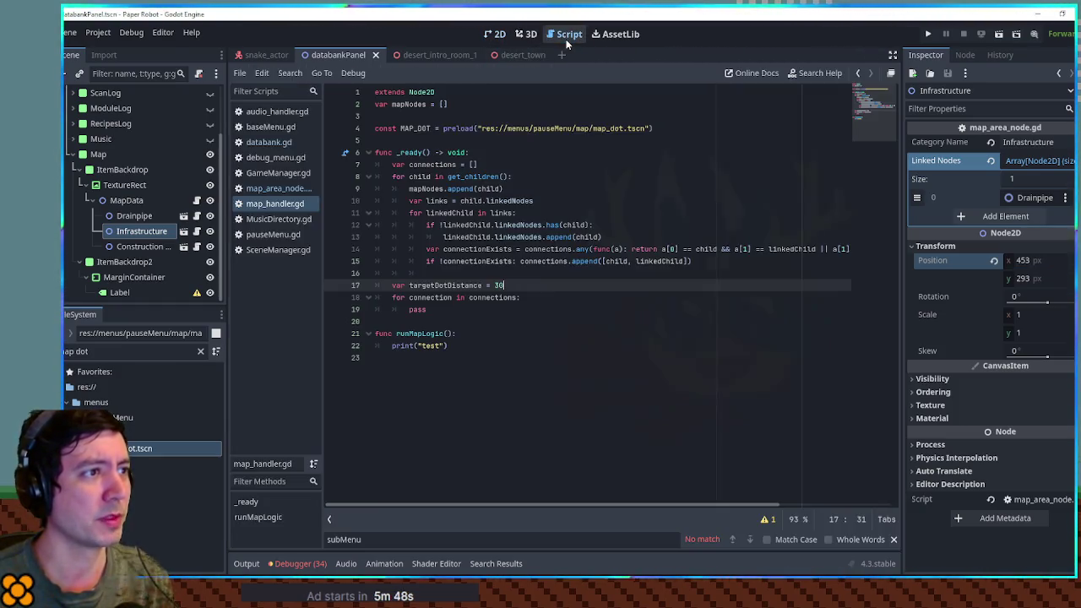
Step: Replace pass with 'var nodeA = connection[0]' and 'var nodeB = connection[1]'
double_click(422, 310)
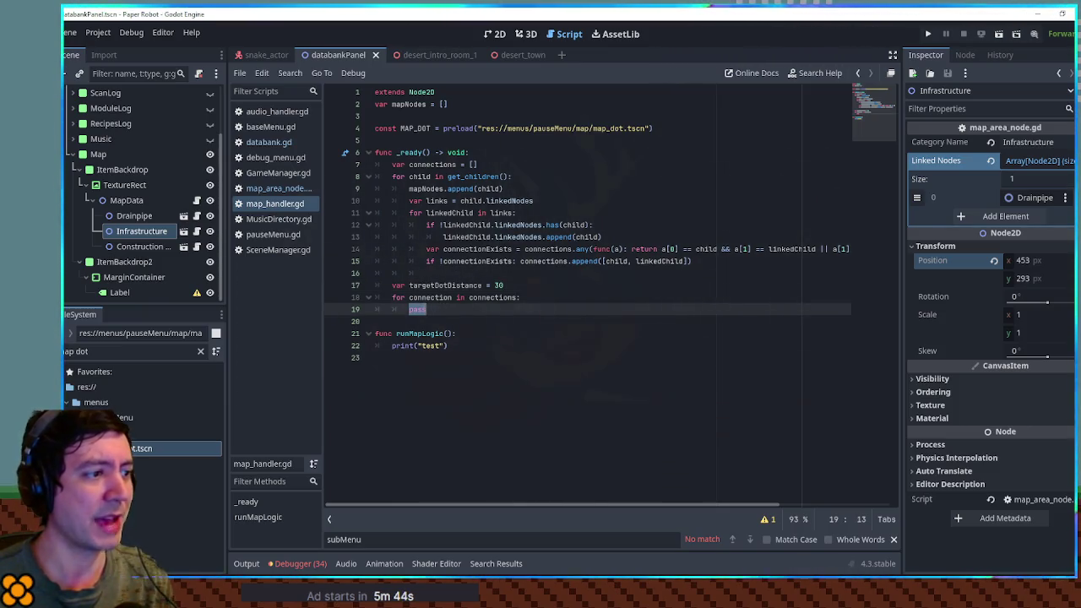
text(var node)
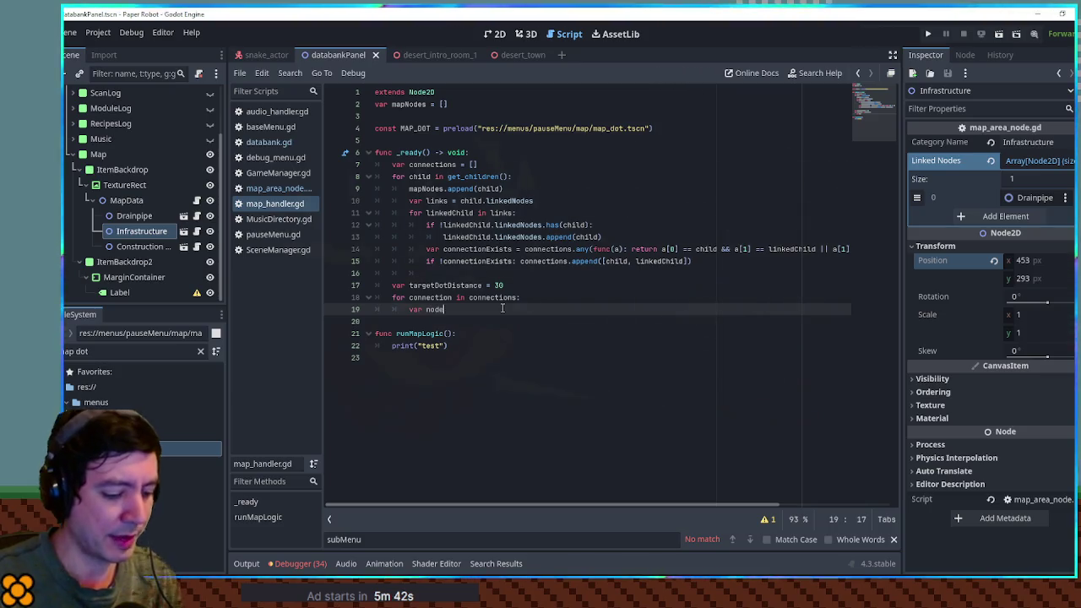
text(A = connection[0])
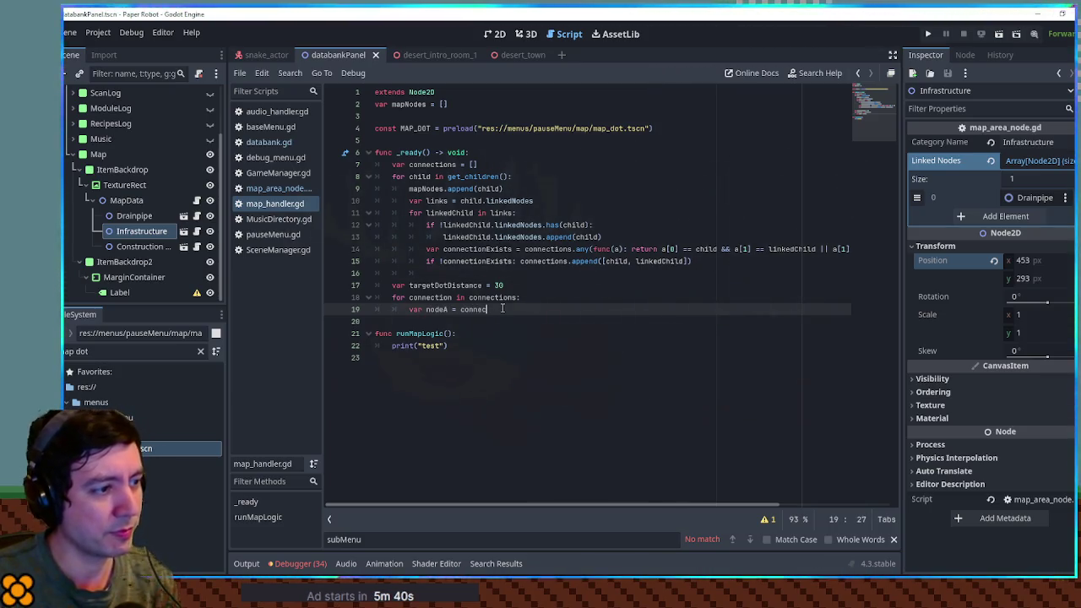
key(ctrl+shift+d)
key(ctrl+Left)
key(ctrl+Left)
key(ctrl+Left)
key(BackSpace)
text(B)
key(End)
key(Left)
key(BackSpace)
text(1)
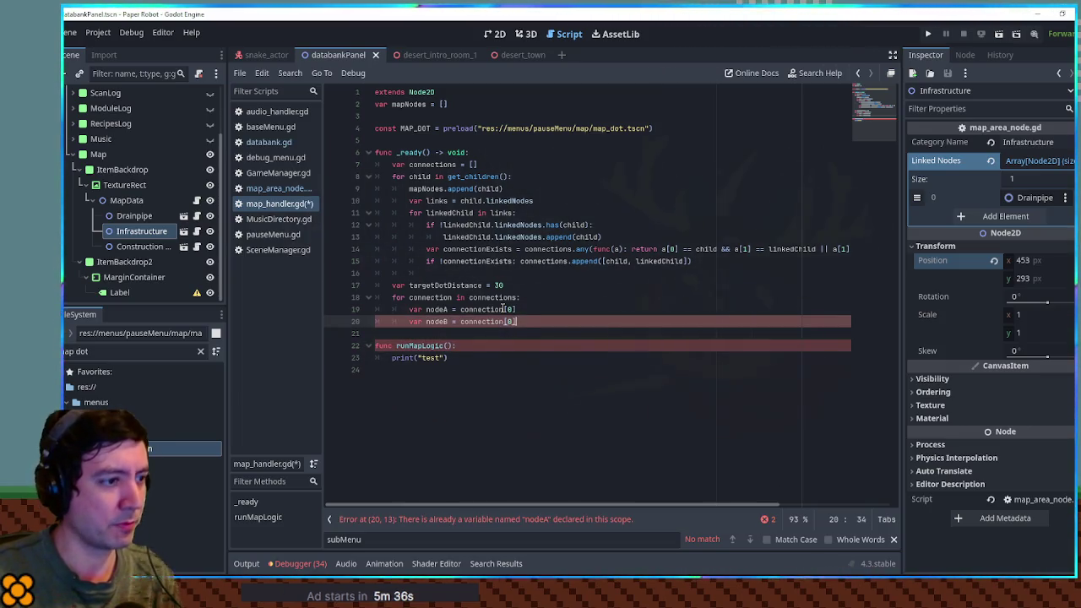
Step: Add 'var totalDist = nodeA.position.distance_to(nodeB.position)' in the loop
key(End)
key(Return)
key(Return)
key(Up)
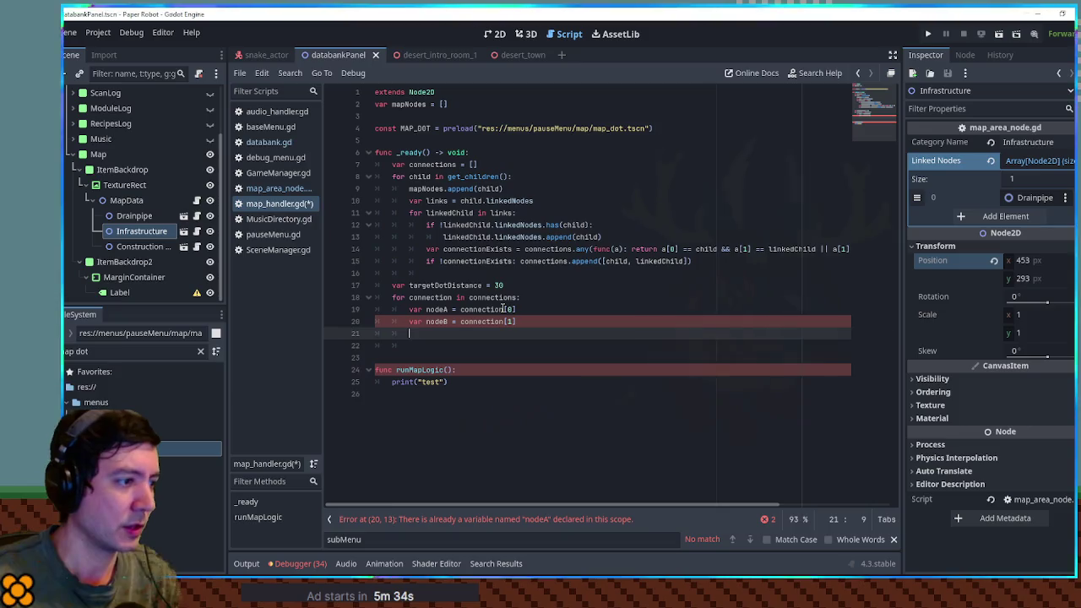
key(Return)
key(Return)
key(Up)
key(Up)
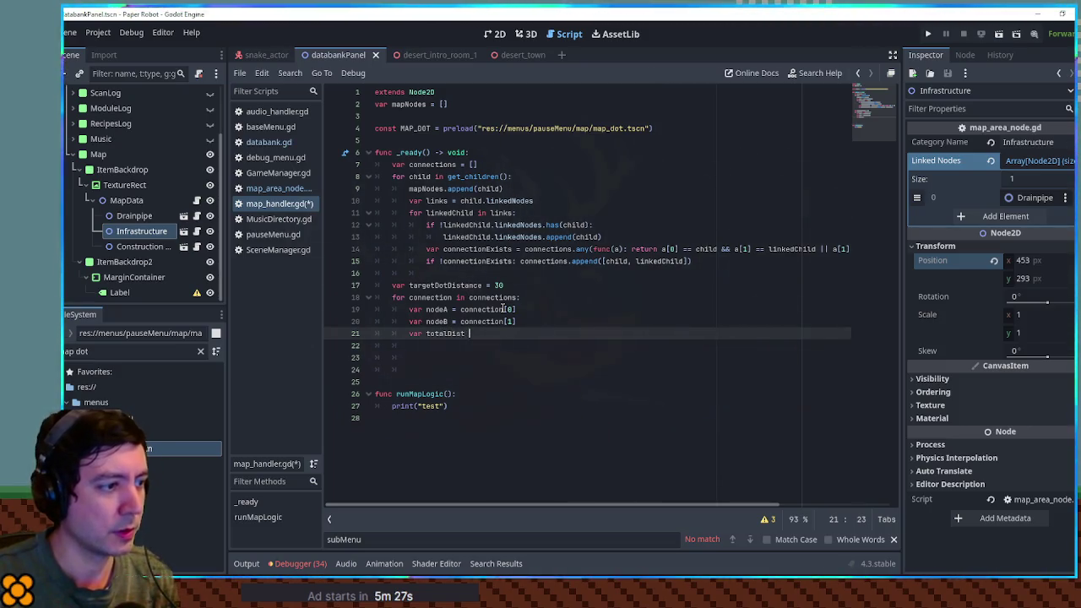
text(= nodeA.position.distance_to(n)
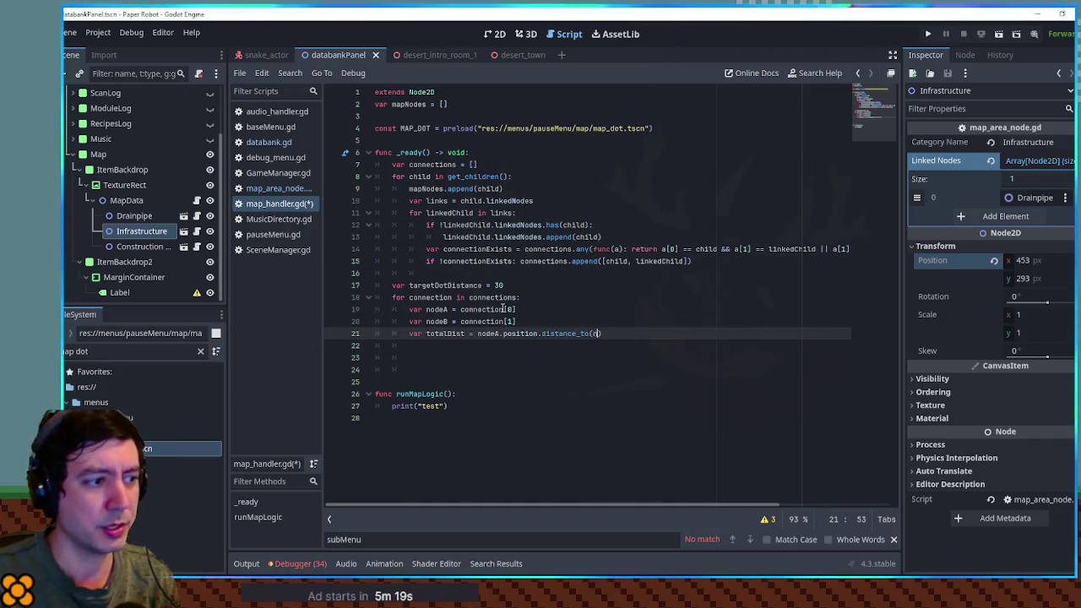
text(B.position)
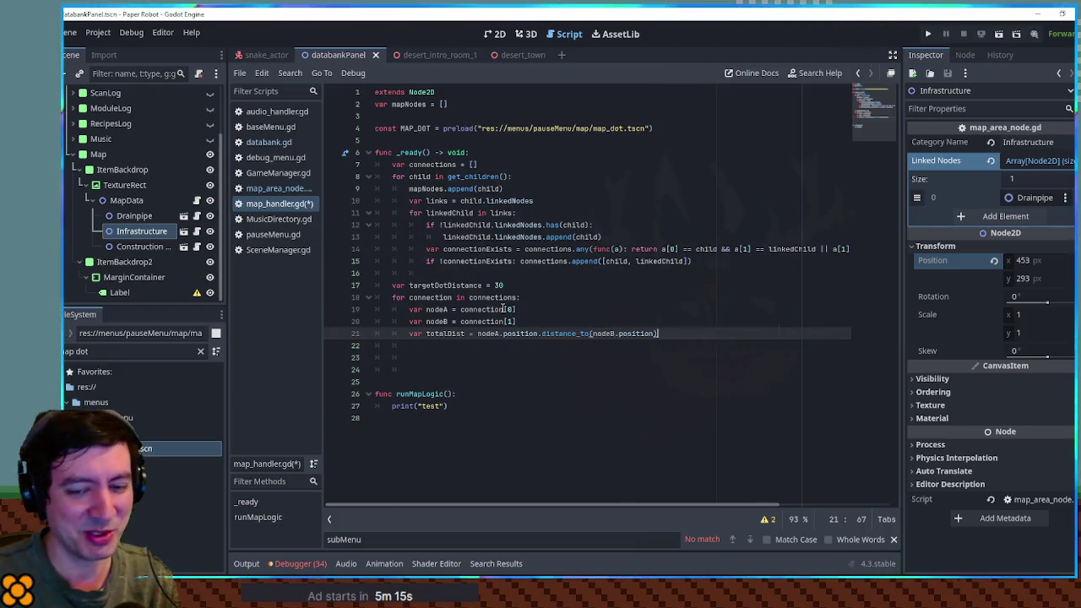
key(Return)
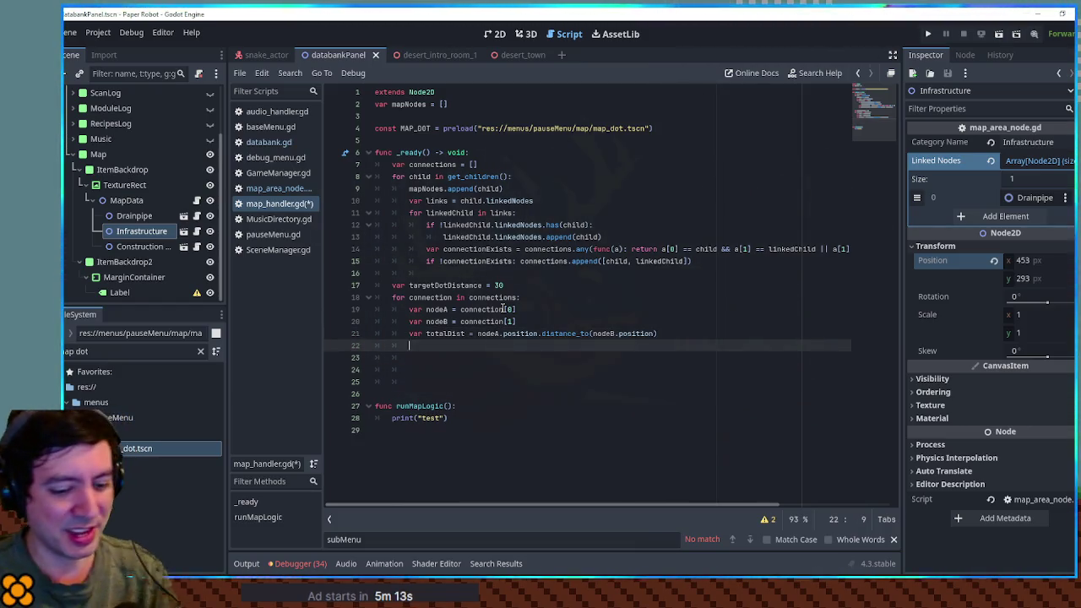